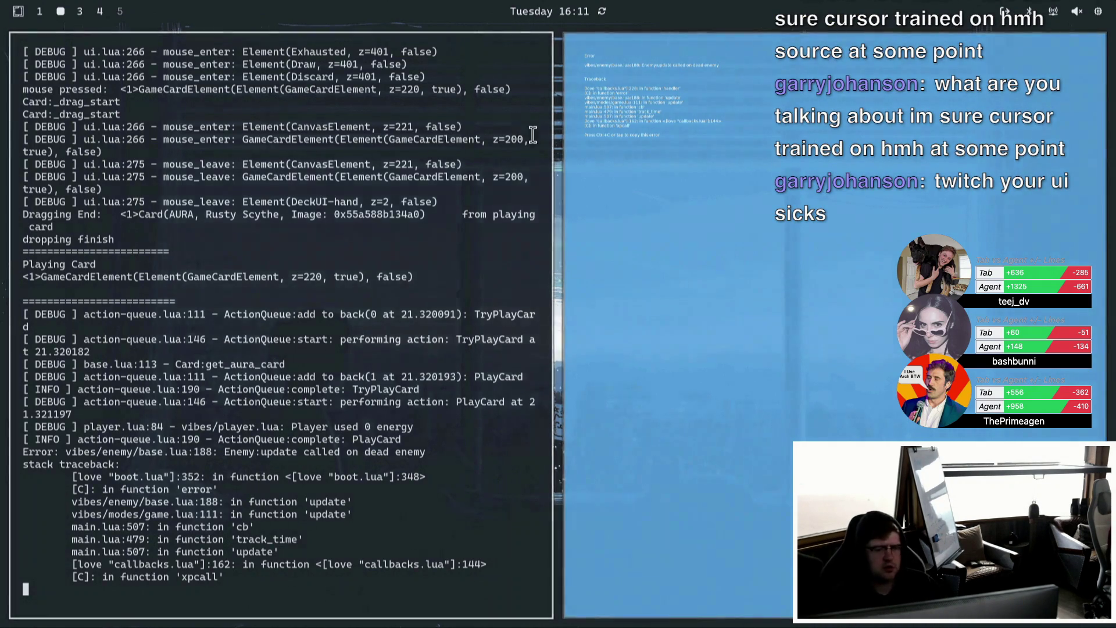
# Leave the terminal traceback for the code editor workspace and start a project-wide text search.
pyautogui.press('super+1')
pyautogui.press('super+3')
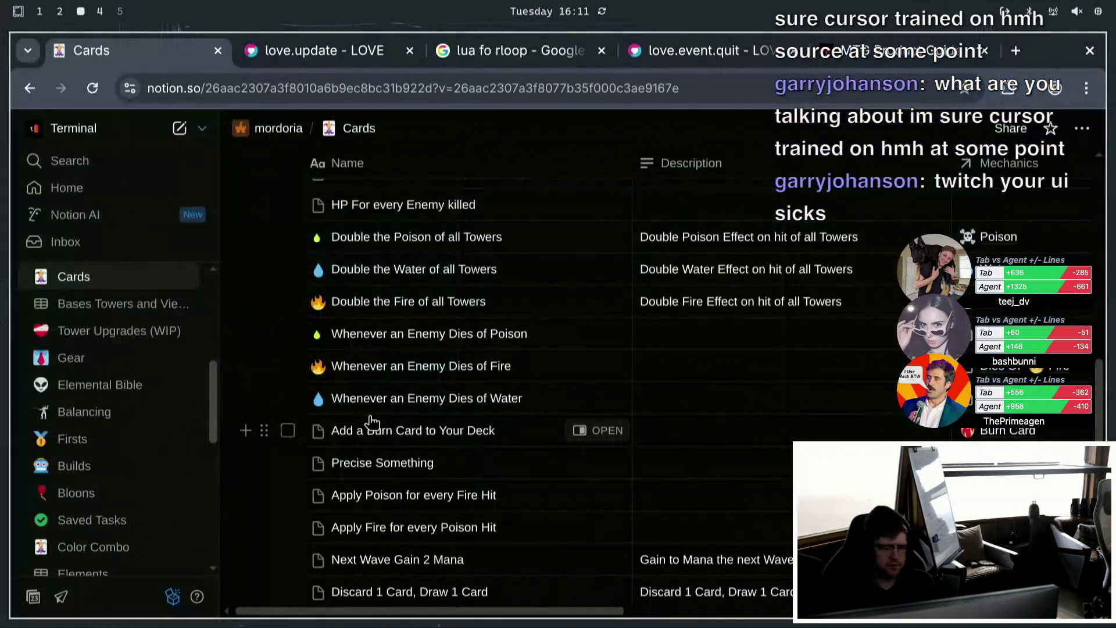
pyautogui.press('super+1')
pyautogui.hotkey('ctrl', 'shift', 'f')
# Search the project for 'emit_enemy' and open the emit_enemy_damage call in gamestate.lua.
pyautogui.write('em')
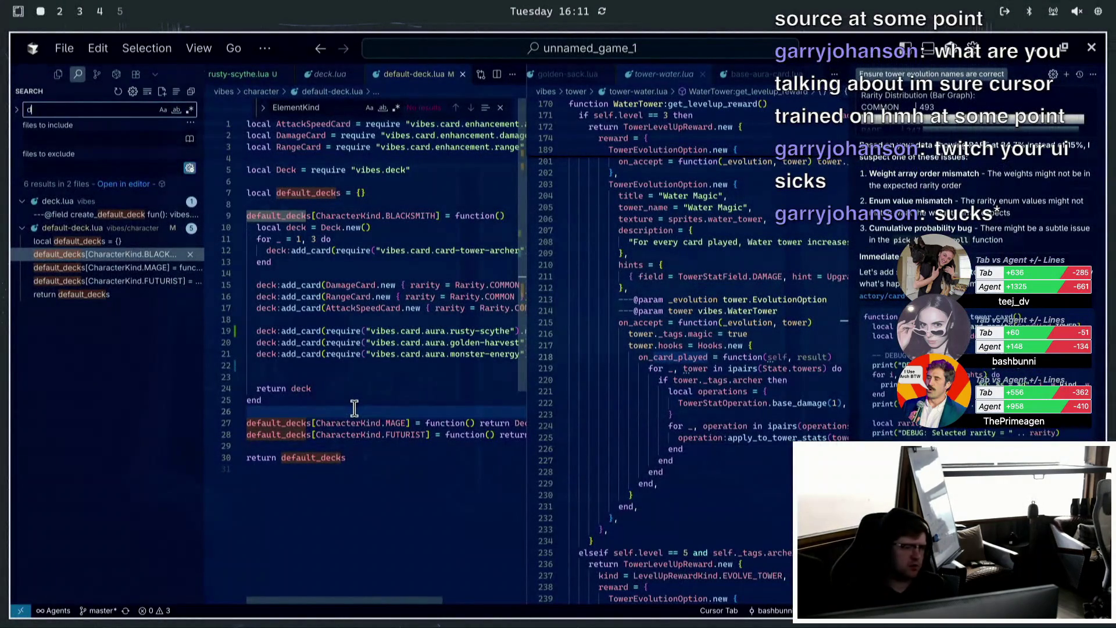
pyautogui.write('it_enemy')
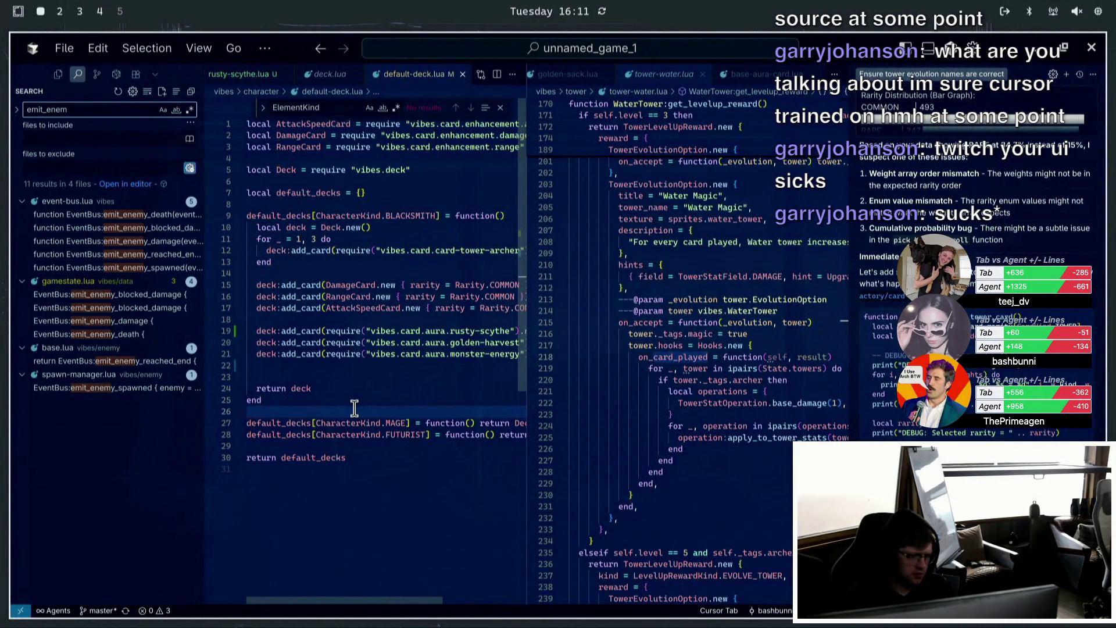
pyautogui.click(110, 337)
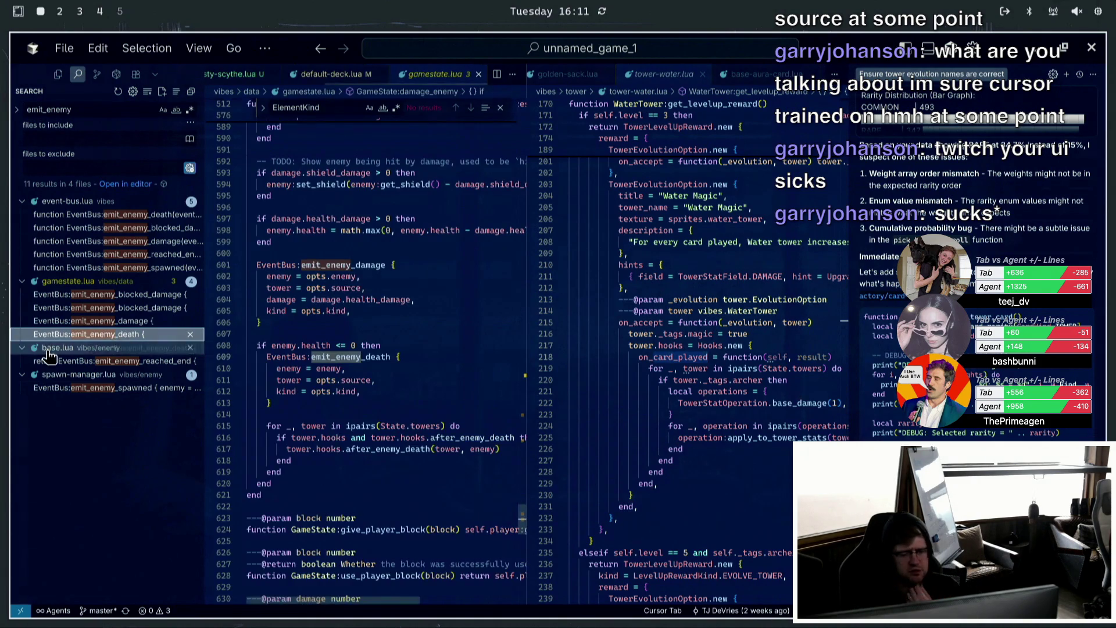
pyautogui.click(116, 321)
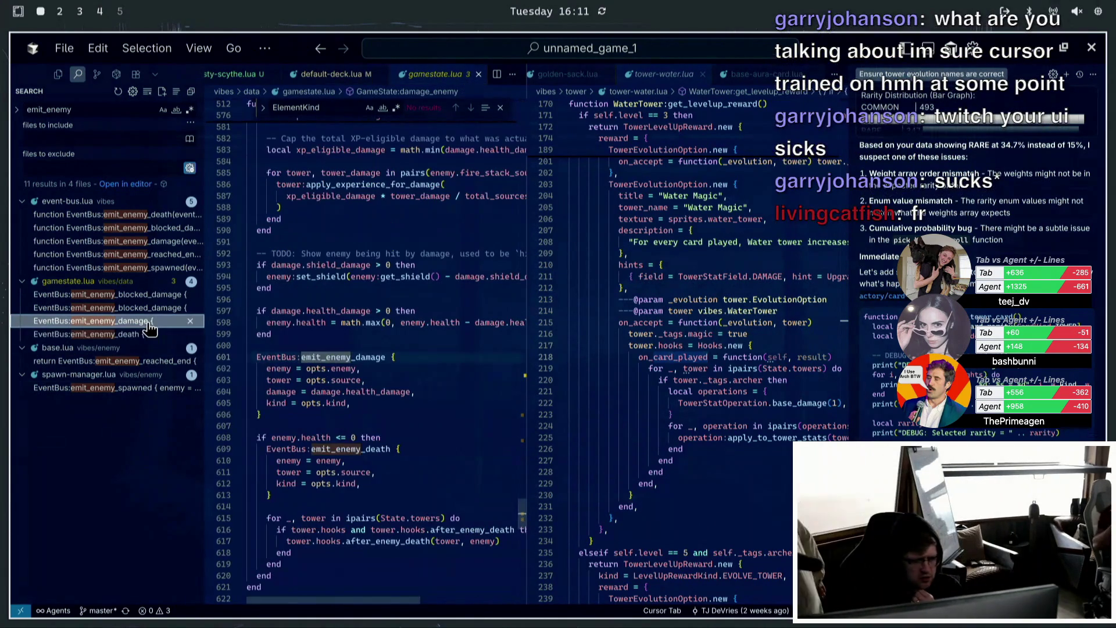
# Scroll up to the GameState:damage_enemy function in gamestate.lua.
pyautogui.scroll(3, 349, 355)
pyautogui.scroll(5, 349, 354)
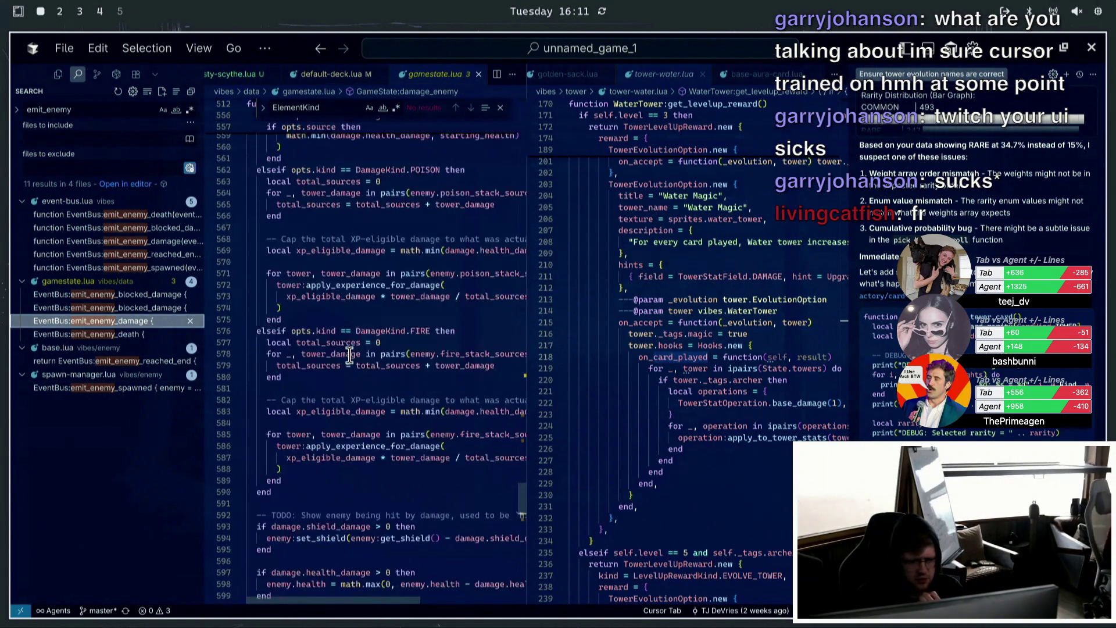
pyautogui.scroll(5, 349, 355)
pyautogui.scroll(8, 349, 355)
pyautogui.scroll(8, 350, 355)
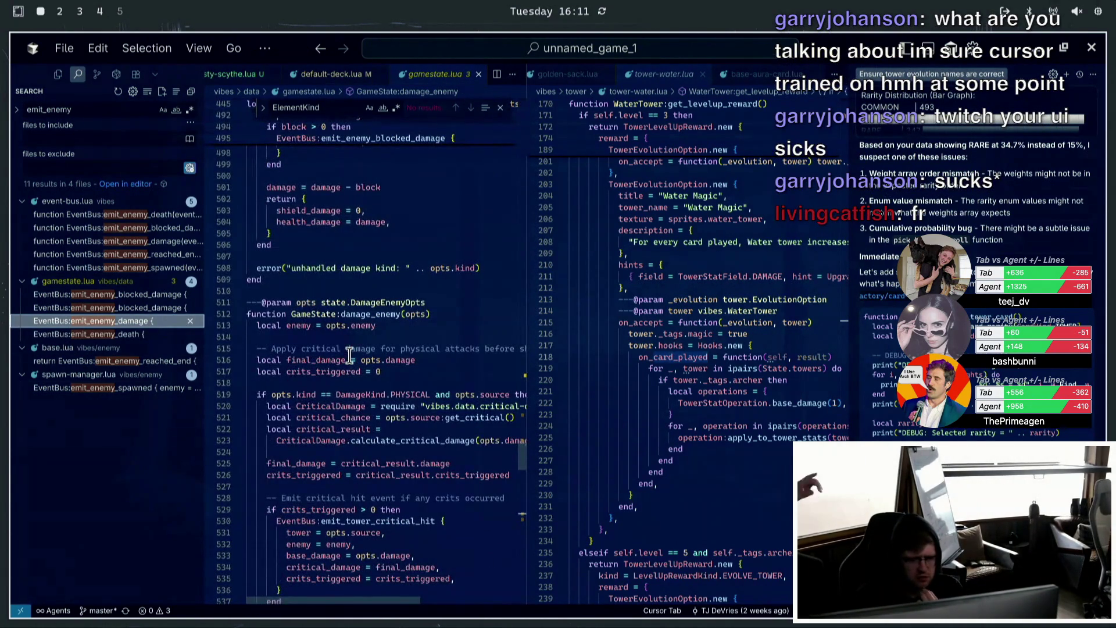
pyautogui.moveTo(361, 314)
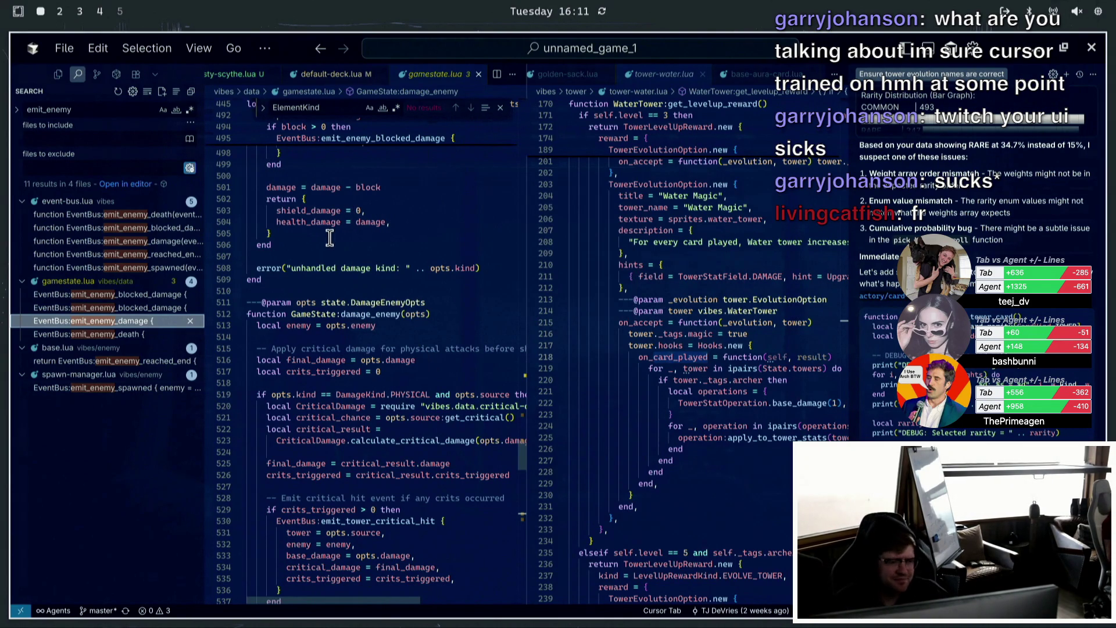
pyautogui.press('super+2')
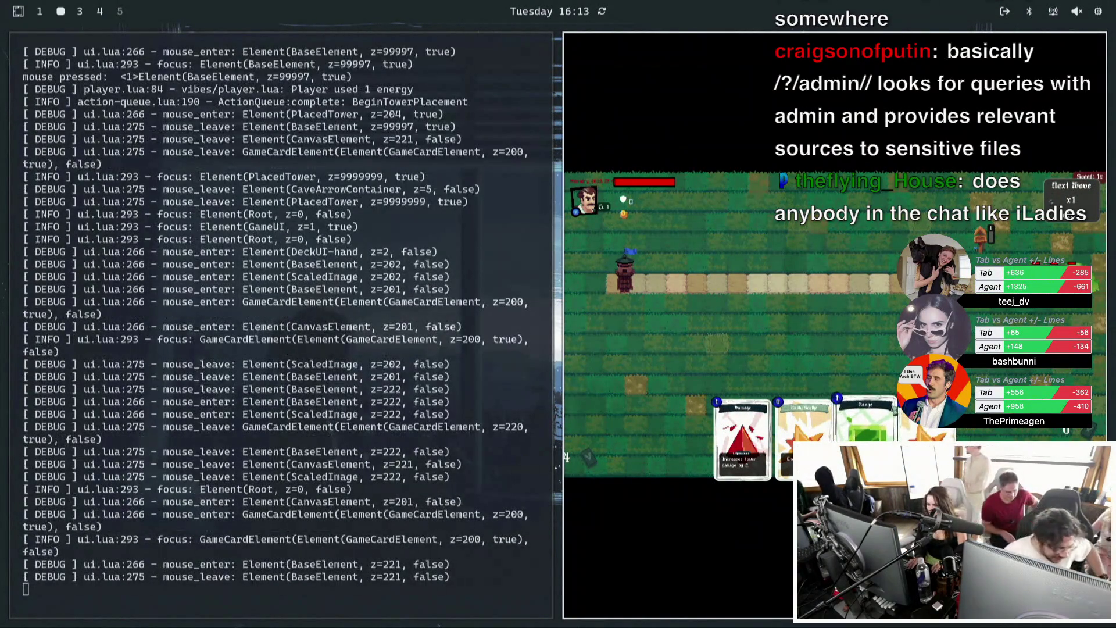
# Drag the Rusty Scythe card from the hand onto the map, then stop the game with Ctrl+C.
pyautogui.click(805, 436)
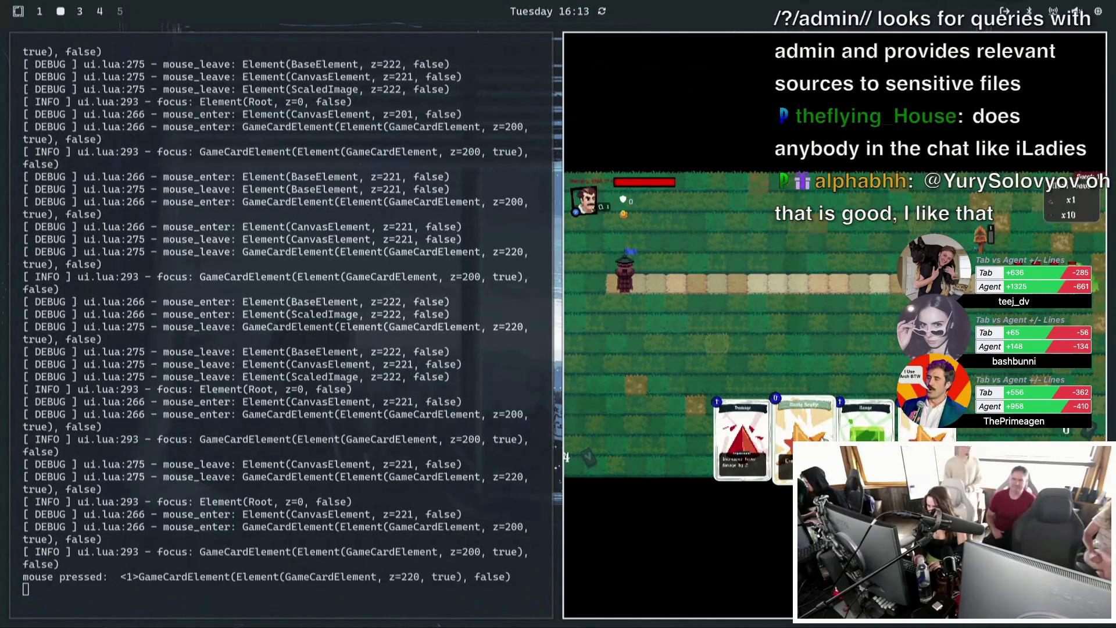
pyautogui.click(805, 436)
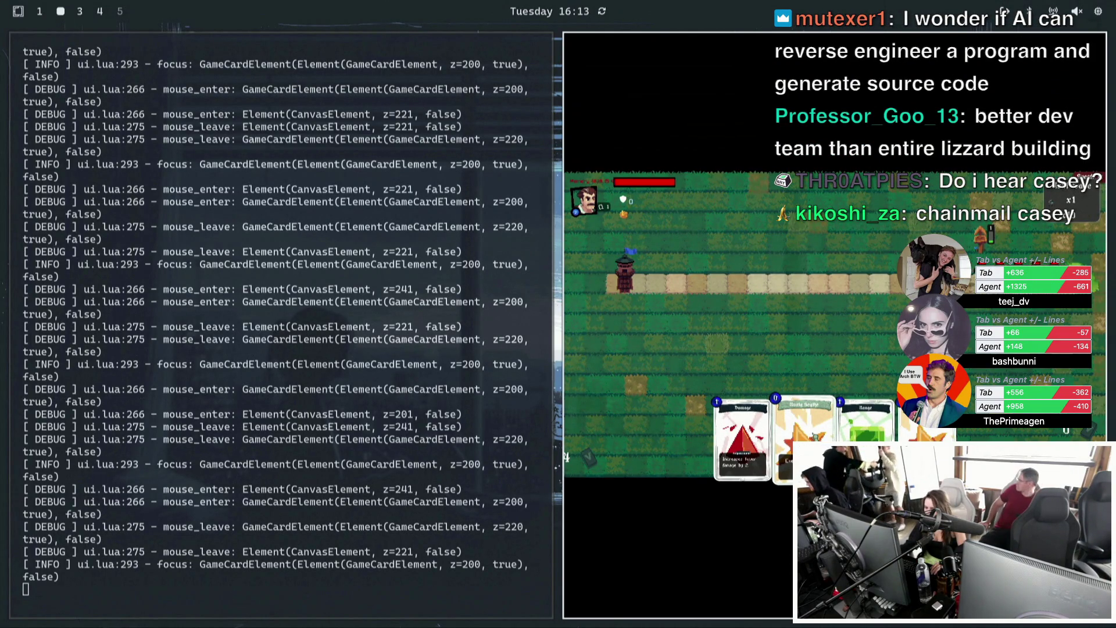
pyautogui.moveTo(805, 442); pyautogui.dragTo(727, 326)
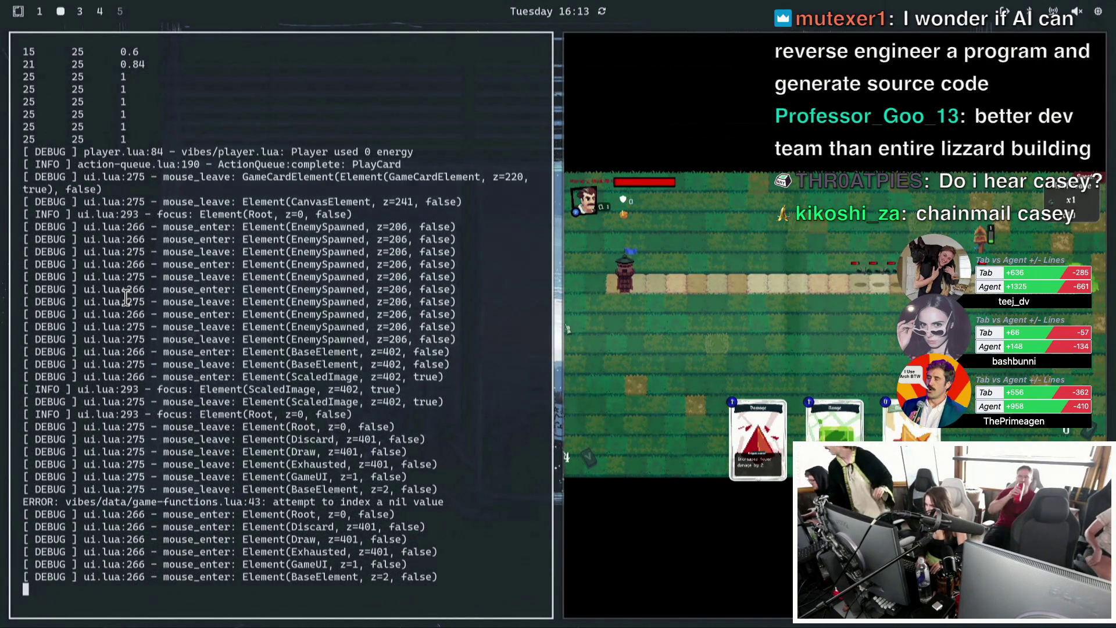
pyautogui.hotkey('ctrl', 'c')
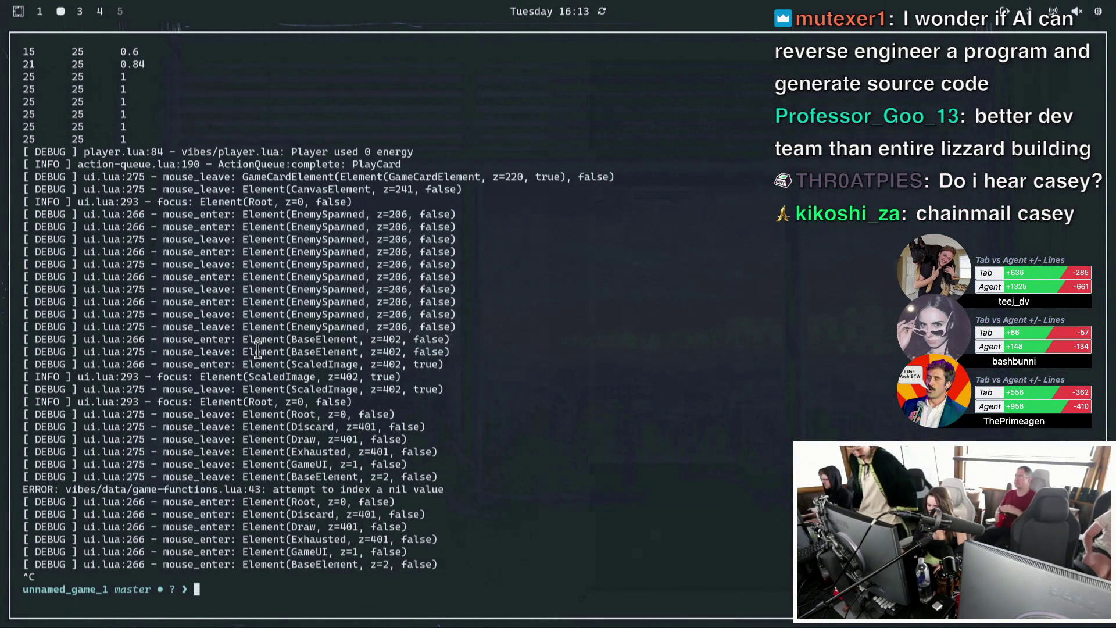
pyautogui.write('ggi')
# Correct the mistyped command and run 'git status' to list modified and untracked files.
pyautogui.press('BackSpace')
pyautogui.press('BackSpace')
pyautogui.write('g')
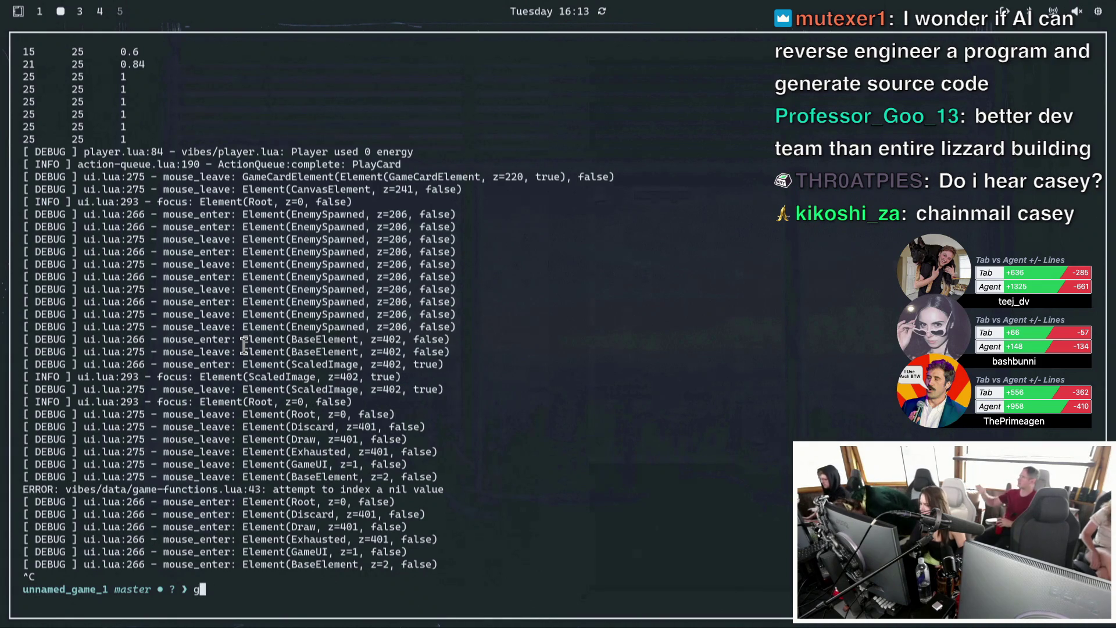
pyautogui.write('it status')
pyautogui.press('Return')
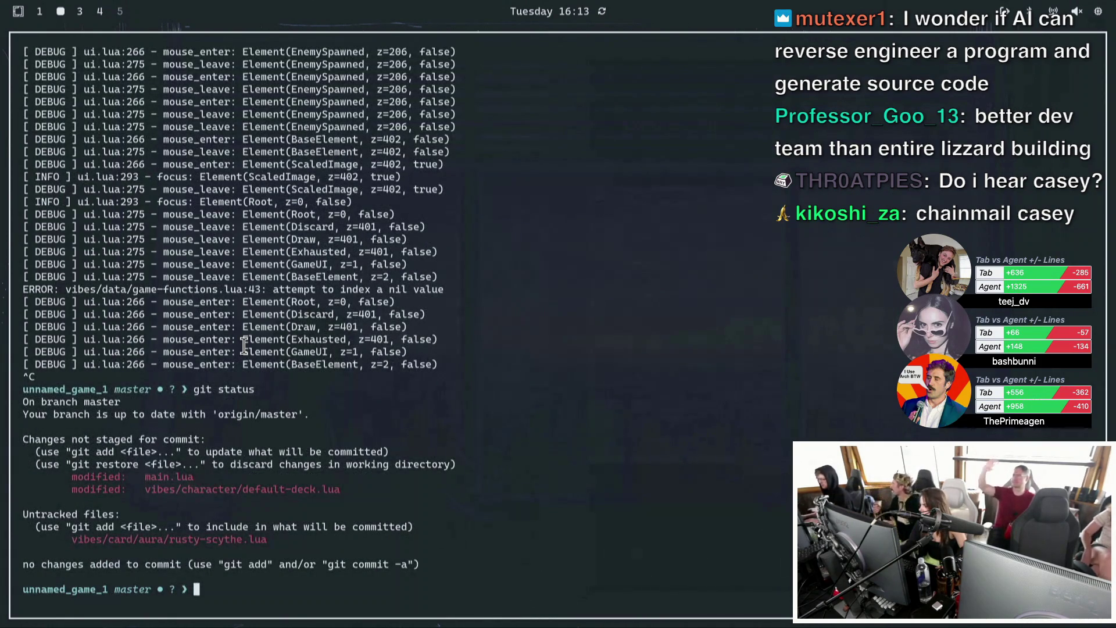
pyautogui.press('super+2')
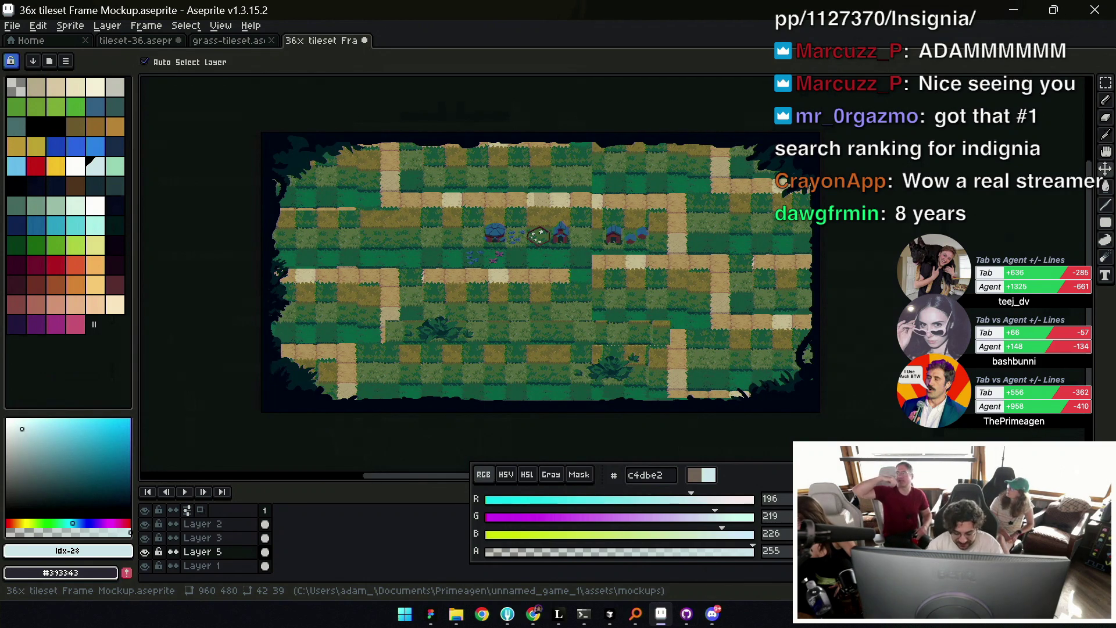
# Nudge the floating colour panel, then switch to the Mordoria UX file in Figma.
pyautogui.moveTo(789, 475); pyautogui.dragTo(786, 493)
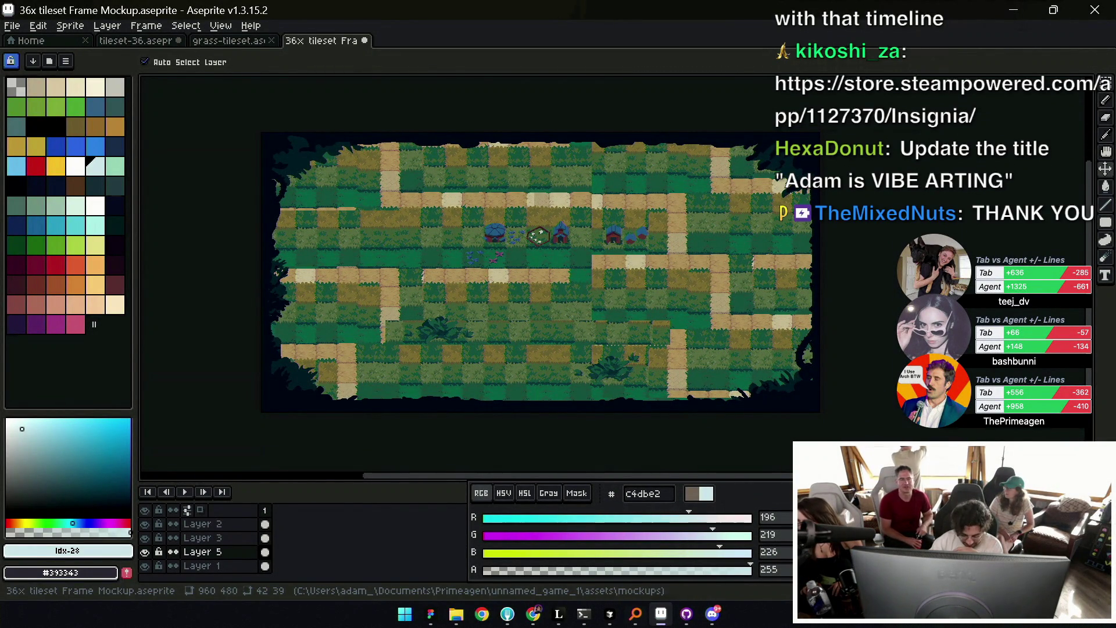
pyautogui.hotkey('alt', 'Tab')
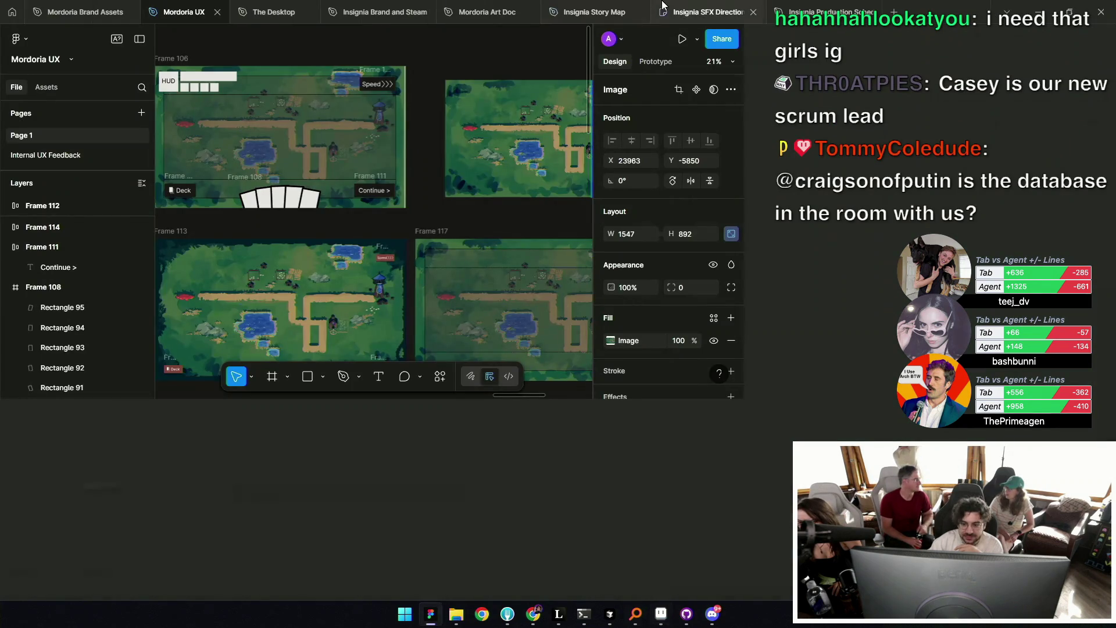
# Switch from Figma back to the Aseprite grass map mockup.
pyautogui.hotkey('alt', 'Tab')
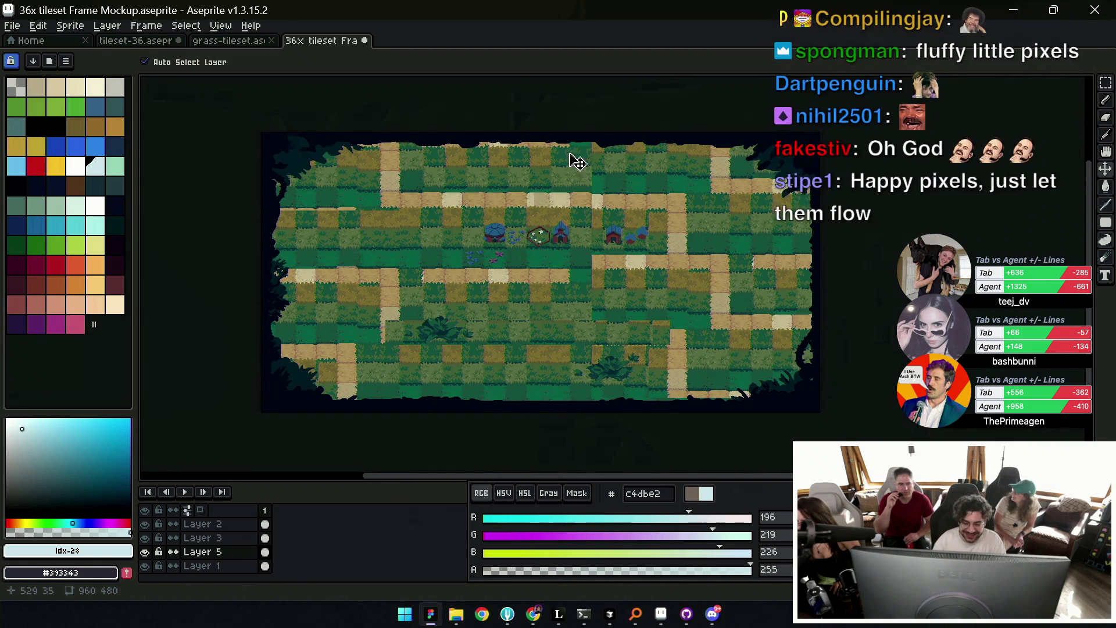
pyautogui.moveTo(578, 162); pyautogui.dragTo(574, 101)
pyautogui.click(240, 525)
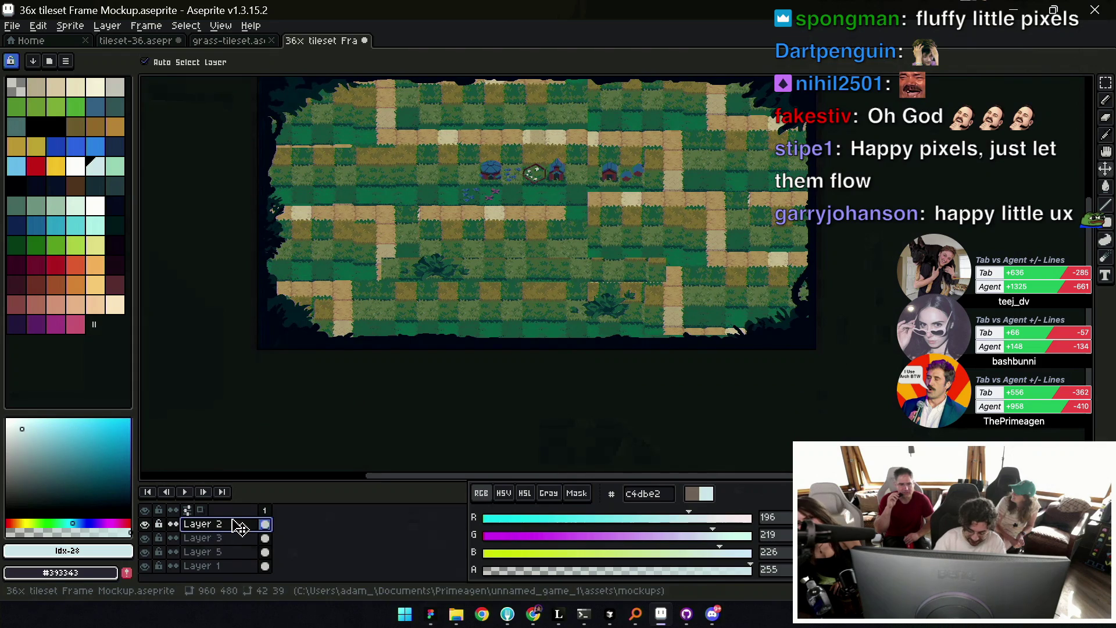
pyautogui.hotkey('shift', 'n')
pyautogui.press('z')
pyautogui.scroll(2, 568, 249)
pyautogui.scroll(5, 602, 215)
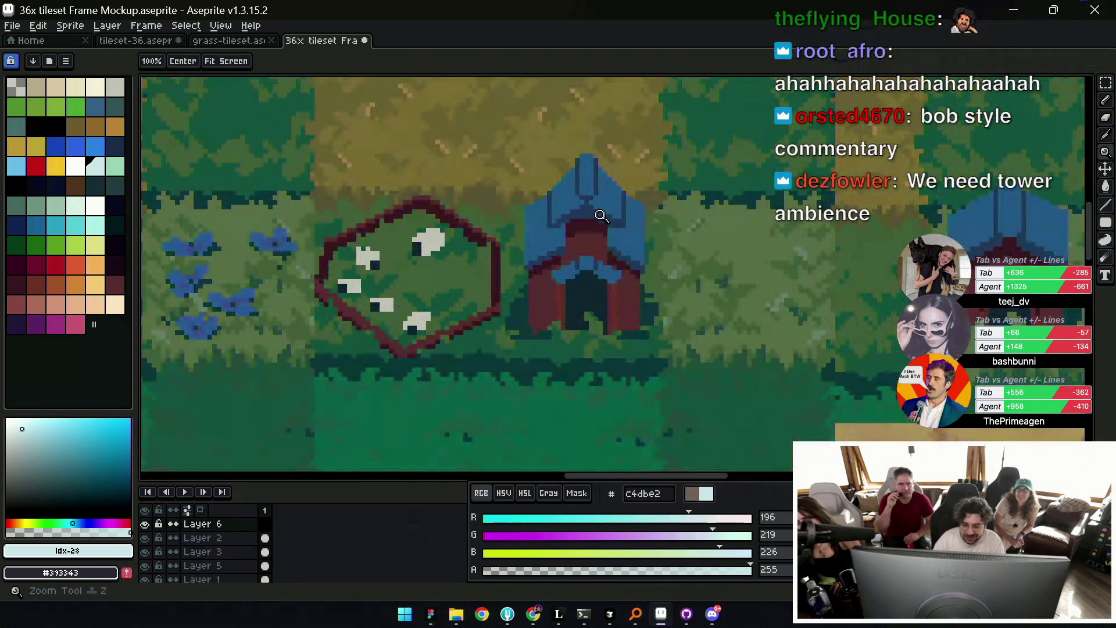
pyautogui.press('b')
pyautogui.keyDown('alt'); pyautogui.click(604, 197); pyautogui.keyUp('alt')
pyautogui.keyDown('alt'); pyautogui.click(611, 251); pyautogui.keyUp('alt')
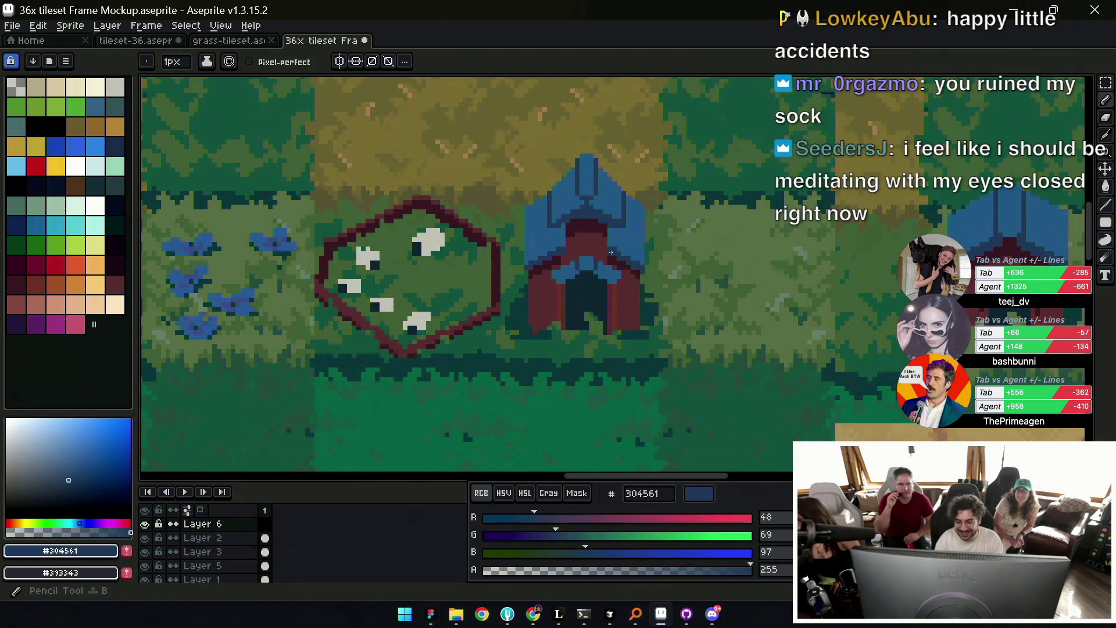
pyautogui.press('z')
pyautogui.scroll(2, 618, 260)
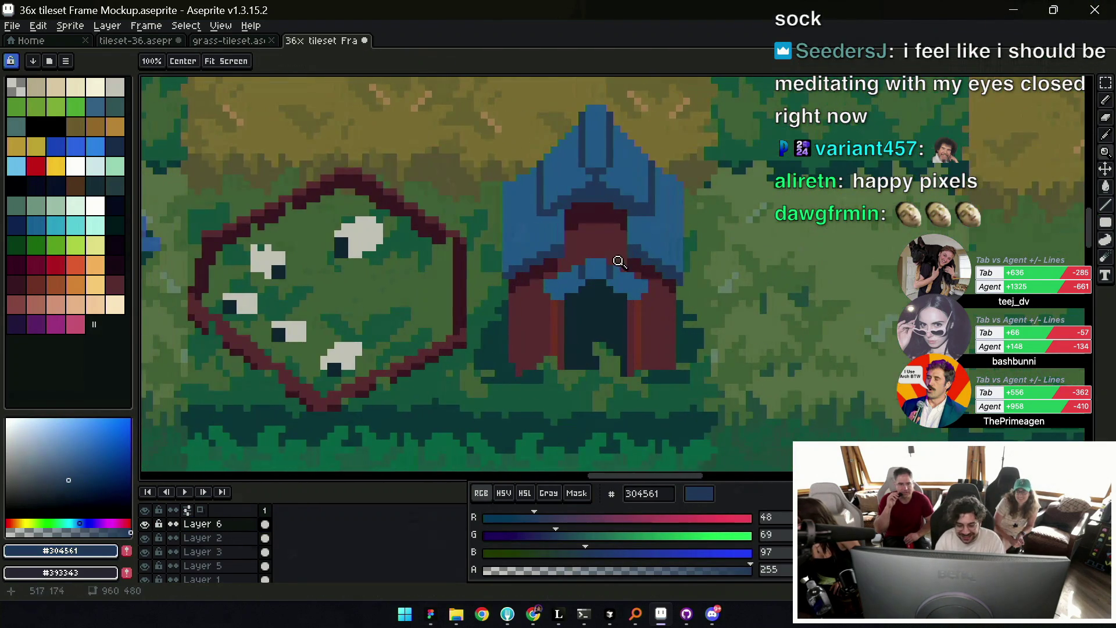
pyautogui.scroll(-2, 618, 260)
pyautogui.scroll(-1, 618, 260)
pyautogui.press('b')
pyautogui.keyDown('alt'); pyautogui.click(530, 248); pyautogui.keyUp('alt')
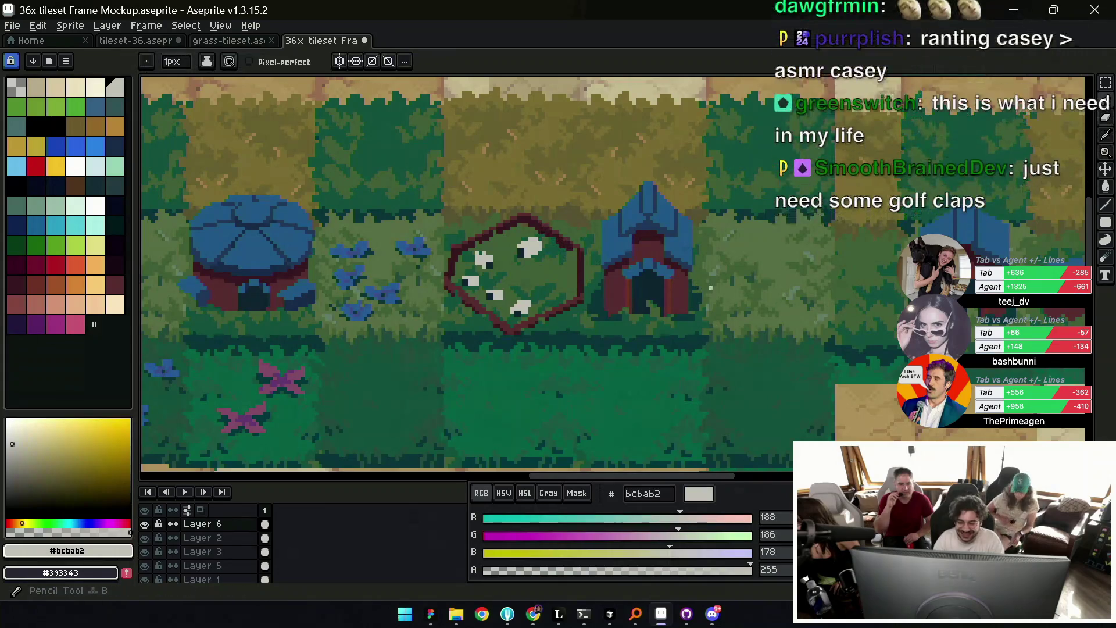
pyautogui.moveTo(516, 371); pyautogui.dragTo(527, 375)
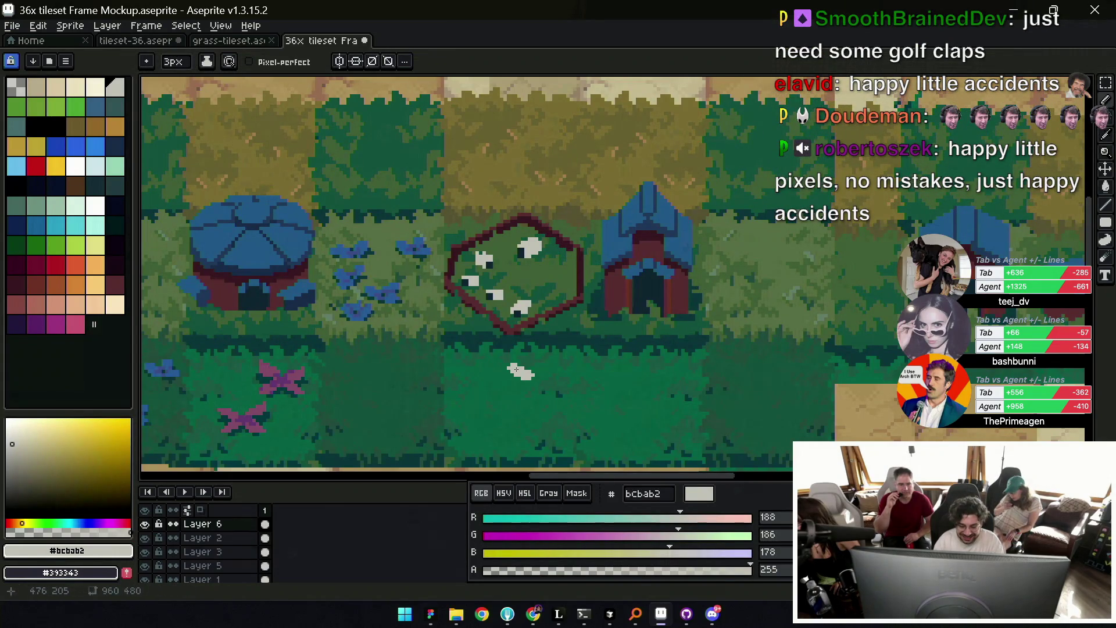
pyautogui.keyDown('alt'); pyautogui.click(528, 312); pyautogui.keyUp('alt')
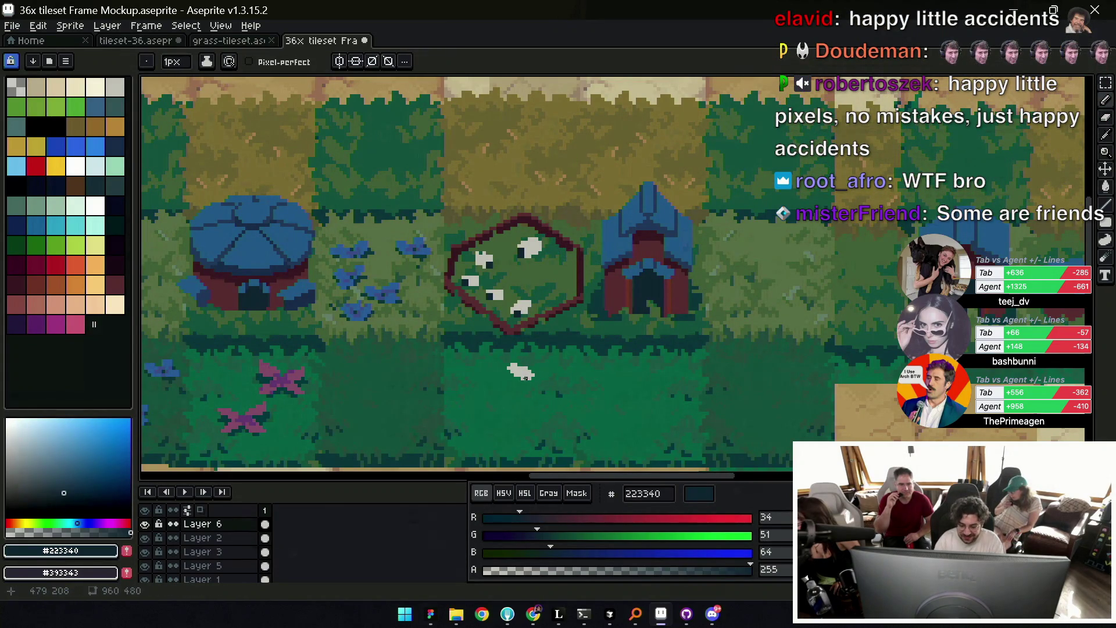
pyautogui.keyDown('alt'); pyautogui.click(520, 371); pyautogui.keyUp('alt')
pyautogui.press('-')
pyautogui.press('-')
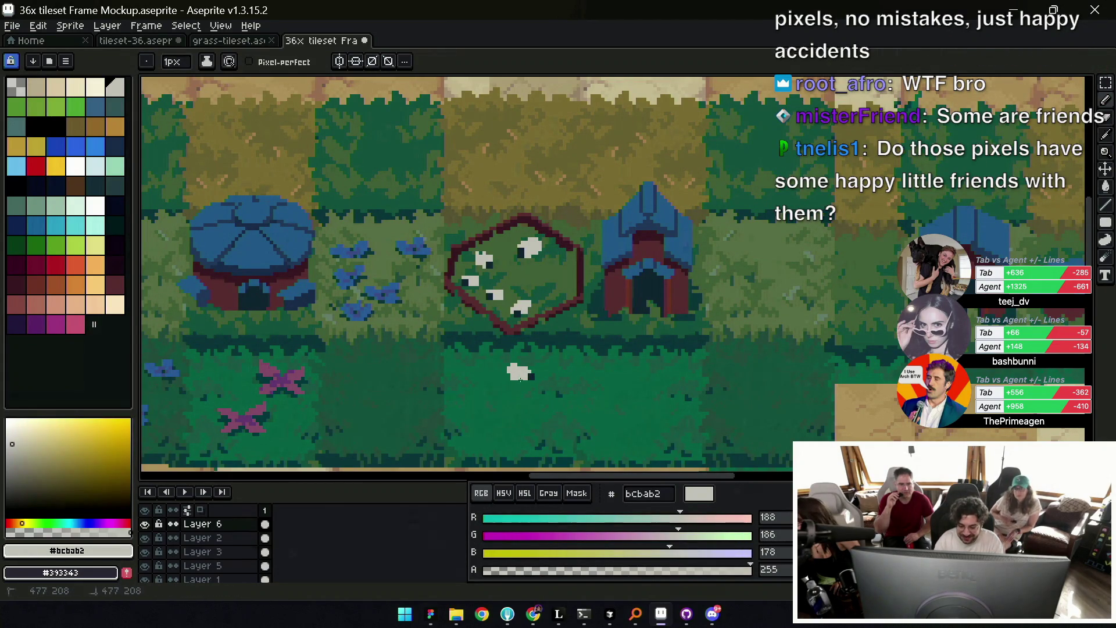
pyautogui.press('space')
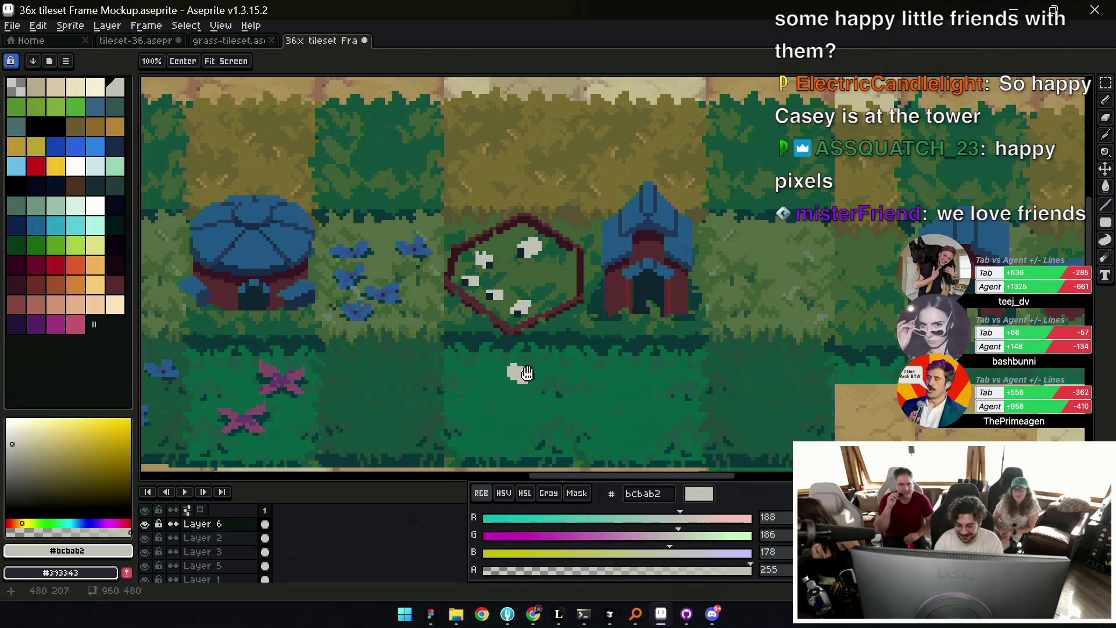
pyautogui.moveTo(526, 373); pyautogui.dragTo(500, 303)
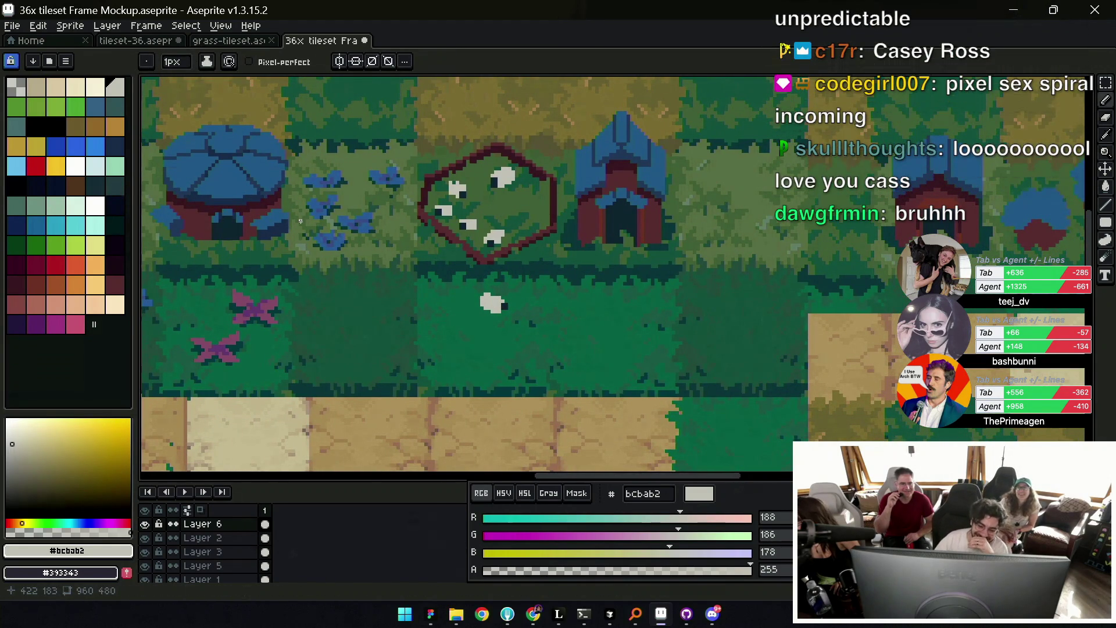
pyautogui.moveTo(300, 221); pyautogui.dragTo(373, 251)
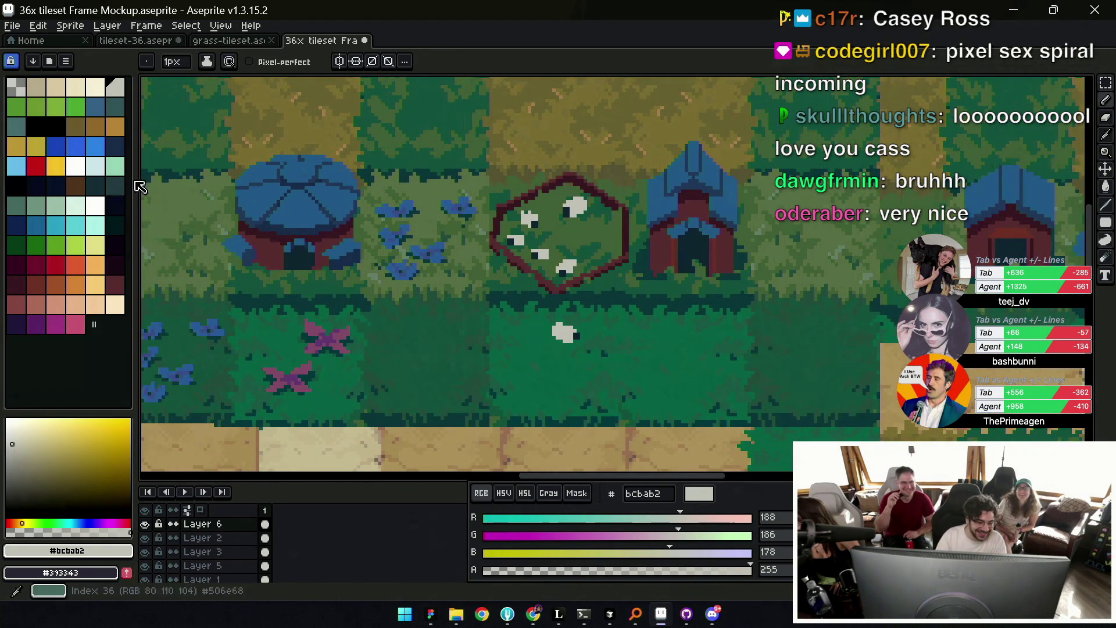
pyautogui.keyDown('alt'); pyautogui.click(393, 222); pyautogui.keyUp('alt')
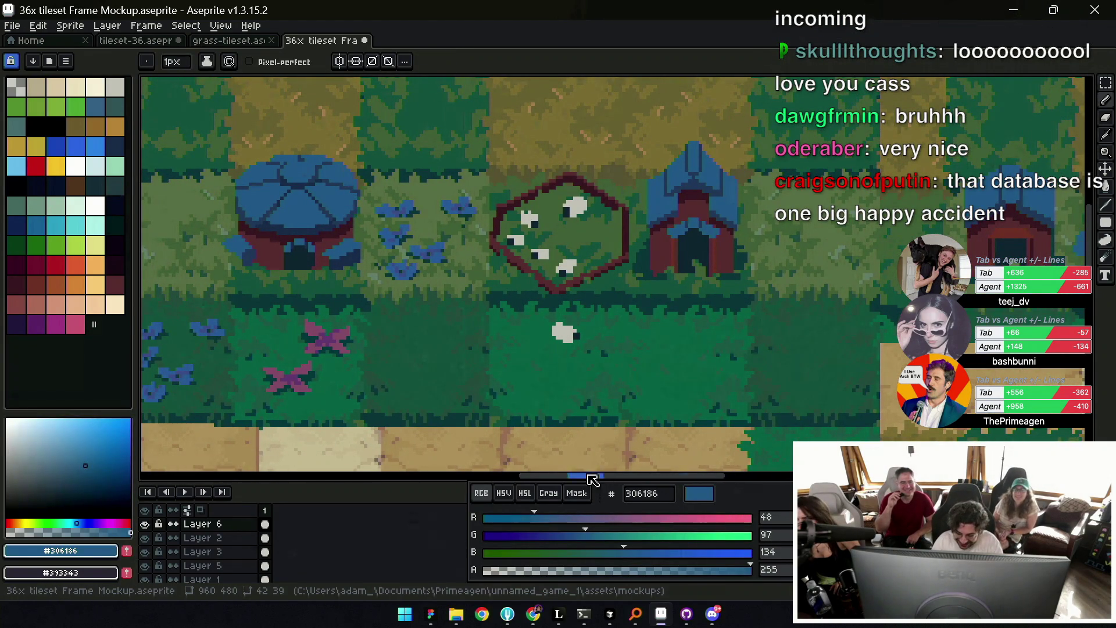
pyautogui.click(583, 517)
pyautogui.moveTo(585, 517)
pyautogui.mouseDown()
pyautogui.moveTo(612, 517)
pyautogui.moveTo(596, 536)
pyautogui.mouseUp()
pyautogui.moveTo(778, 238); pyautogui.dragTo(805, 241)
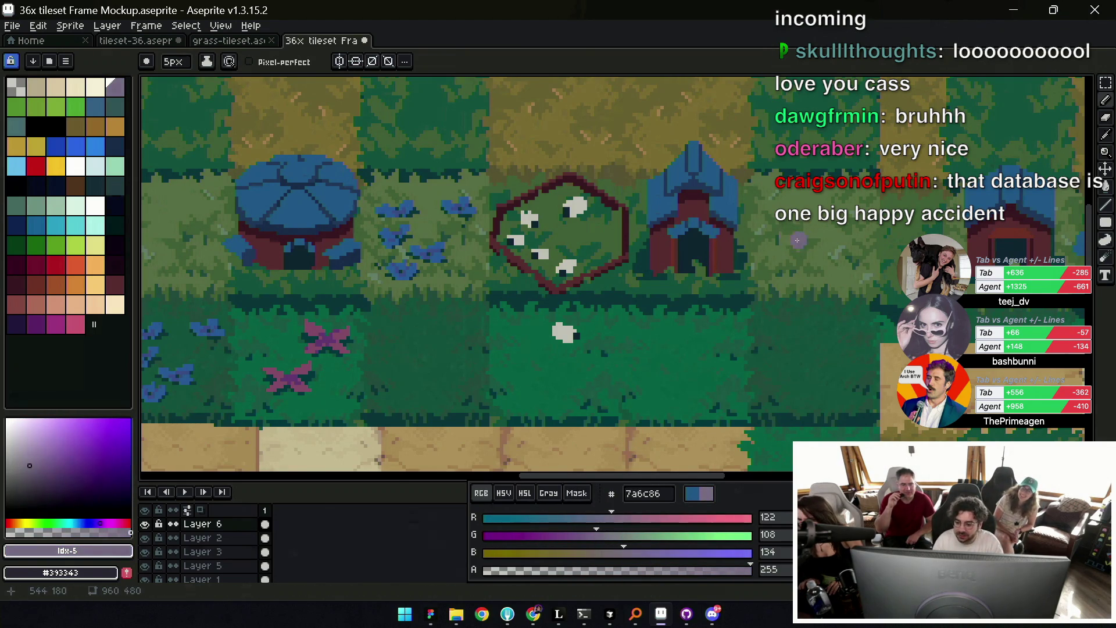
pyautogui.click(645, 517)
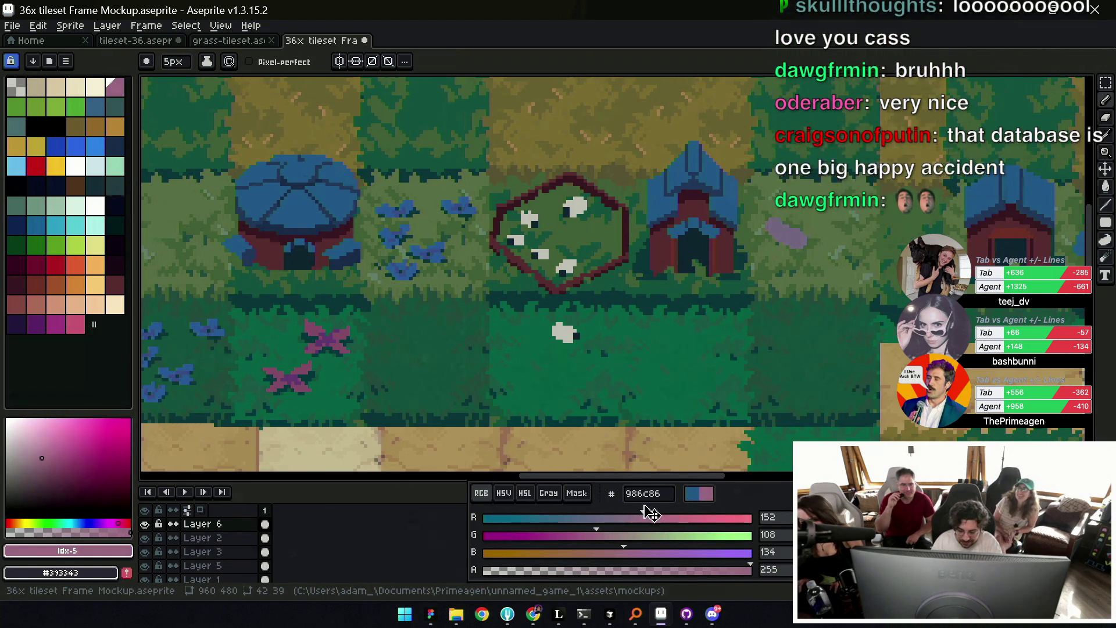
pyautogui.press('-')
pyautogui.press('-')
pyautogui.moveTo(803, 242); pyautogui.dragTo(772, 230)
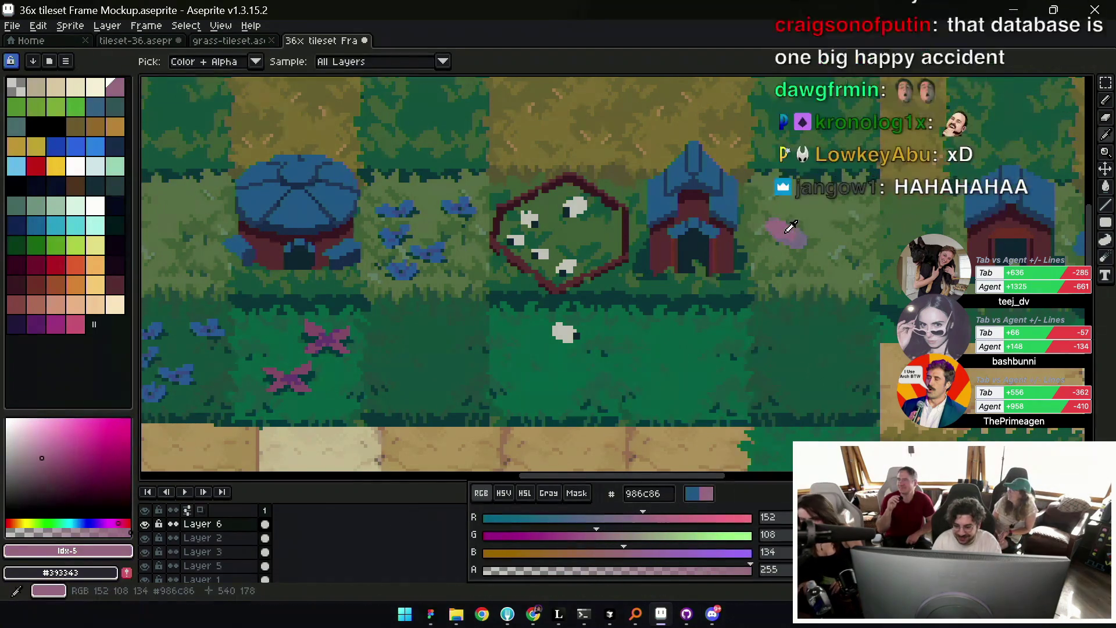
pyautogui.keyDown('alt'); pyautogui.click(804, 245); pyautogui.keyUp('alt')
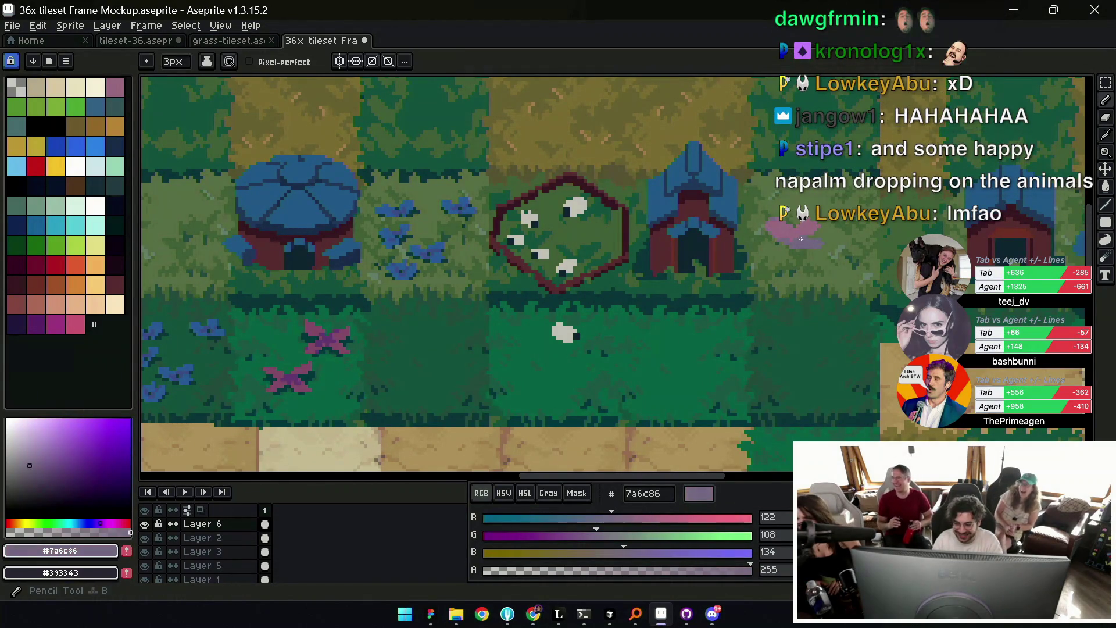
pyautogui.keyDown('alt'); pyautogui.click(811, 244); pyautogui.keyUp('alt')
pyautogui.hotkey('ctrl', 'z')
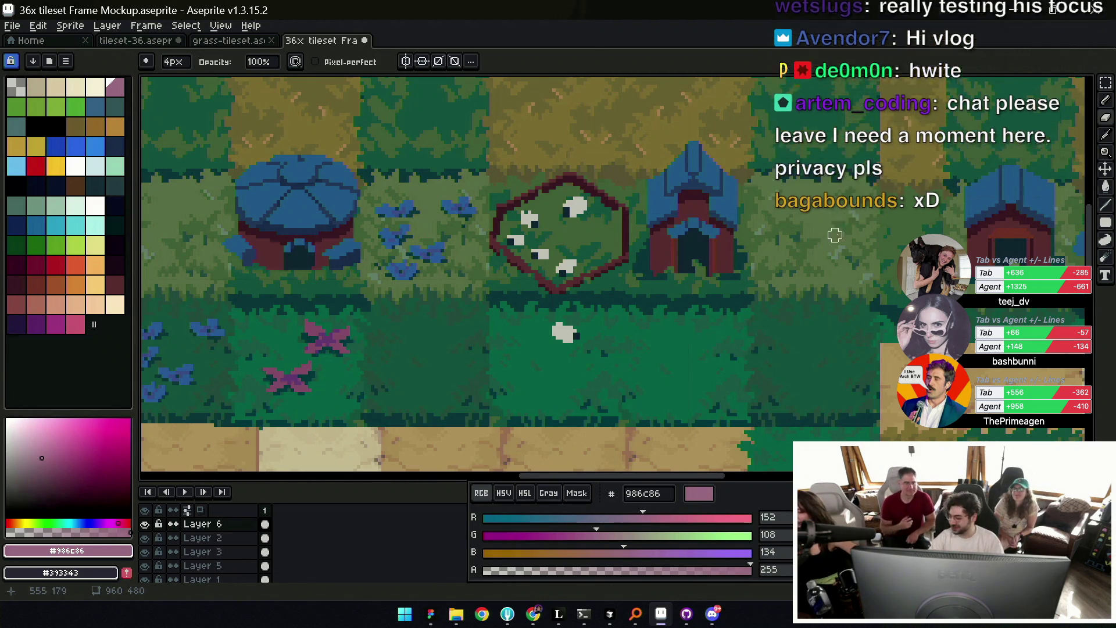
# Zoom out to see the whole grass map, then zoom toward the sheep below the pen.
pyautogui.scroll(-1, 693, 235)
pyautogui.scroll(-1, 660, 255)
pyautogui.scroll(-1, 658, 255)
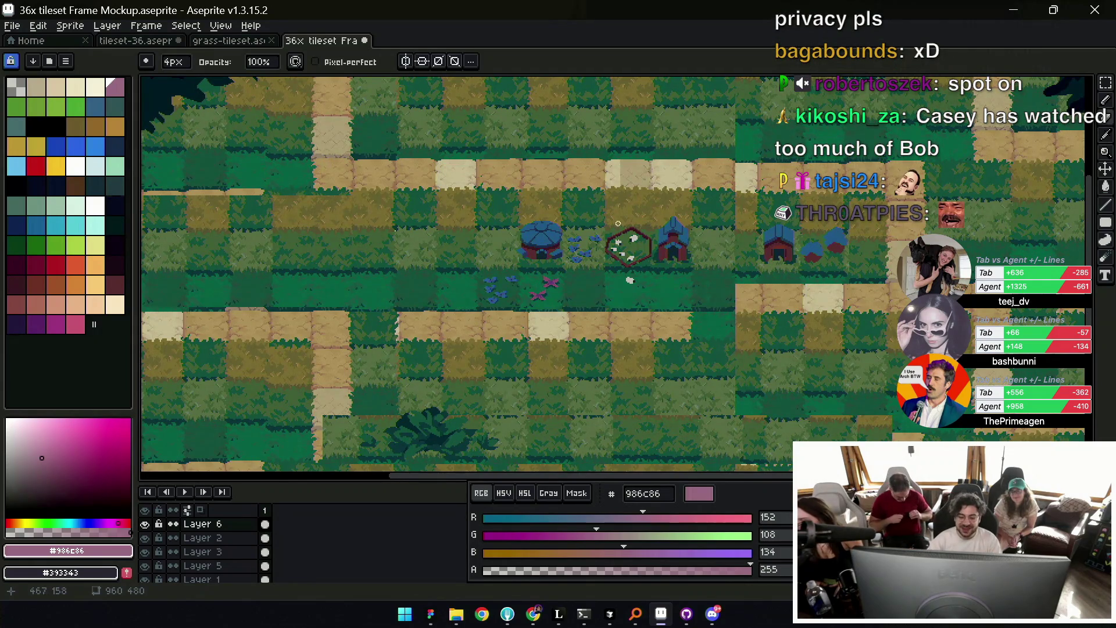
pyautogui.scroll(-1, 618, 223)
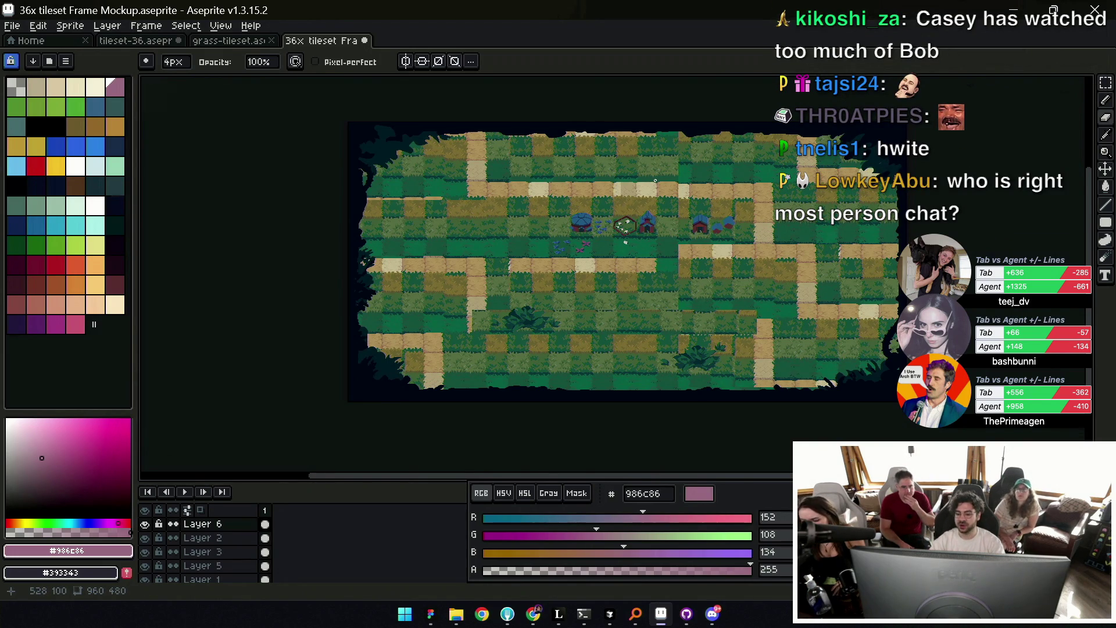
pyautogui.hotkey('alt', 'Tab')
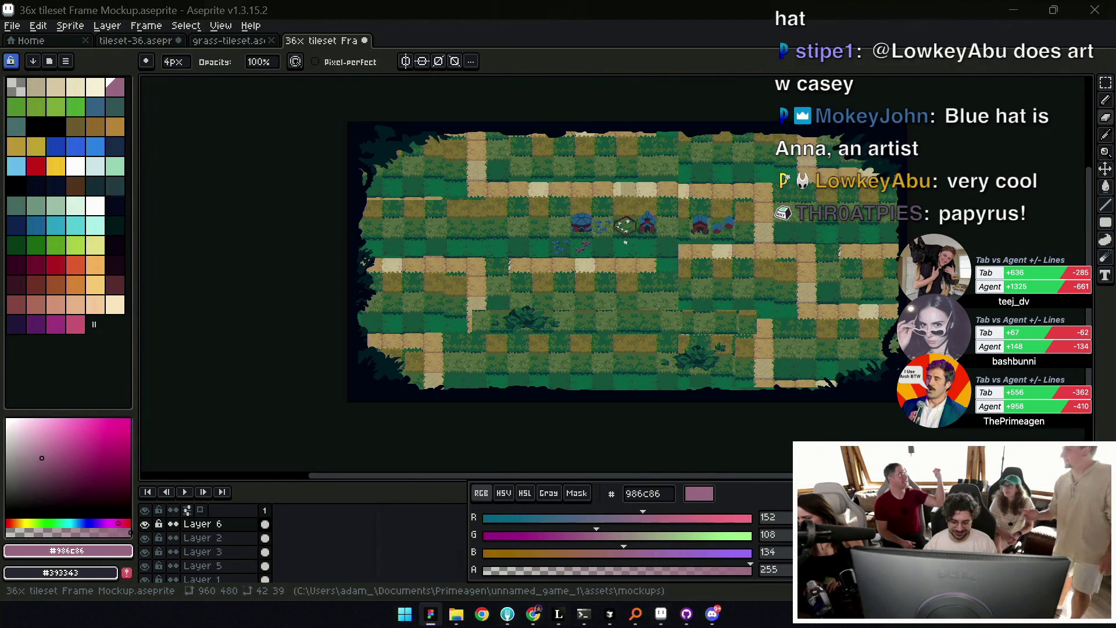
pyautogui.scroll(2, 732, 250)
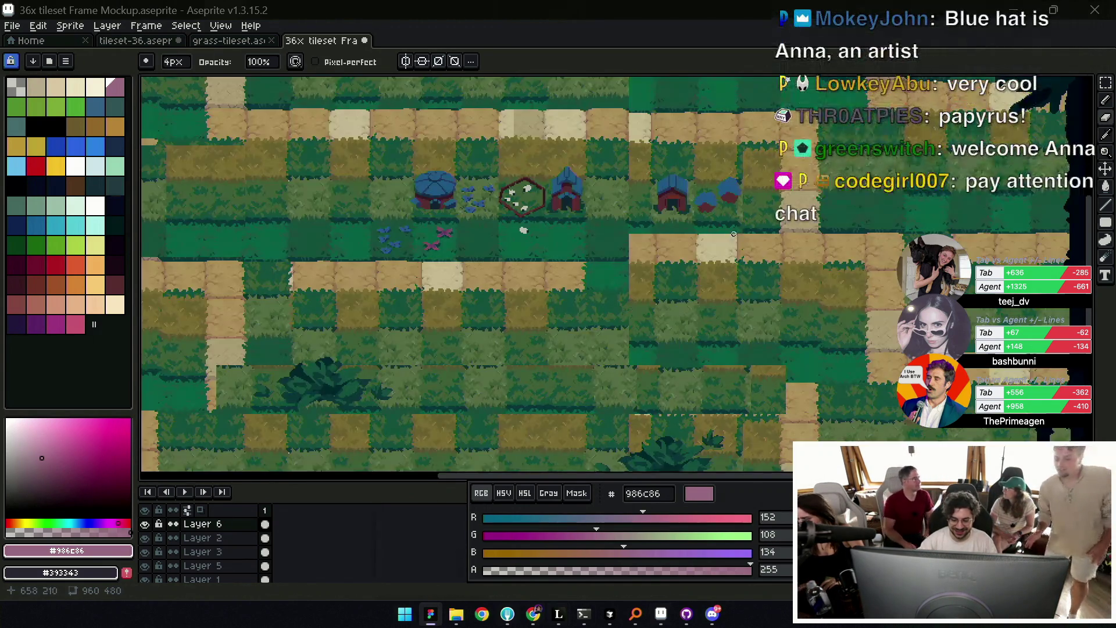
pyautogui.scroll(-2, 707, 262)
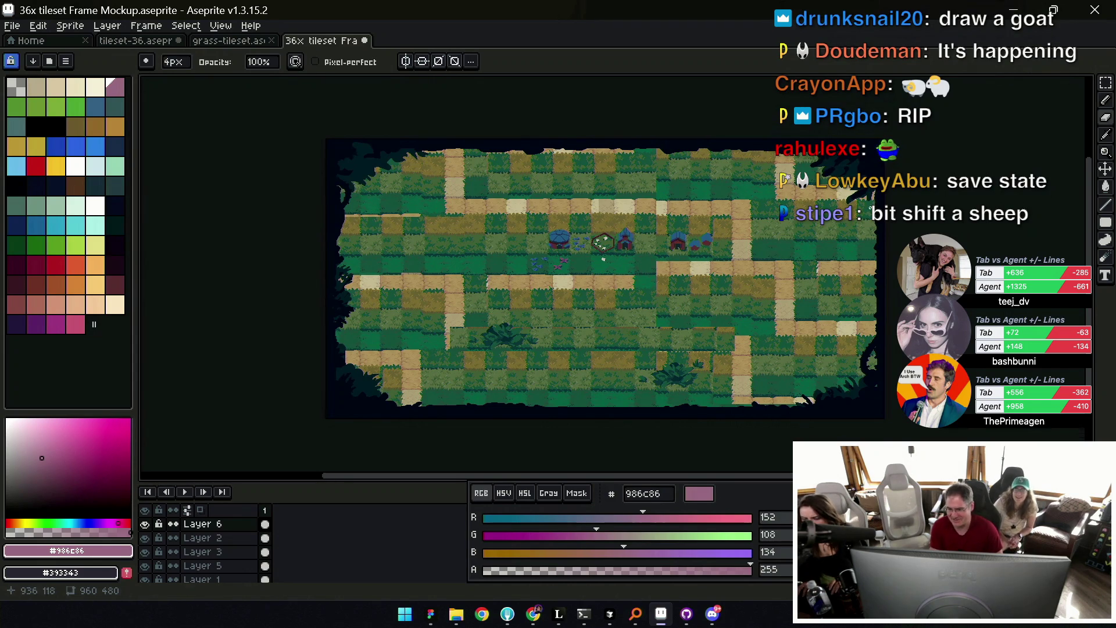
pyautogui.click(1108, 154)
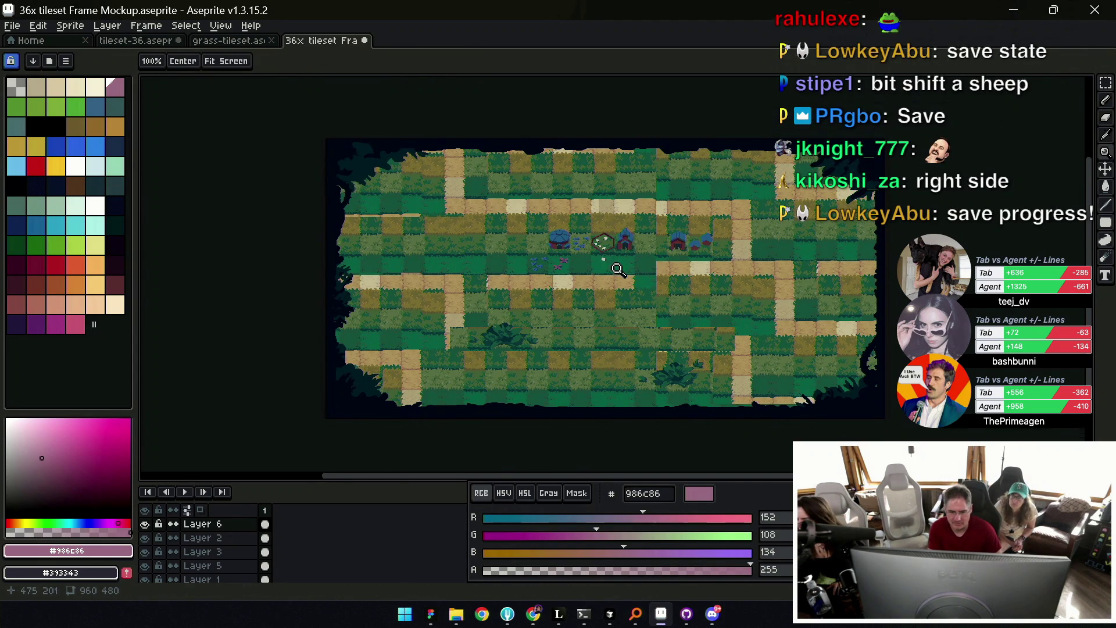
pyautogui.click(601, 261)
# Zoom in close on the lone sheep below the pen.
pyautogui.click(600, 262)
pyautogui.click(600, 262)
pyautogui.click(601, 263)
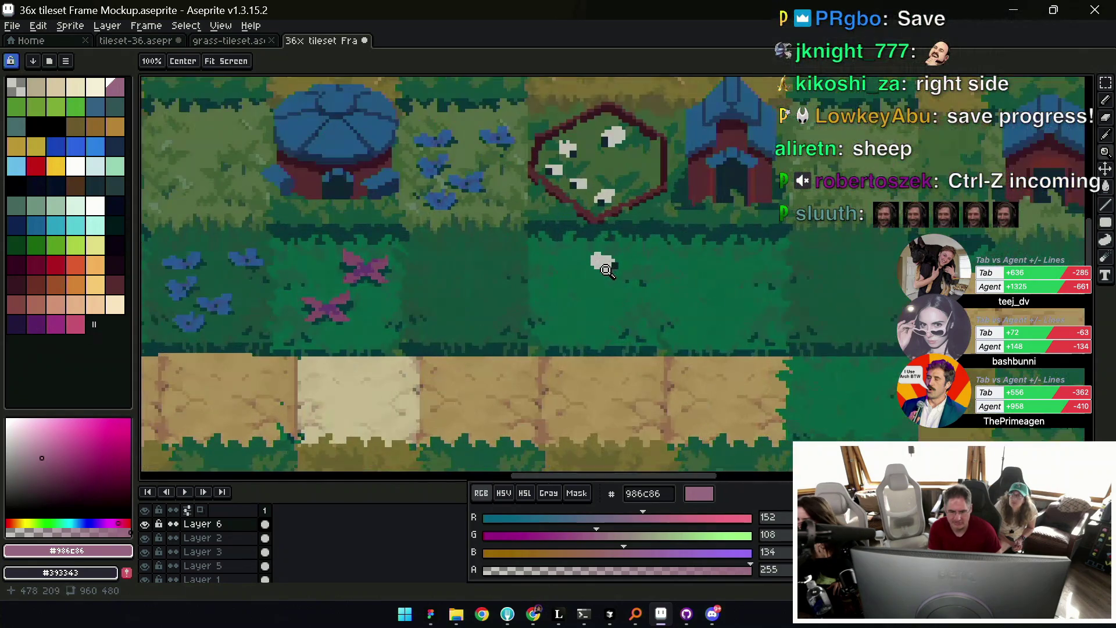
pyautogui.click(603, 264)
pyautogui.click(603, 266)
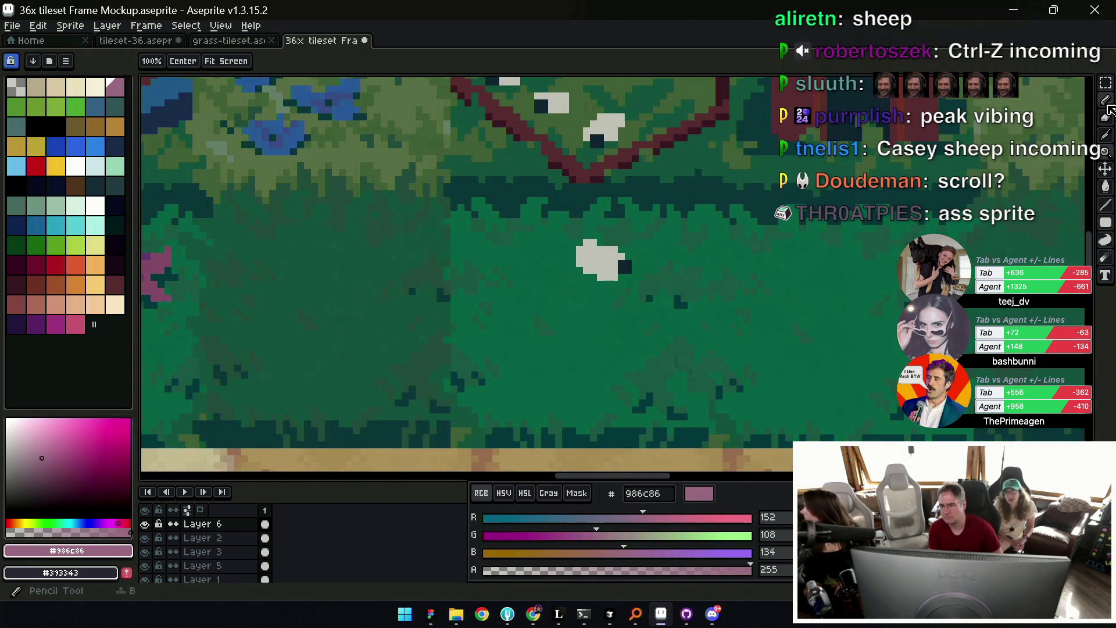
# Select the Pencil with a 1px brush and a dark navy 000033 colour.
pyautogui.click(1107, 102)
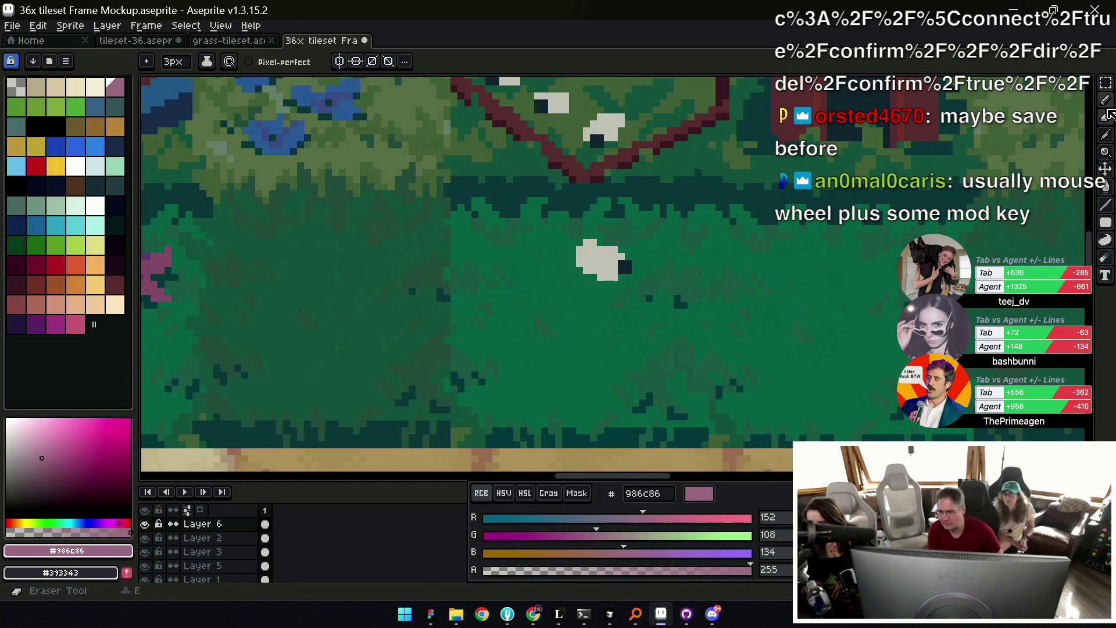
pyautogui.moveTo(1105, 101)
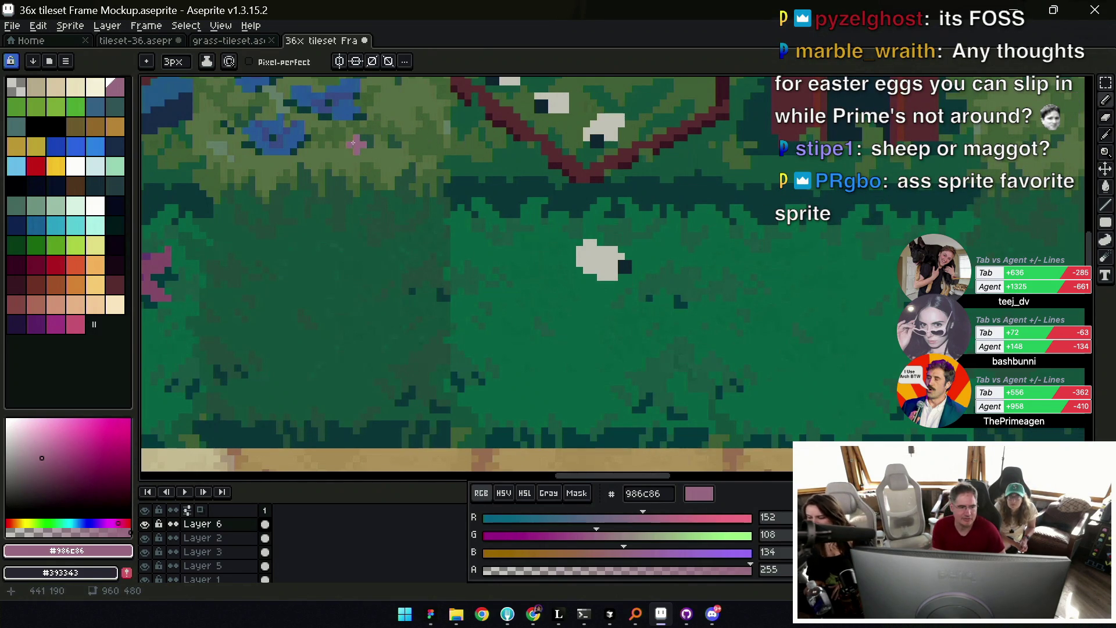
pyautogui.click(177, 63)
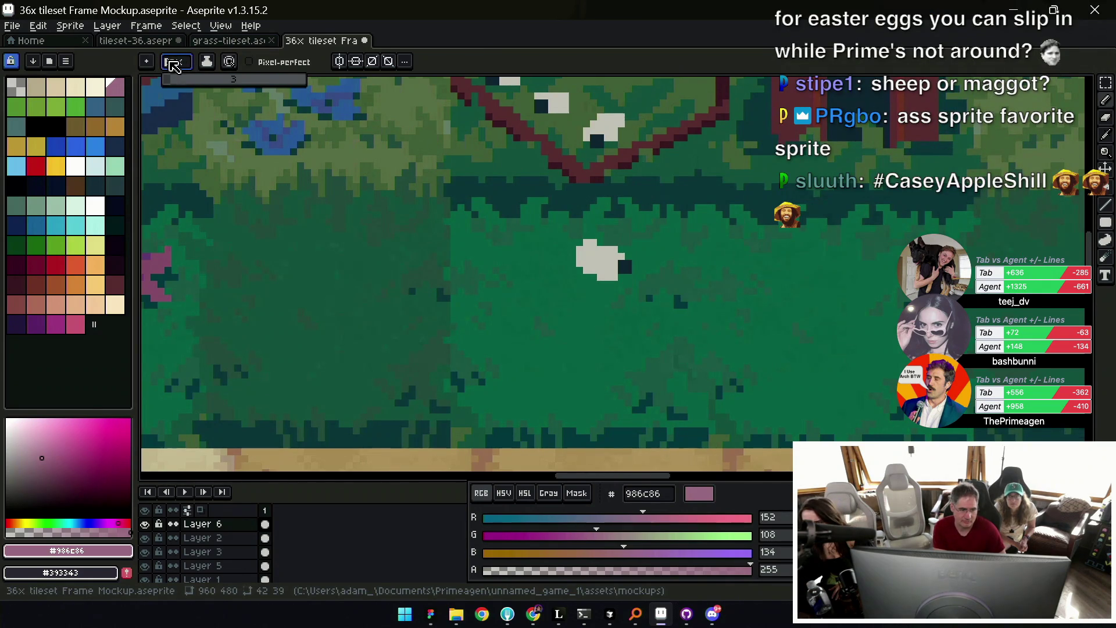
pyautogui.doubleClick(170, 67)
pyautogui.write('1')
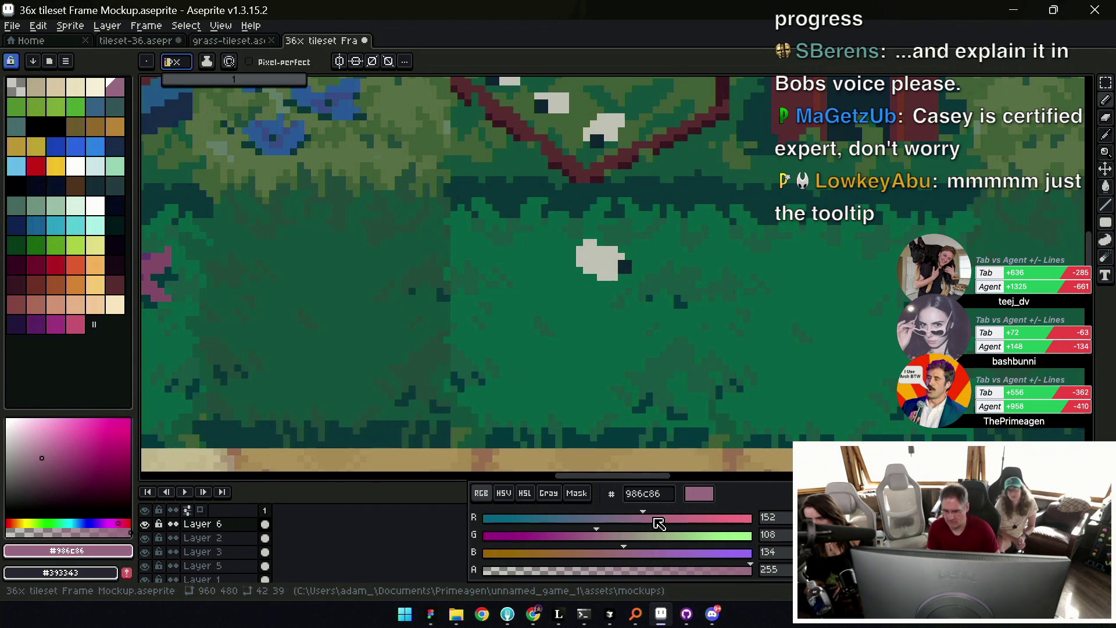
pyautogui.moveTo(659, 524); pyautogui.dragTo(484, 527)
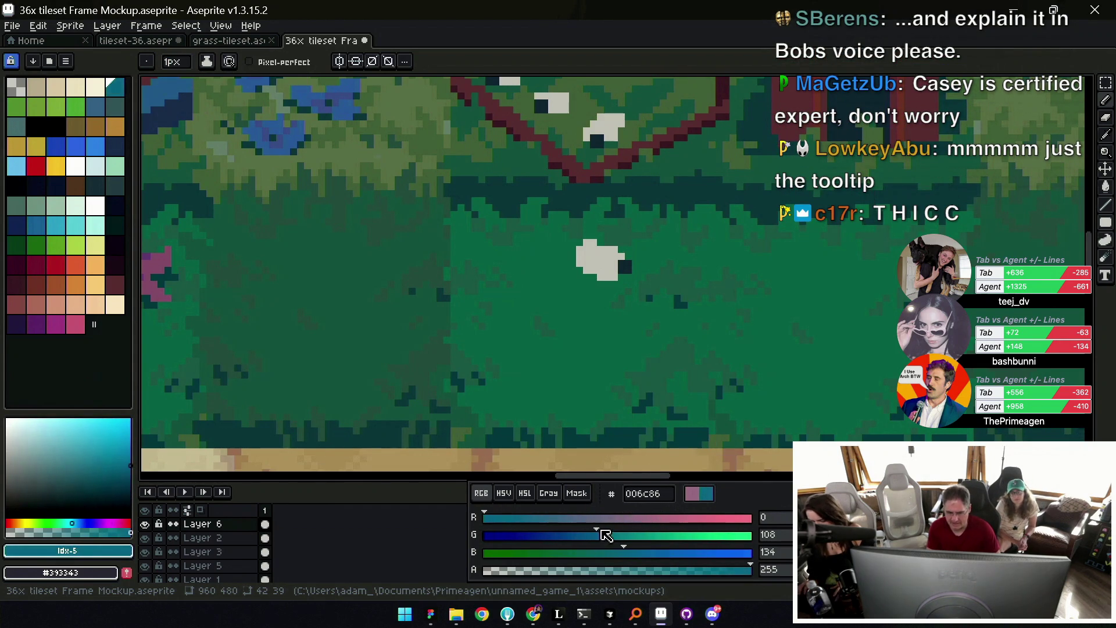
pyautogui.moveTo(605, 535); pyautogui.dragTo(485, 536)
pyautogui.moveTo(623, 553); pyautogui.dragTo(483, 557)
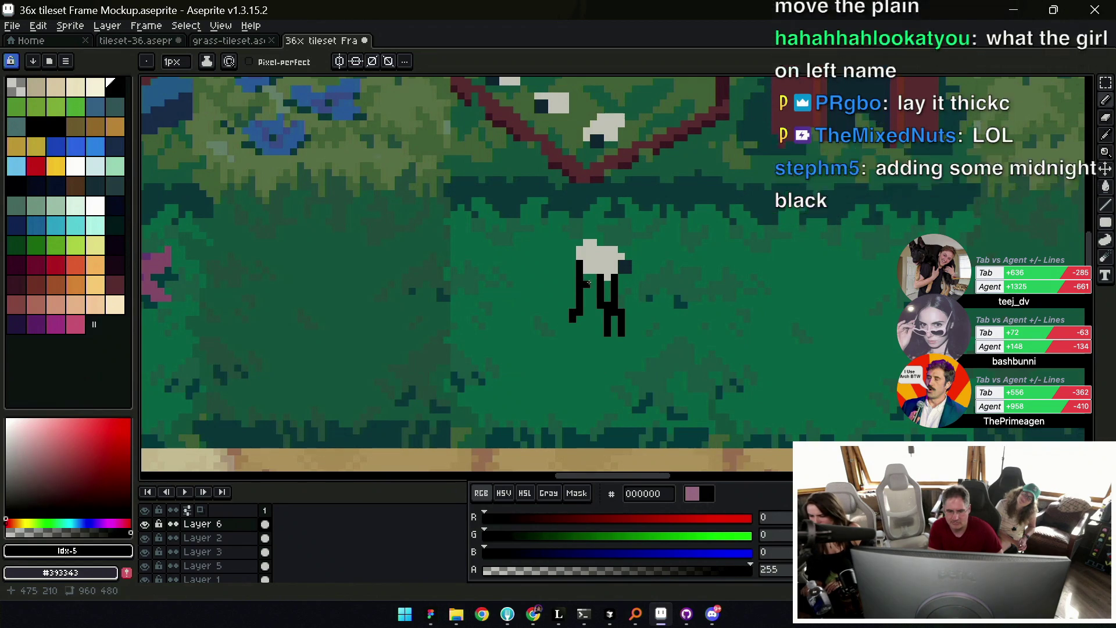
# Draw a foot, a leg stub and black gap fill under the sheep, then reposition the view.
pyautogui.moveTo(574, 317); pyautogui.dragTo(589, 266)
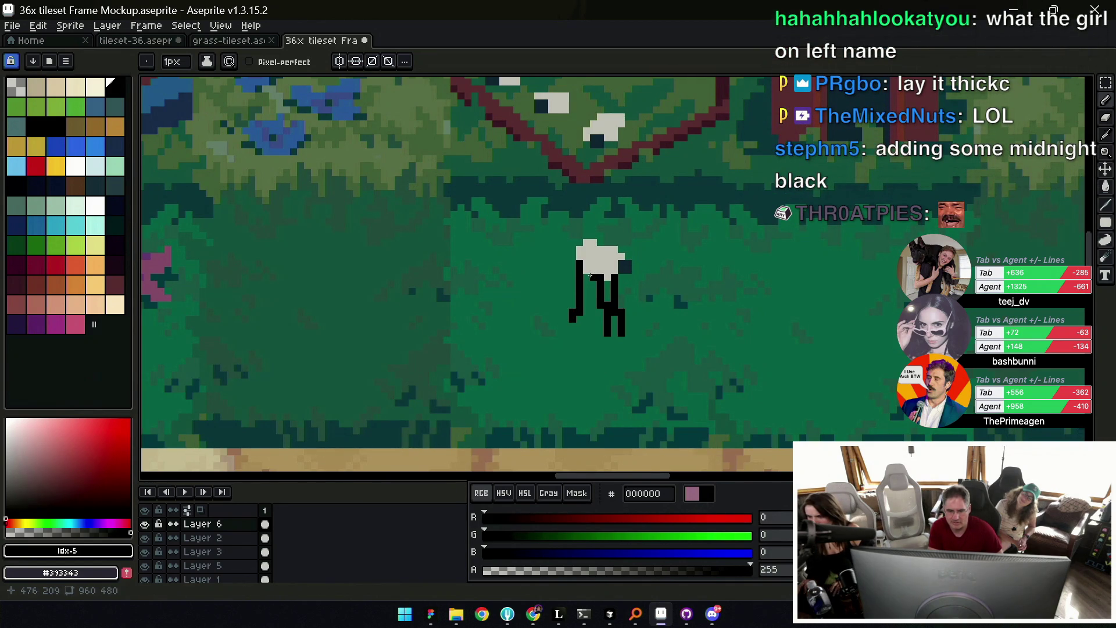
pyautogui.moveTo(589, 289); pyautogui.dragTo(588, 309)
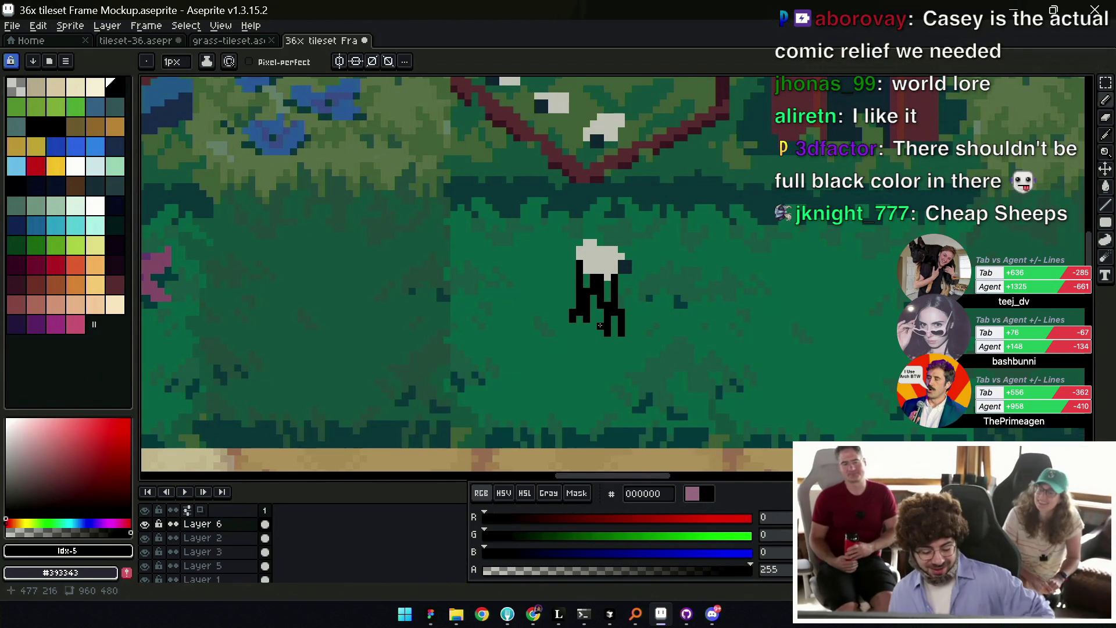
pyautogui.press('space')
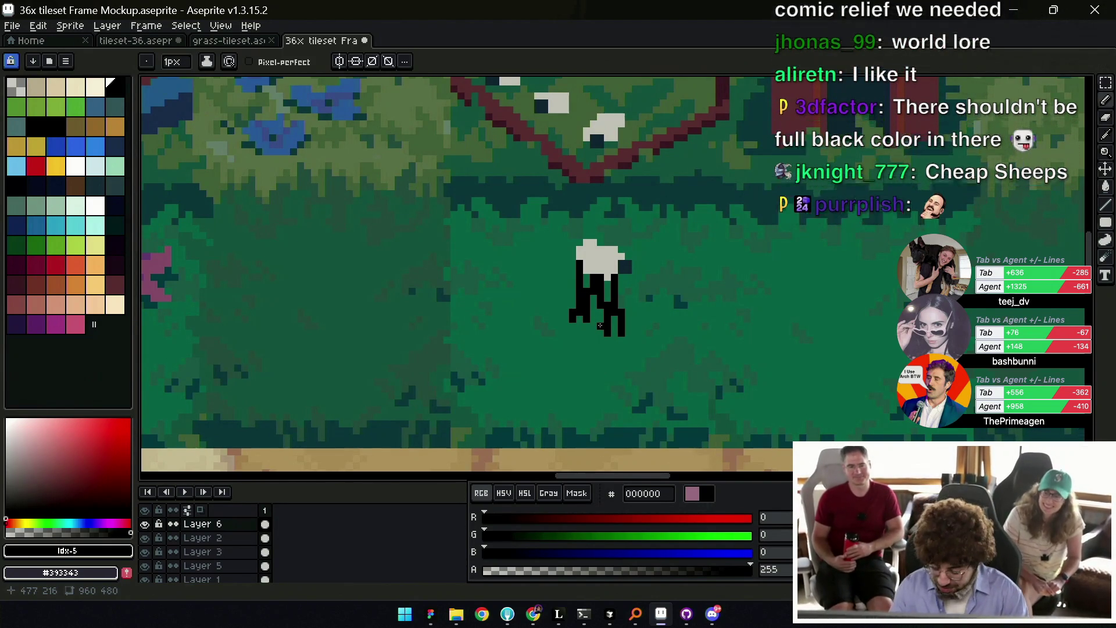
pyautogui.moveTo(599, 325); pyautogui.dragTo(581, 357)
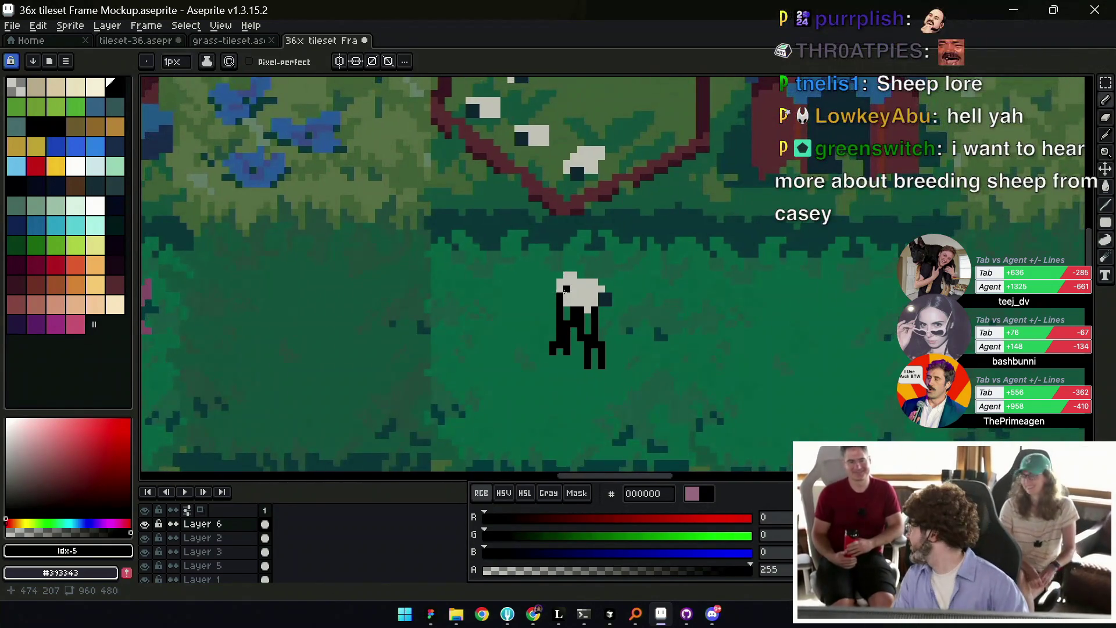
pyautogui.press('space')
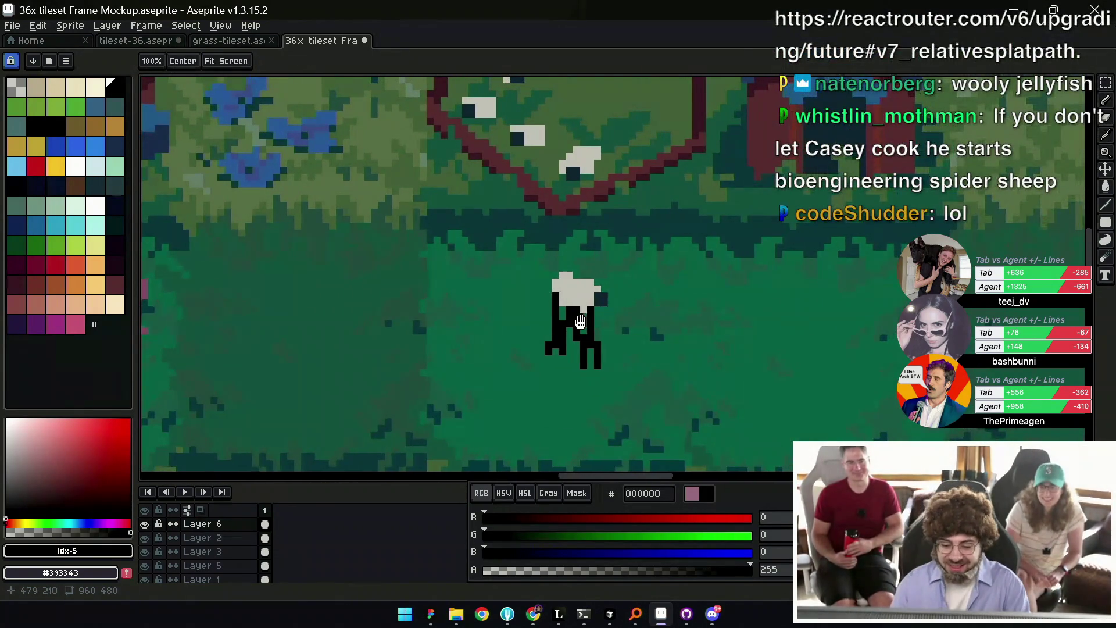
pyautogui.moveTo(579, 338); pyautogui.dragTo(552, 354)
pyautogui.press('space')
pyautogui.scroll(-1, 561, 337)
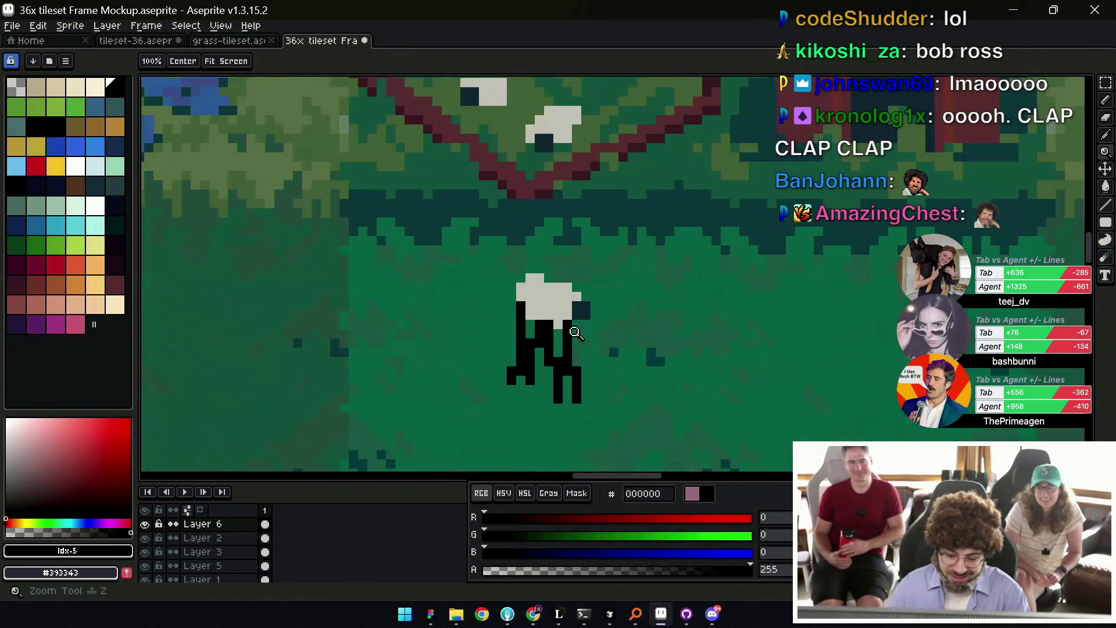
pyautogui.scroll(-1, 564, 340)
pyautogui.scroll(-1, 568, 343)
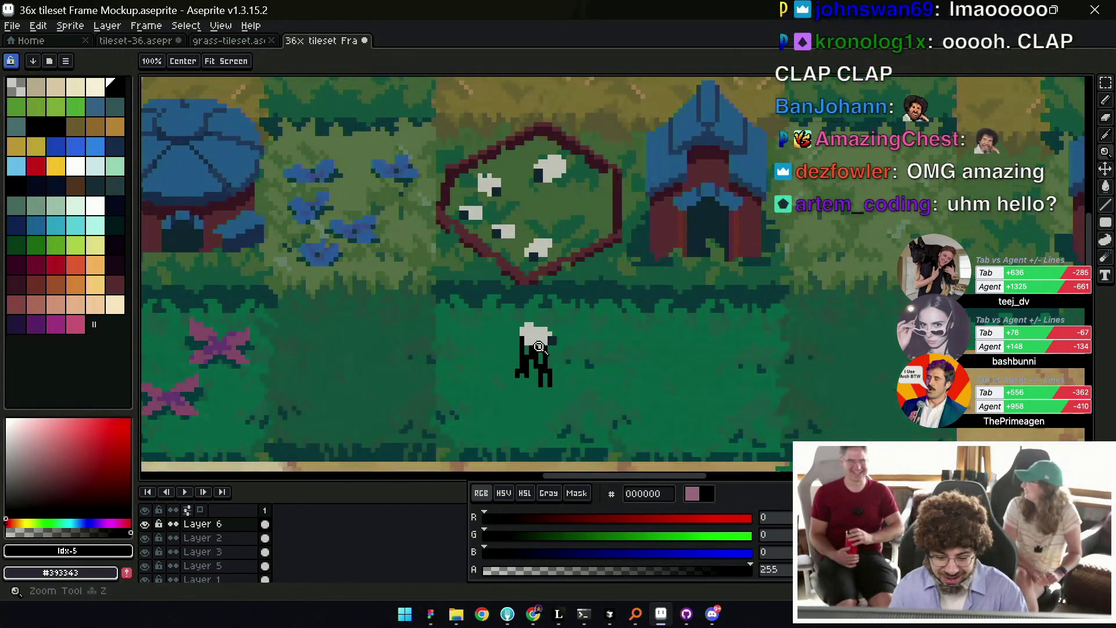
pyautogui.scroll(1, 562, 343)
# Select a rectangle around the legged sheep and sample its light grey colour.
pyautogui.press('m')
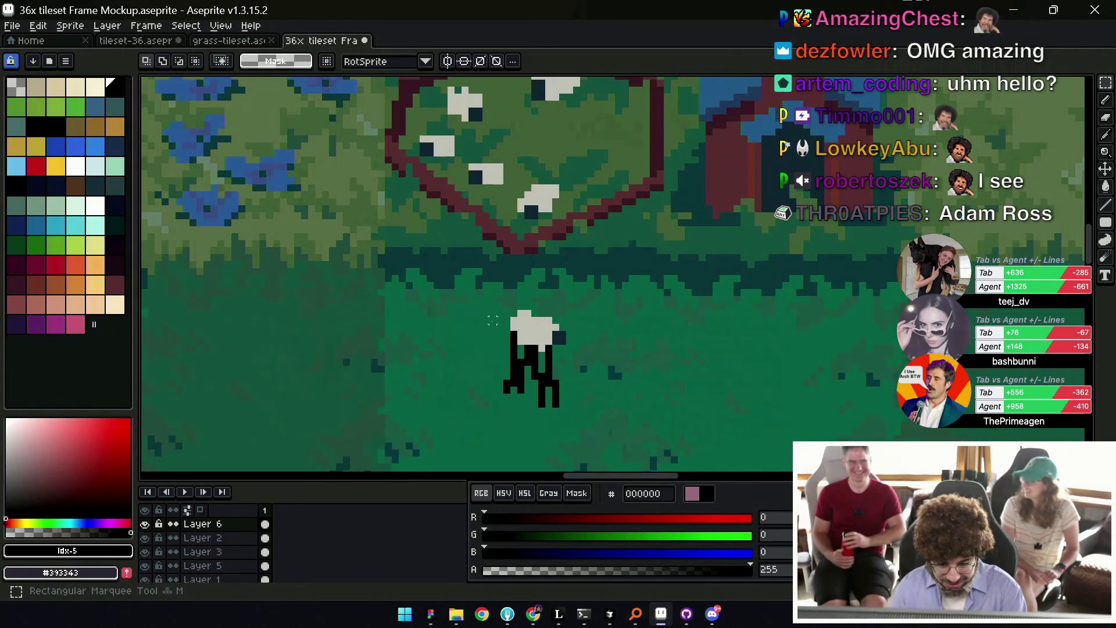
pyautogui.moveTo(493, 300); pyautogui.dragTo(576, 419)
pyautogui.moveTo(546, 336); pyautogui.dragTo(512, 332)
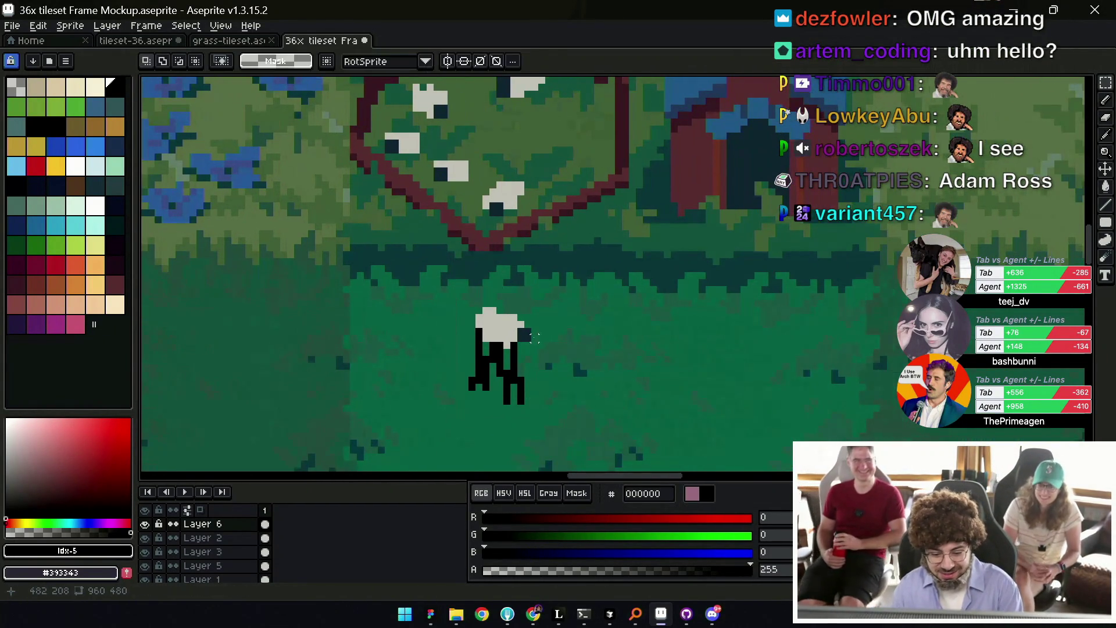
pyautogui.press('i')
pyautogui.click(512, 331)
pyautogui.press('b')
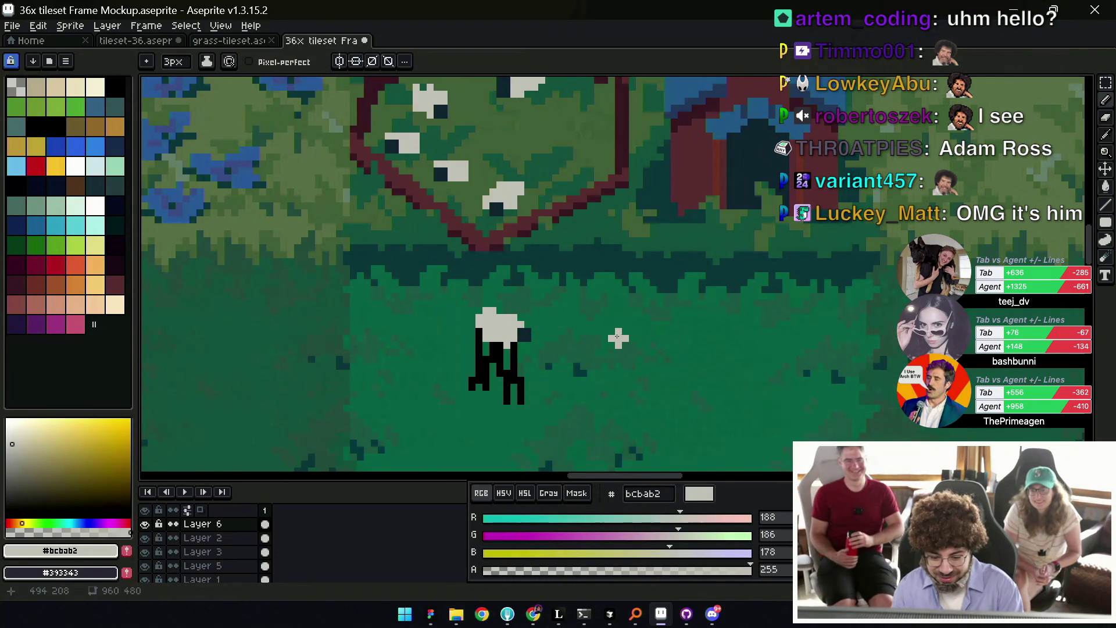
pyautogui.scroll(3, 593, 340)
# Paint dark shading on the right sheep, then sample black from the left sheep's legs.
pyautogui.press('i')
pyautogui.click(468, 312)
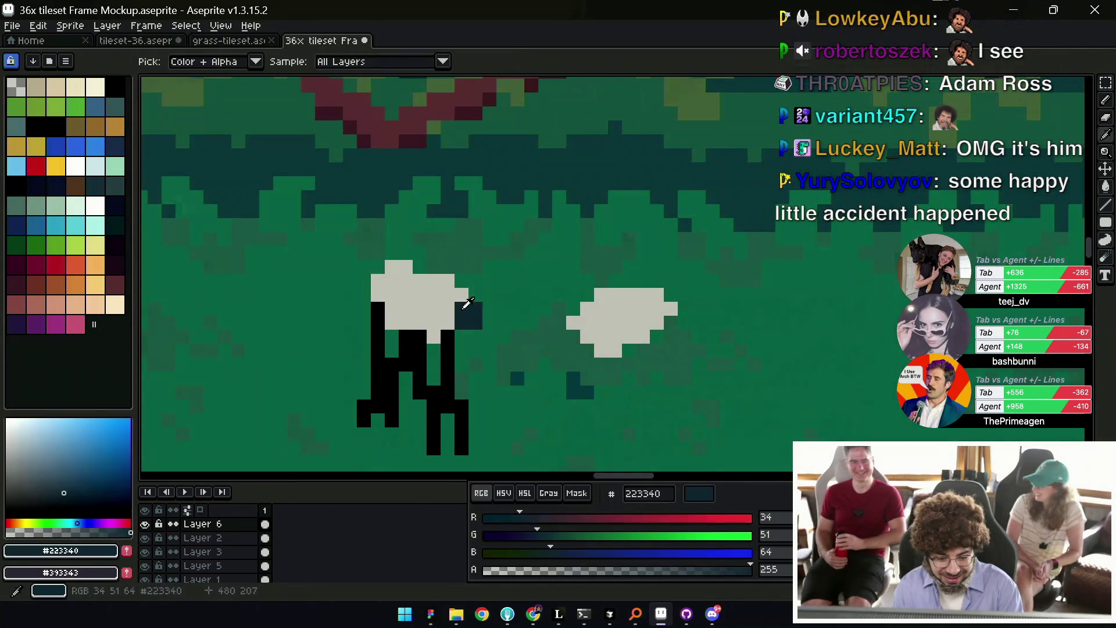
pyautogui.press('b')
pyautogui.moveTo(587, 323)
pyautogui.mouseDown()
pyautogui.moveTo(593, 336)
pyautogui.moveTo(653, 335)
pyautogui.mouseUp()
pyautogui.keyDown('alt'); pyautogui.click(610, 314); pyautogui.keyUp('alt')
pyautogui.press('i')
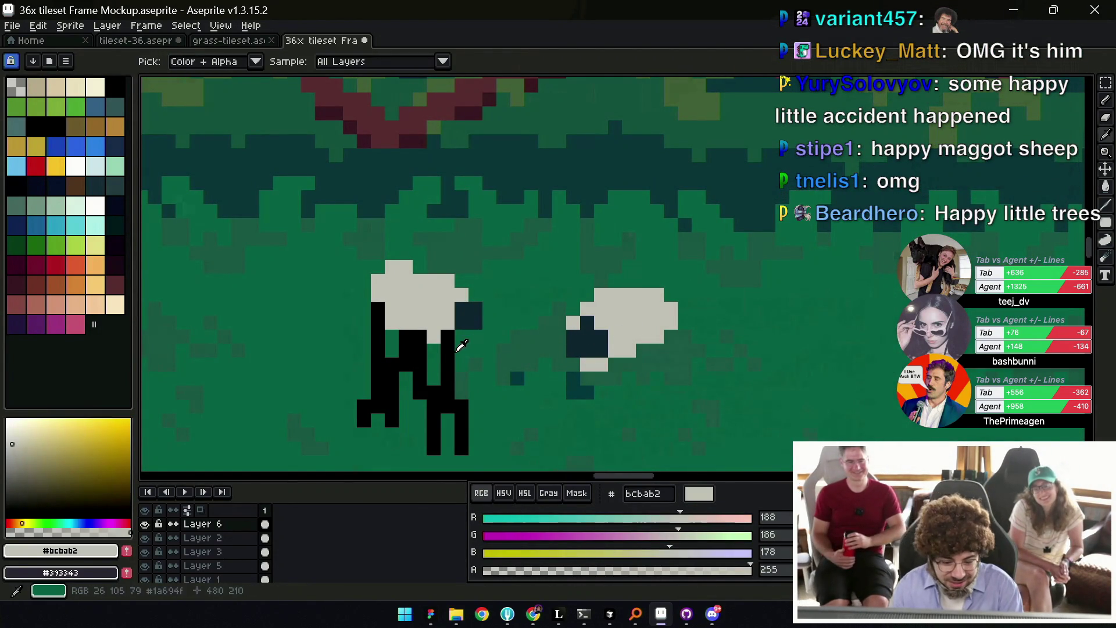
pyautogui.click(456, 343)
pyautogui.press('b')
# Draw two black legs under the right sheep and fill the gap between them.
pyautogui.scroll(-1, 605, 334)
pyautogui.moveTo(585, 328); pyautogui.dragTo(571, 398)
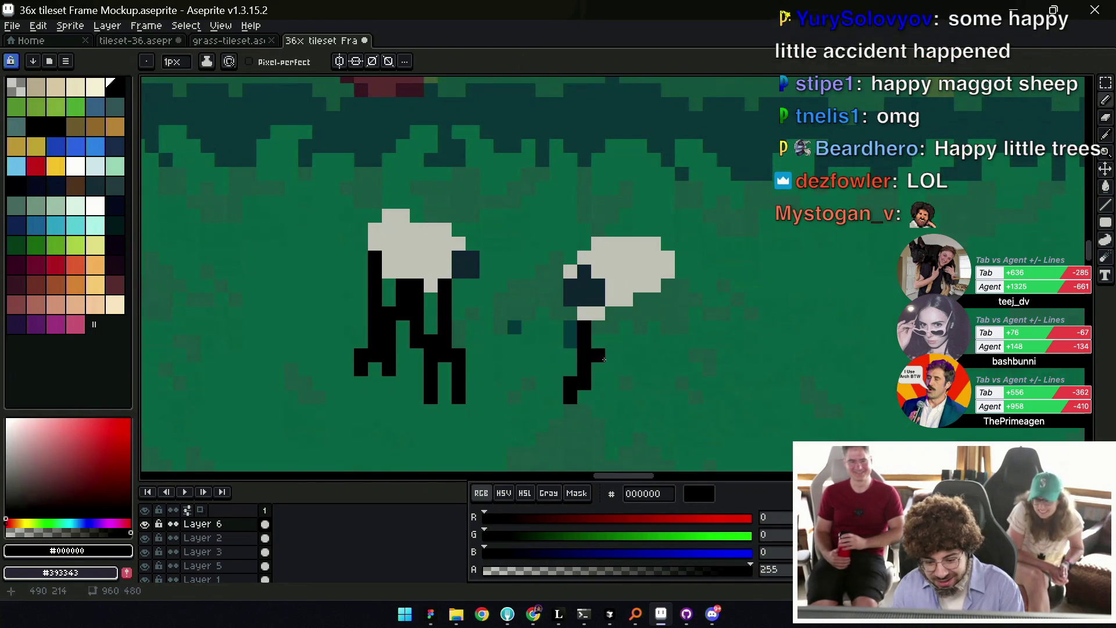
pyautogui.moveTo(612, 314); pyautogui.dragTo(612, 398)
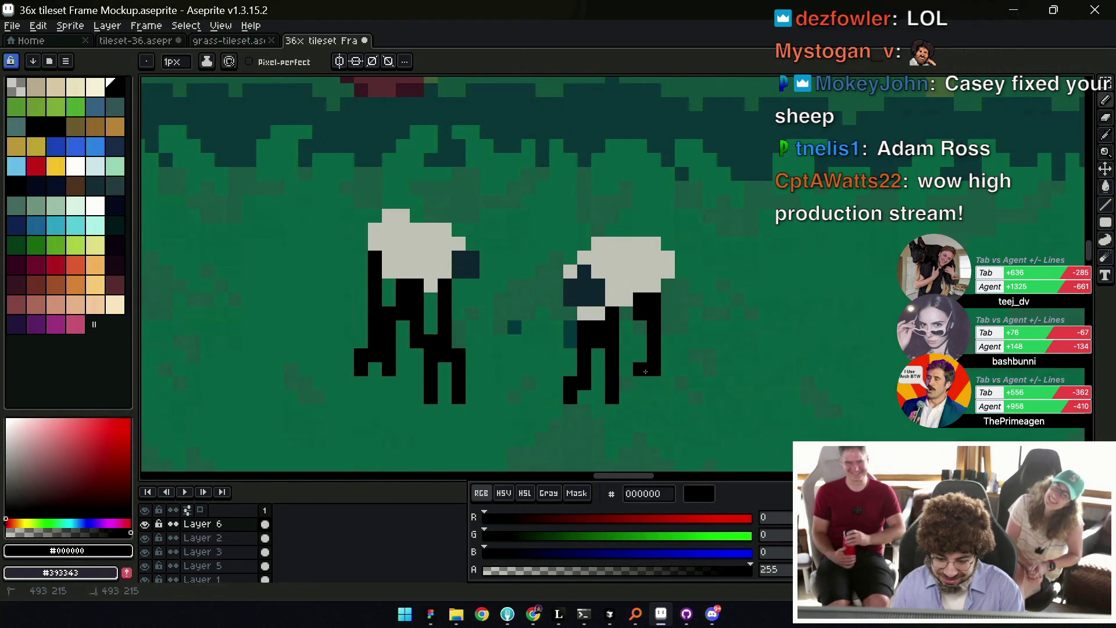
pyautogui.press('e')
pyautogui.hotkey('ctrl', 'z')
pyautogui.hotkey('ctrl', 'y')
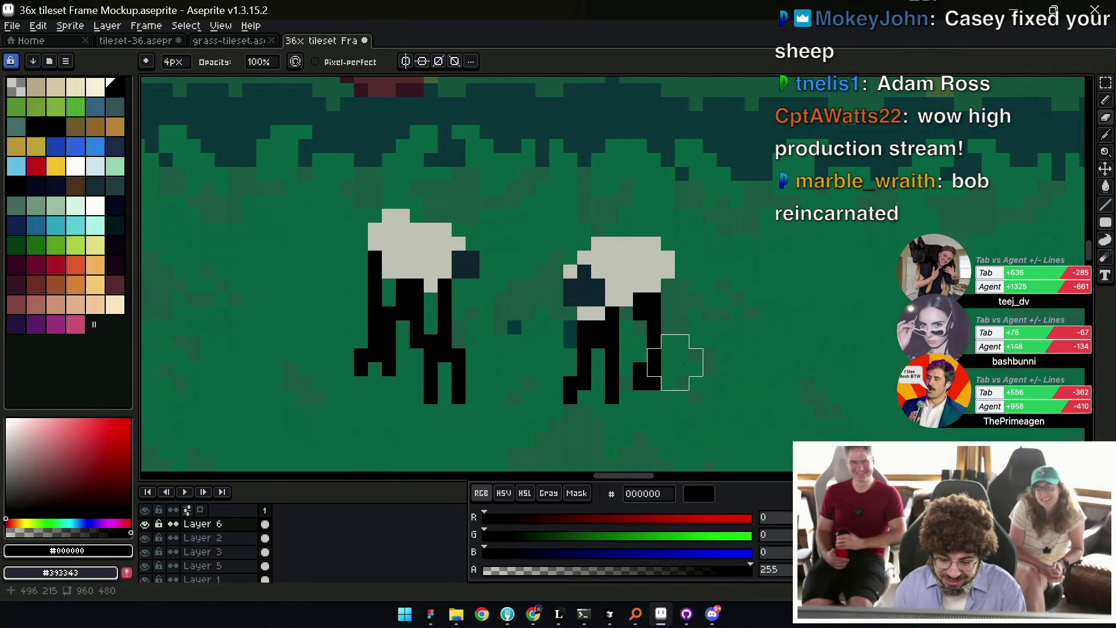
pyautogui.moveTo(626, 319); pyautogui.dragTo(626, 347)
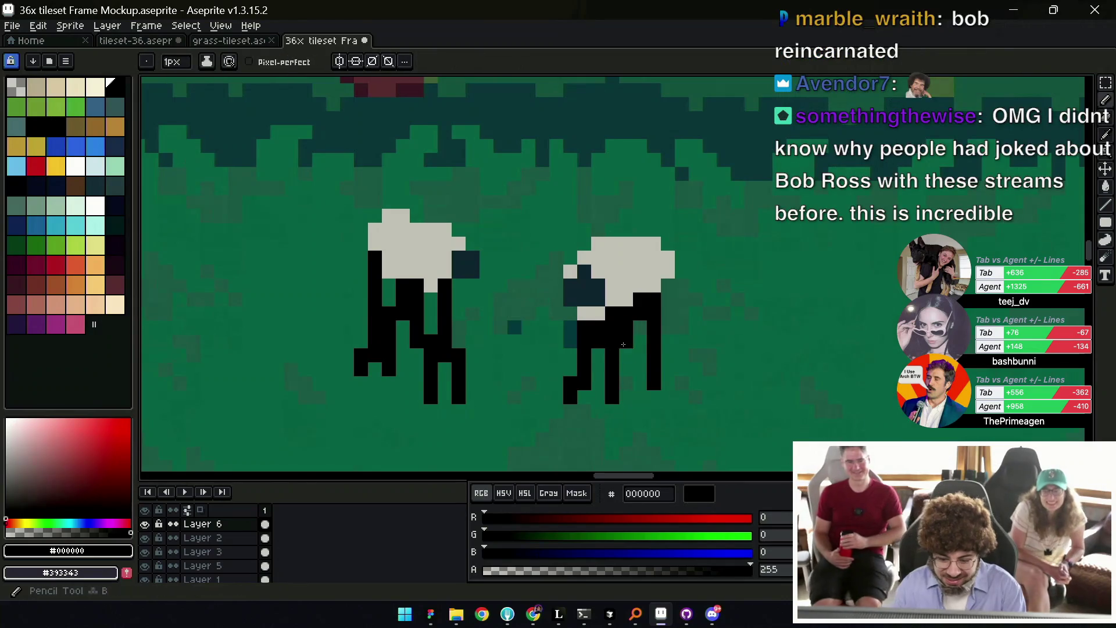
# Add a black foot and black back pixels to the right sheep.
pyautogui.press('i')
pyautogui.moveTo(654, 397); pyautogui.dragTo(669, 397)
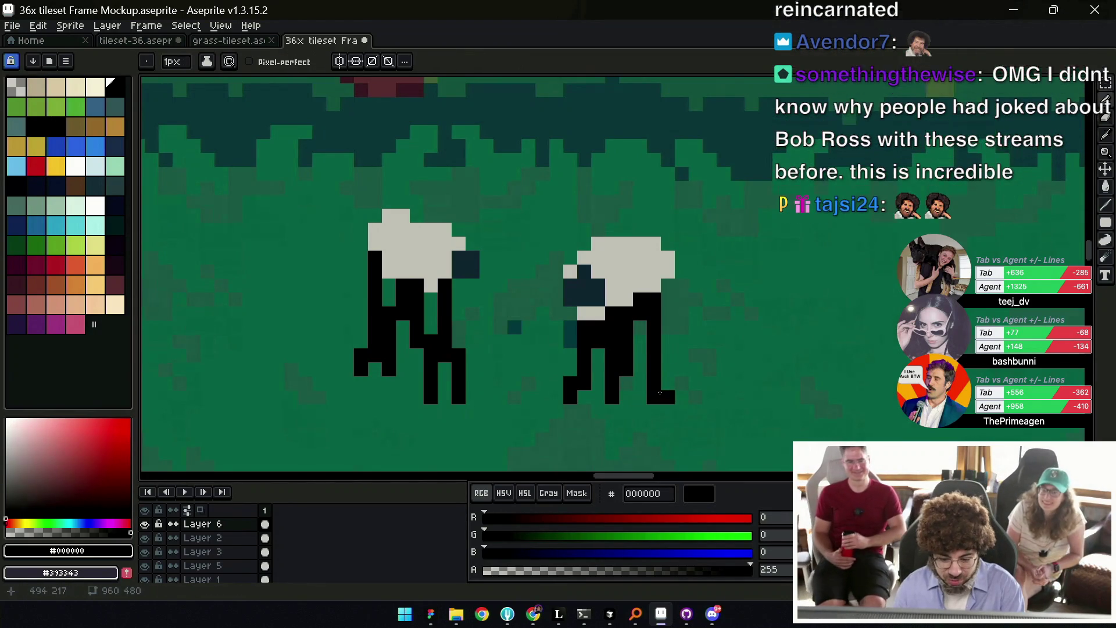
pyautogui.scroll(-4, 608, 370)
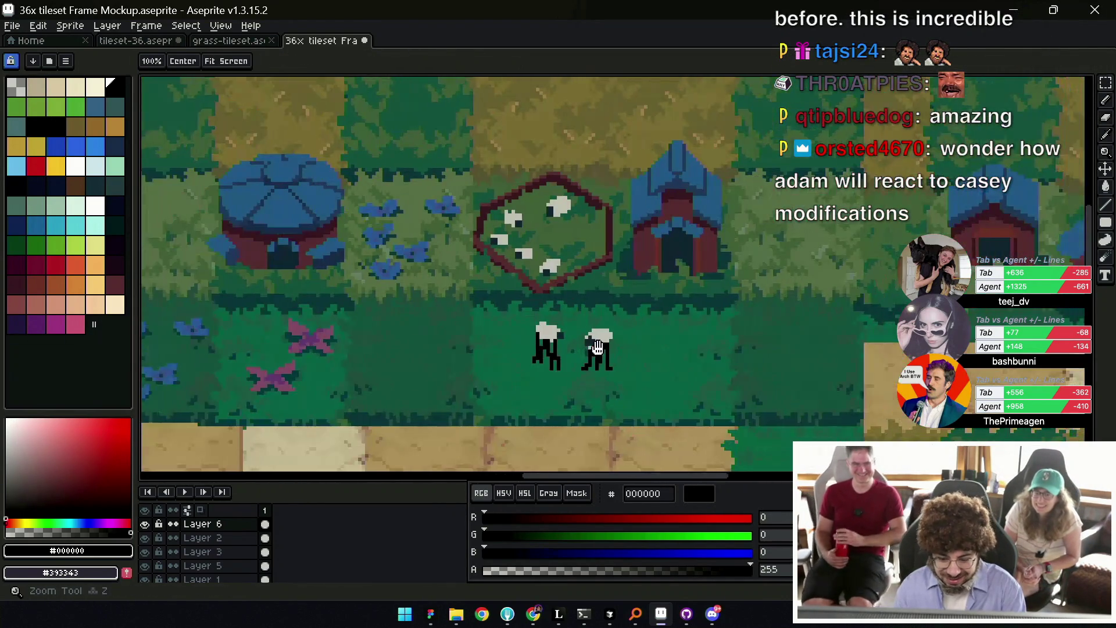
pyautogui.scroll(4, 629, 333)
pyautogui.press('b')
pyautogui.moveTo(650, 313)
pyautogui.mouseDown()
pyautogui.moveTo(647, 338)
pyautogui.moveTo(578, 338)
pyautogui.mouseUp()
pyautogui.press('i')
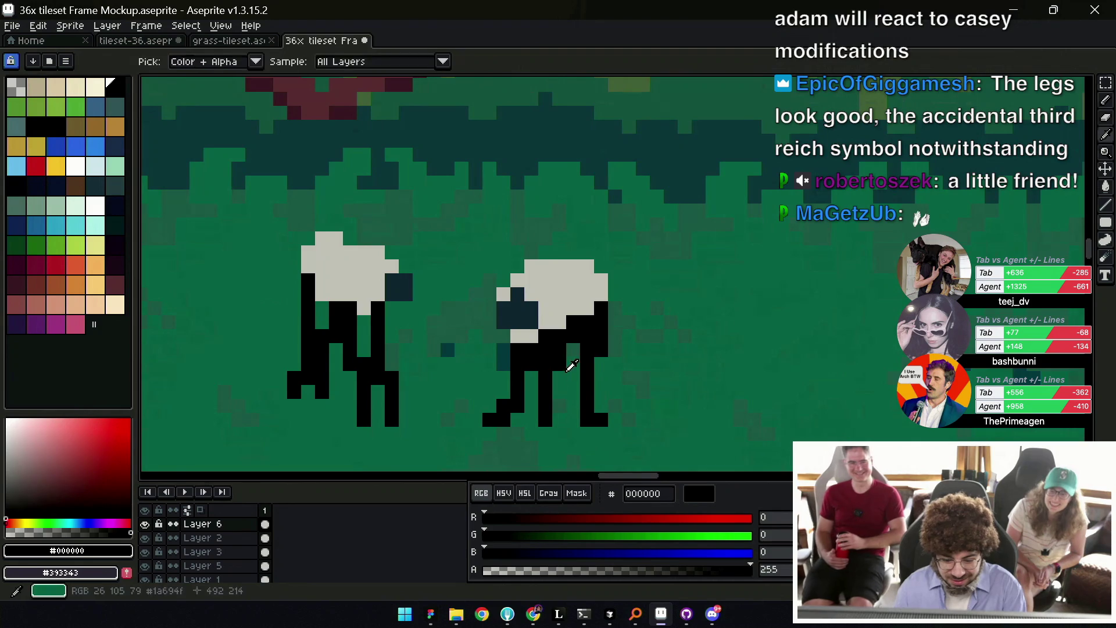
pyautogui.press('b')
pyautogui.moveTo(564, 332); pyautogui.dragTo(506, 331)
pyautogui.click(513, 315)
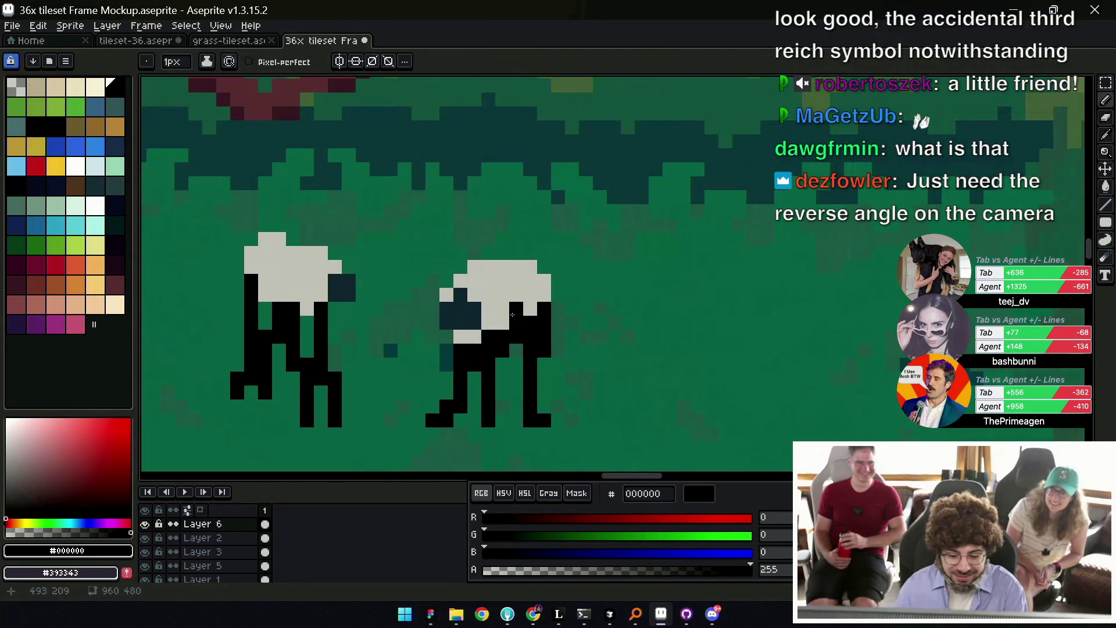
pyautogui.click(56, 166)
# Pencil a yellow f5b739 giraffe's neck, head, two legs and back beside the sheep.
pyautogui.press('z')
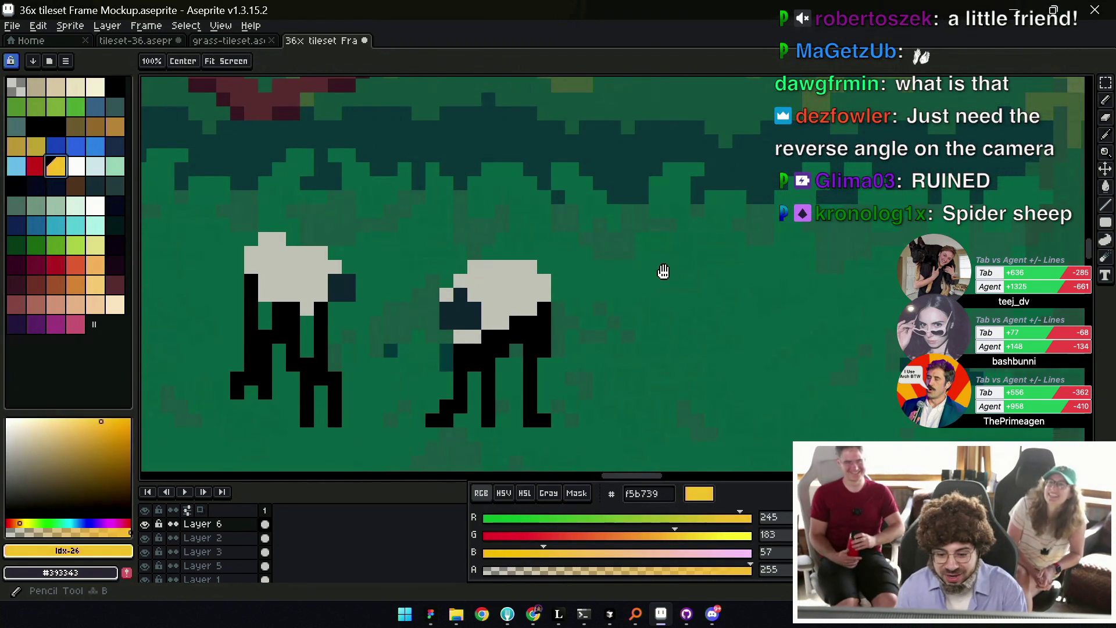
pyautogui.scroll(-1, 560, 305)
pyautogui.scroll(-1, 556, 302)
pyautogui.press('b')
pyautogui.moveTo(553, 268)
pyautogui.mouseDown()
pyautogui.moveTo(557, 257)
pyautogui.moveTo(571, 306)
pyautogui.mouseUp()
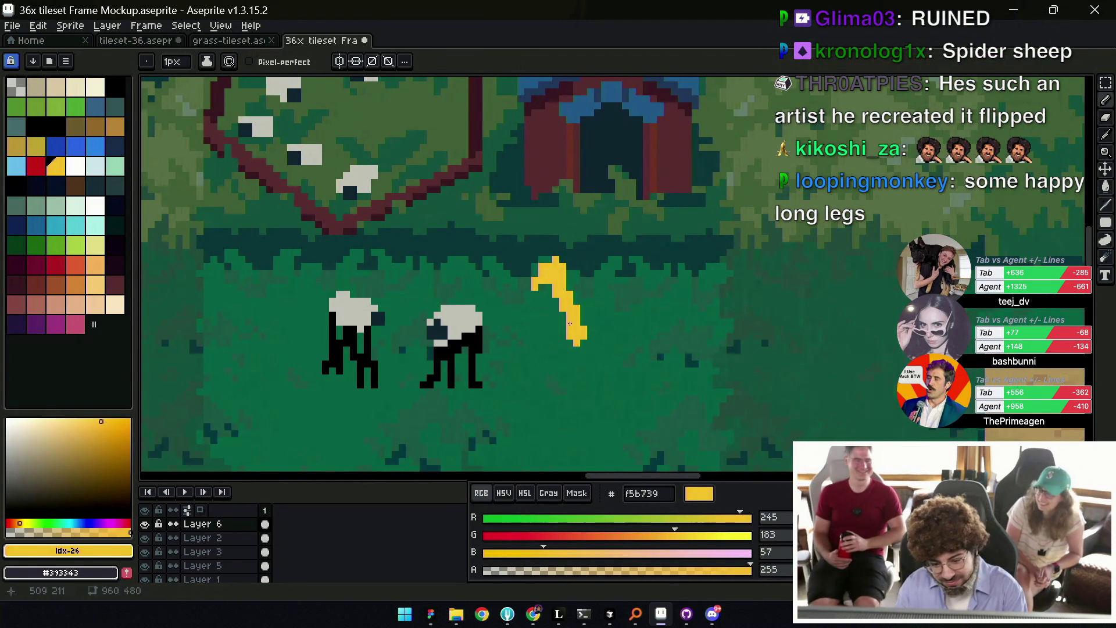
pyautogui.moveTo(568, 374); pyautogui.dragTo(569, 344)
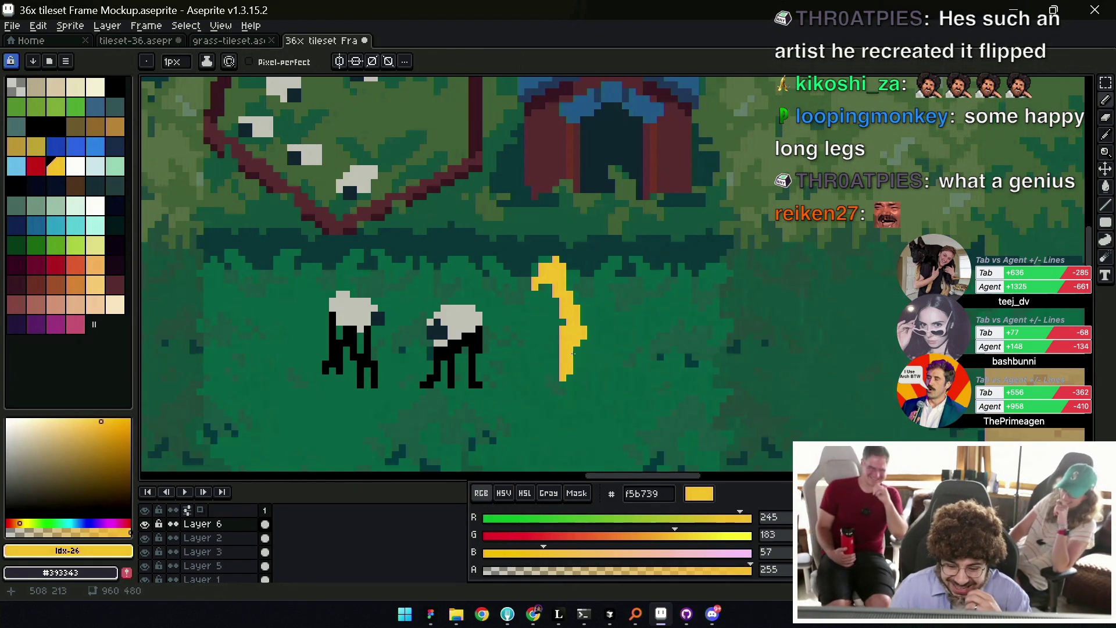
pyautogui.moveTo(583, 351); pyautogui.dragTo(589, 363)
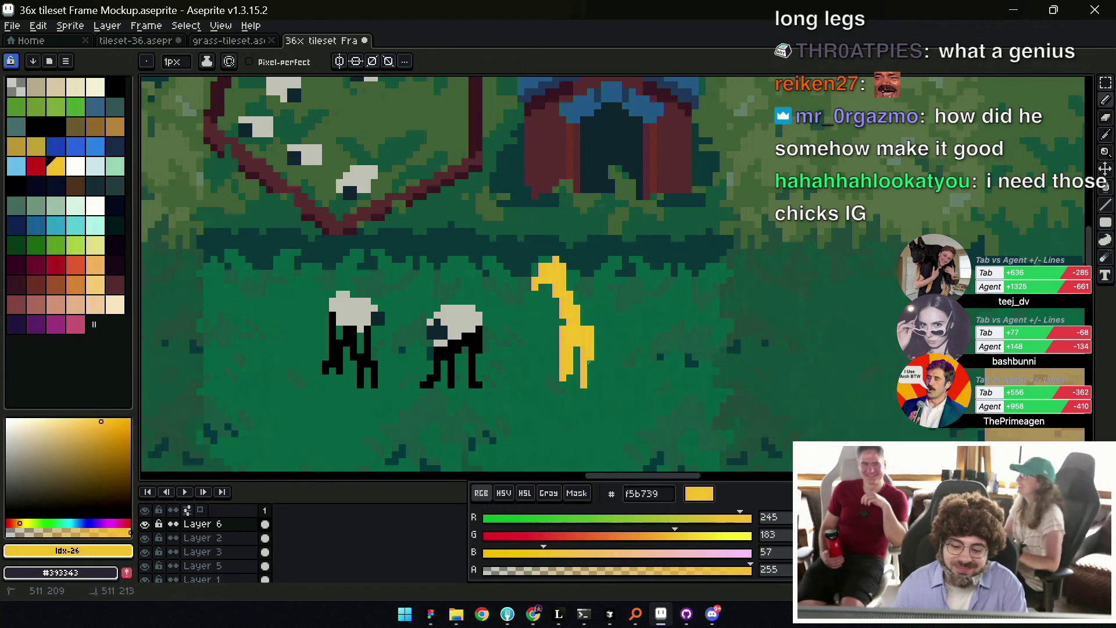
pyautogui.moveTo(600, 323)
pyautogui.mouseDown()
pyautogui.moveTo(624, 336)
pyautogui.moveTo(641, 316)
pyautogui.mouseUp()
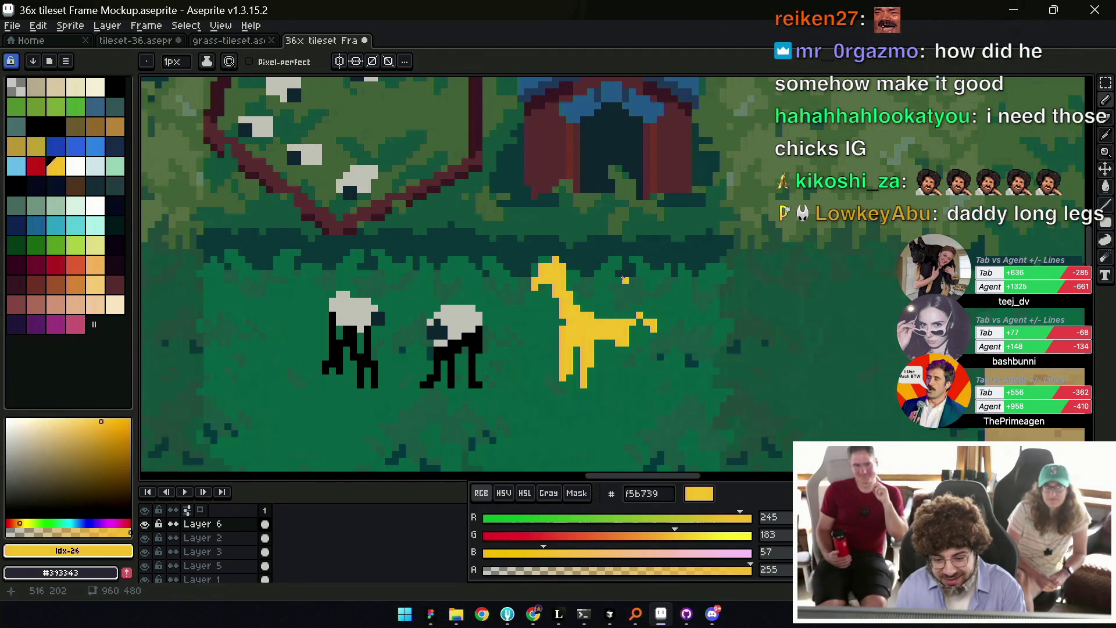
# Add black horn pixels to the giraffe's head, discarding a widened back leg.
pyautogui.click(115, 86)
pyautogui.click(535, 258)
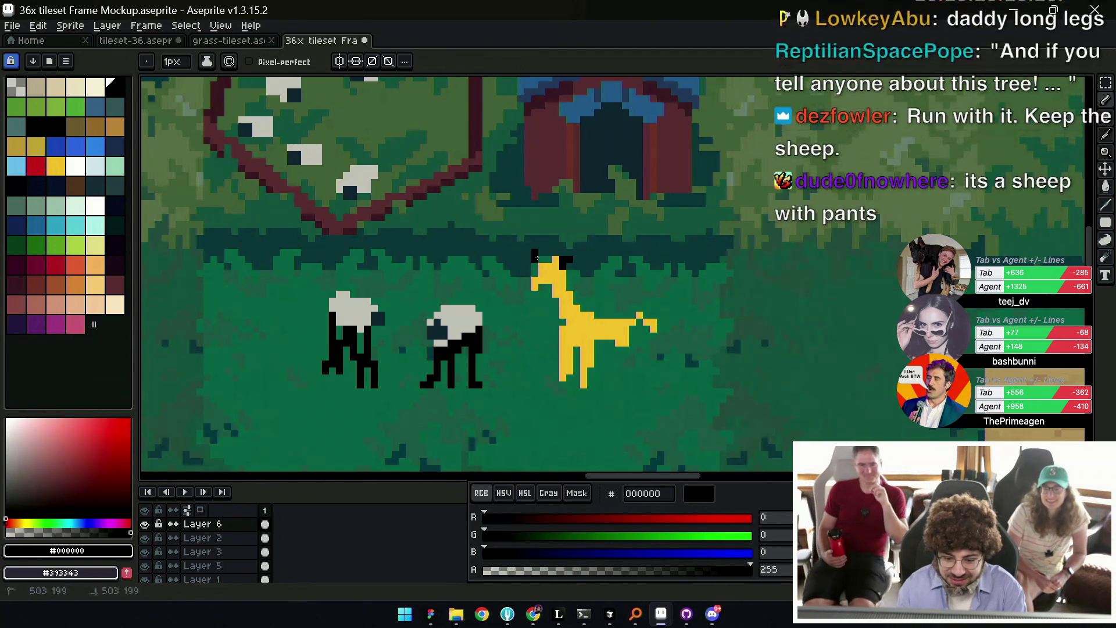
pyautogui.scroll(1, 576, 277)
pyautogui.moveTo(531, 260); pyautogui.dragTo(541, 271)
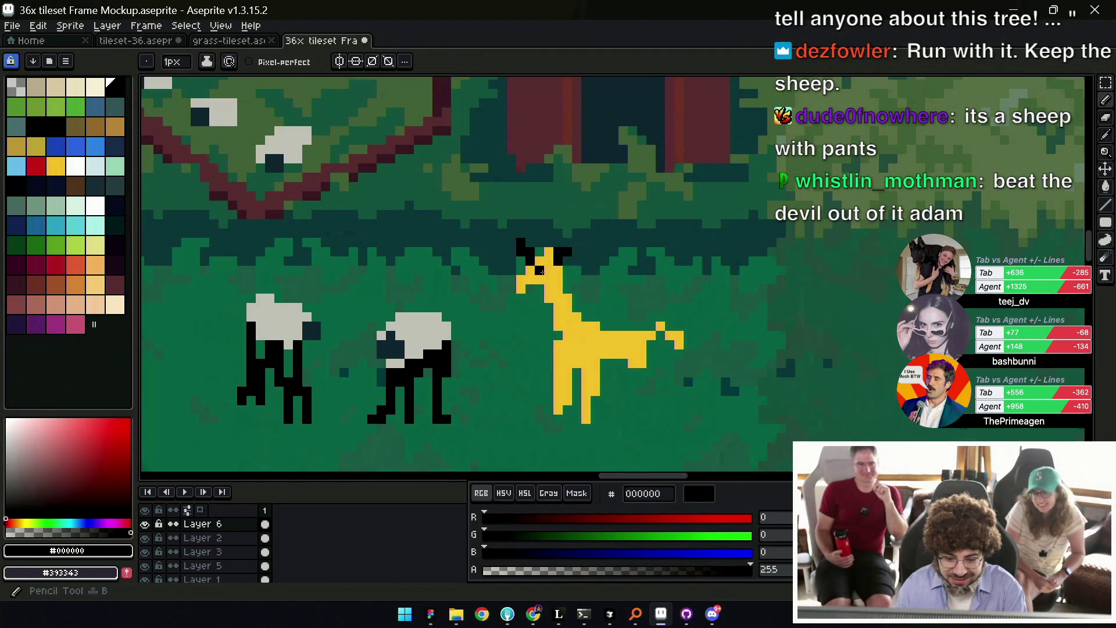
pyautogui.moveTo(621, 330); pyautogui.dragTo(599, 300)
pyautogui.keyDown('alt'); pyautogui.click(598, 328); pyautogui.keyUp('alt')
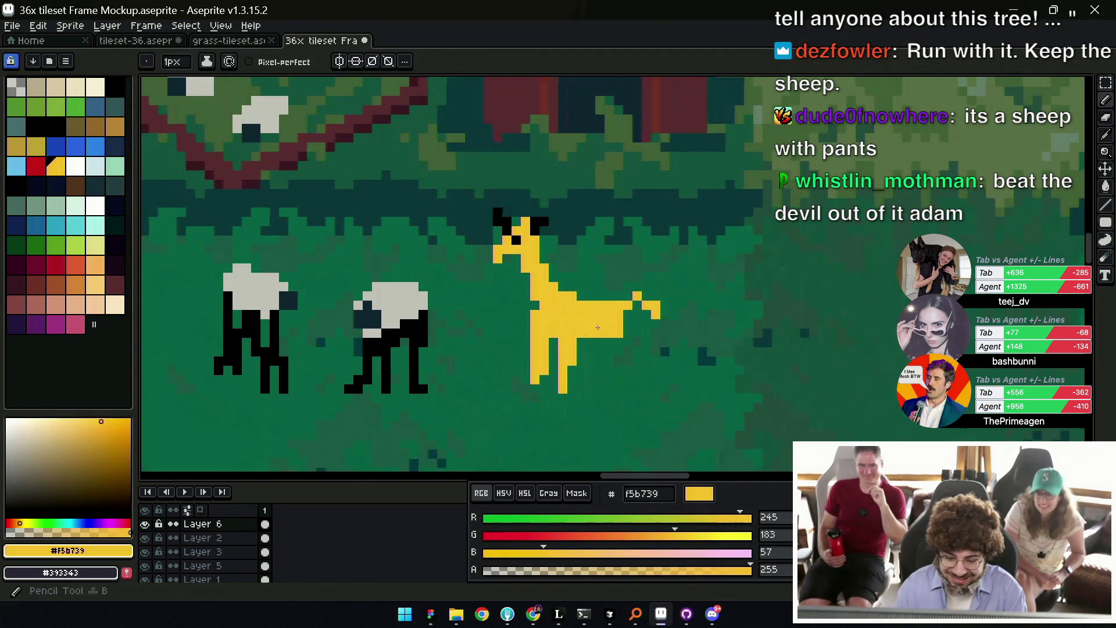
pyautogui.moveTo(619, 380); pyautogui.dragTo(619, 361)
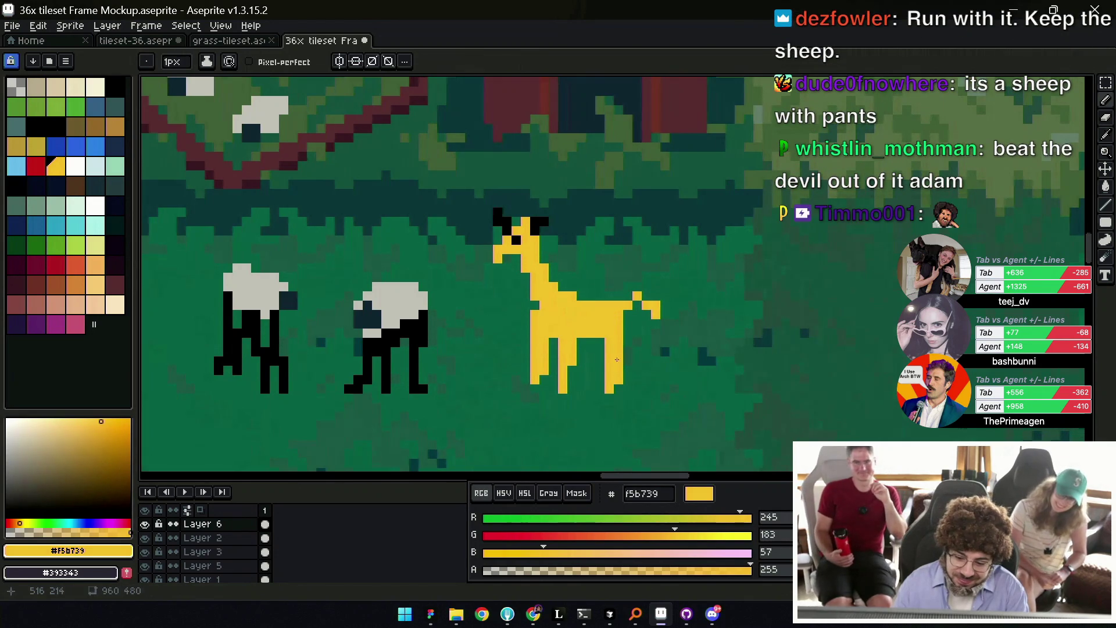
pyautogui.hotkey('ctrl', 'z')
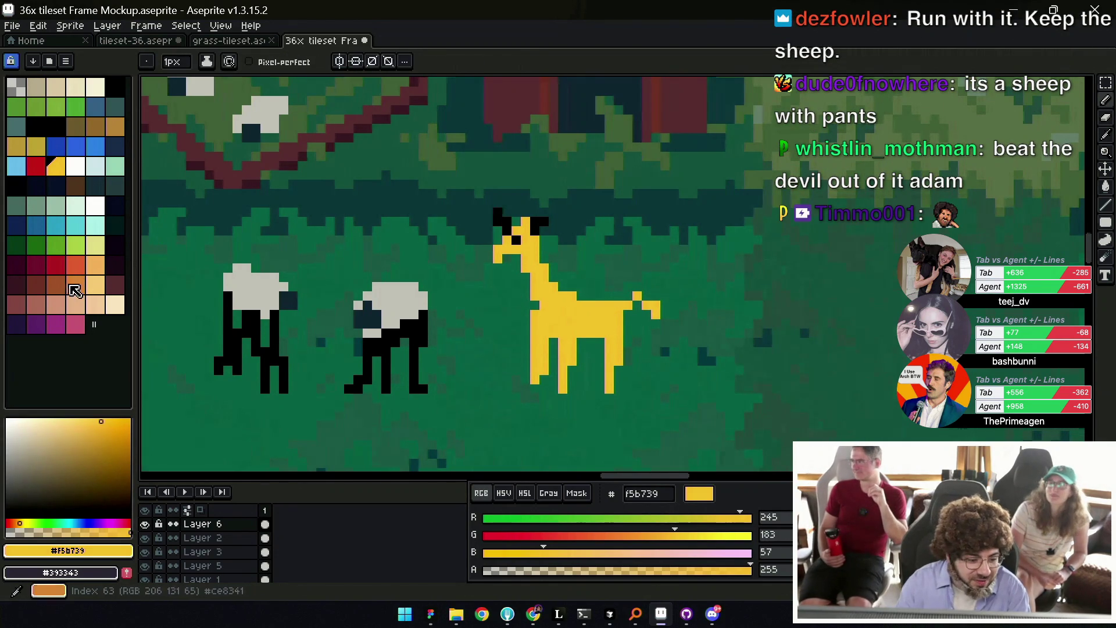
# Paint brown 9d5a37 spots on the giraffe's body and across its rear leg.
pyautogui.click(56, 285)
pyautogui.moveTo(572, 296); pyautogui.dragTo(572, 305)
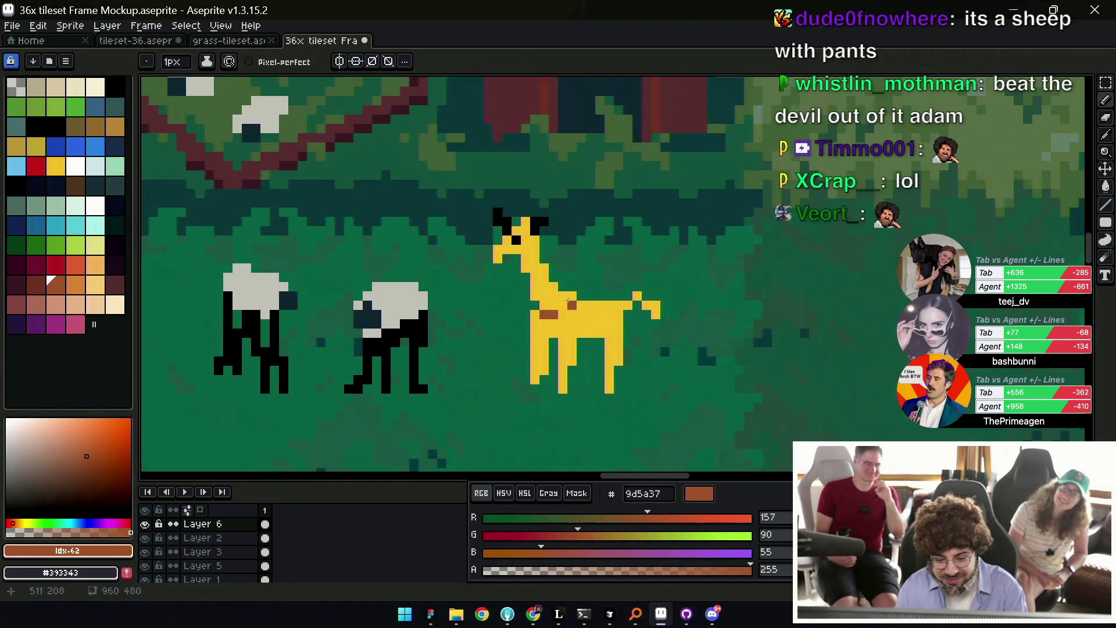
pyautogui.click(590, 306)
pyautogui.hotkey('ctrl', 'z')
pyautogui.click(573, 333)
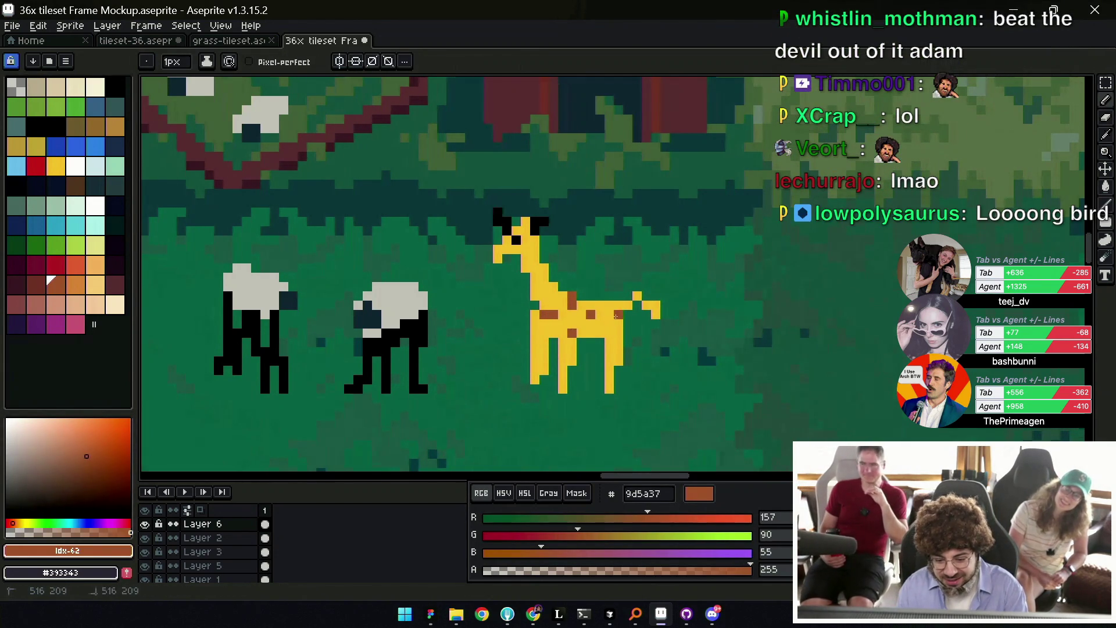
pyautogui.moveTo(616, 353); pyautogui.dragTo(608, 353)
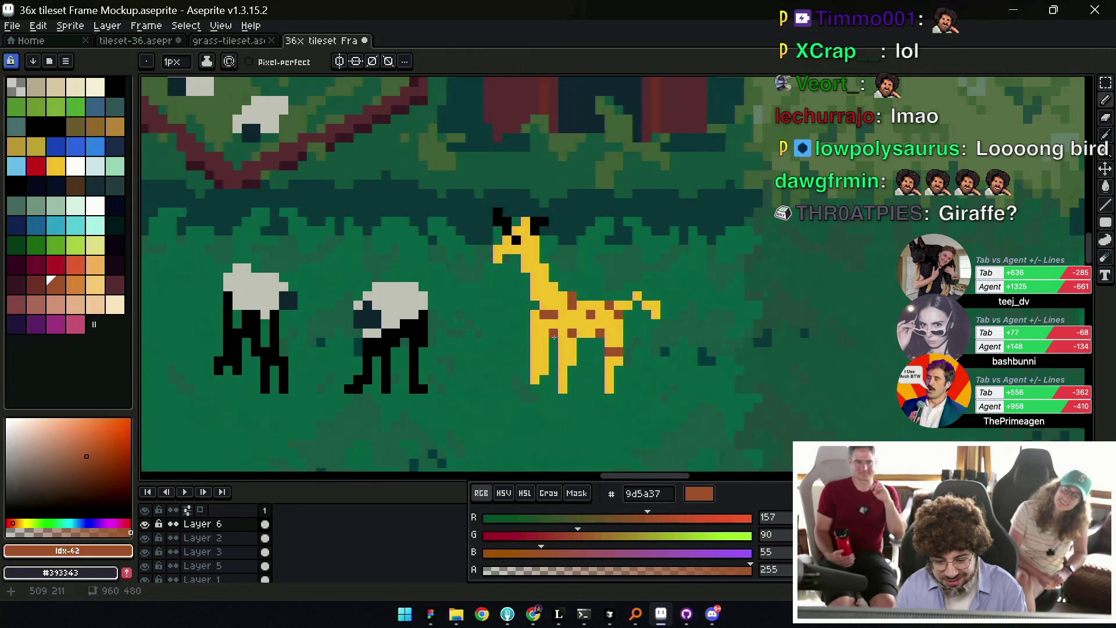
pyautogui.press('e')
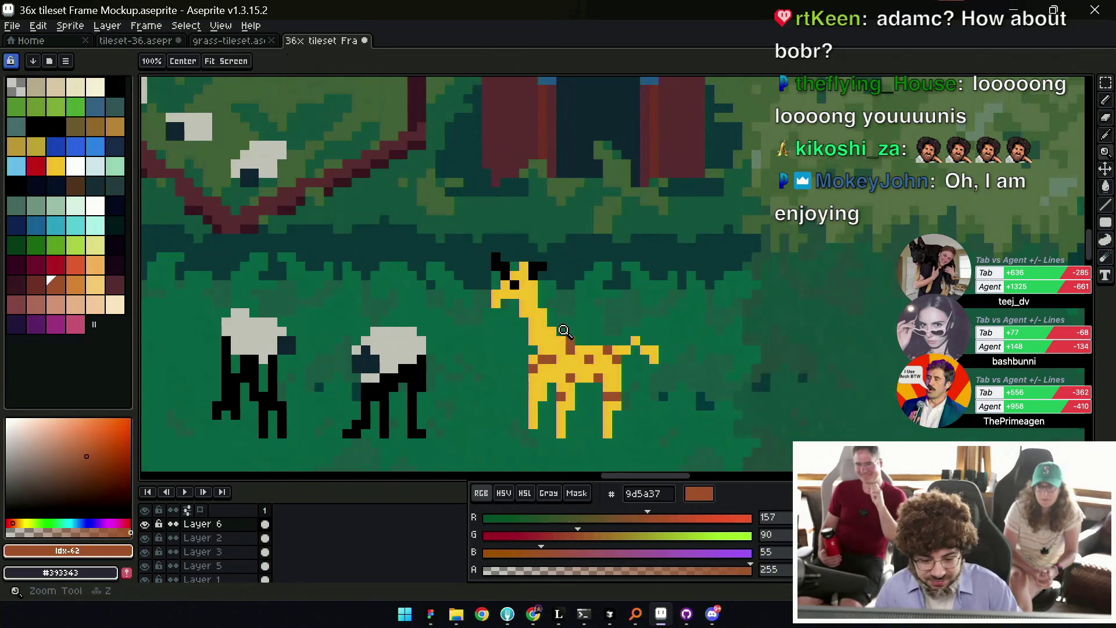
pyautogui.scroll(2, 560, 334)
# Recolour the giraffe's front and inner legs with pale orange e8ae64.
pyautogui.keyDown('alt'); pyautogui.click(531, 334); pyautogui.keyUp('alt')
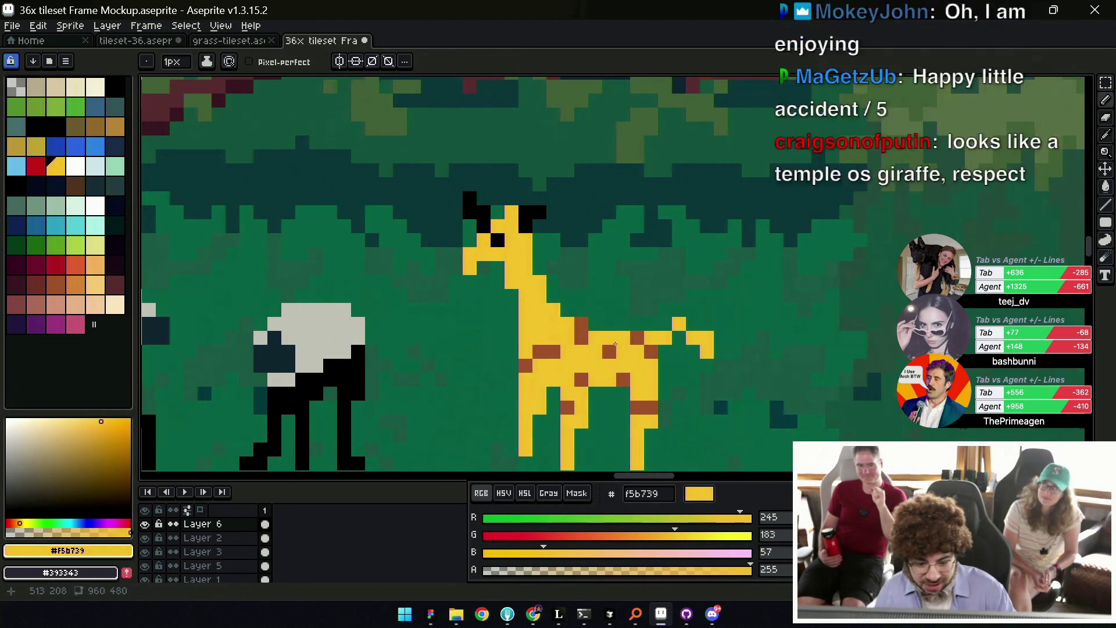
pyautogui.scroll(-2, 511, 325)
pyautogui.click(487, 310)
pyautogui.hotkey('ctrl', 'z')
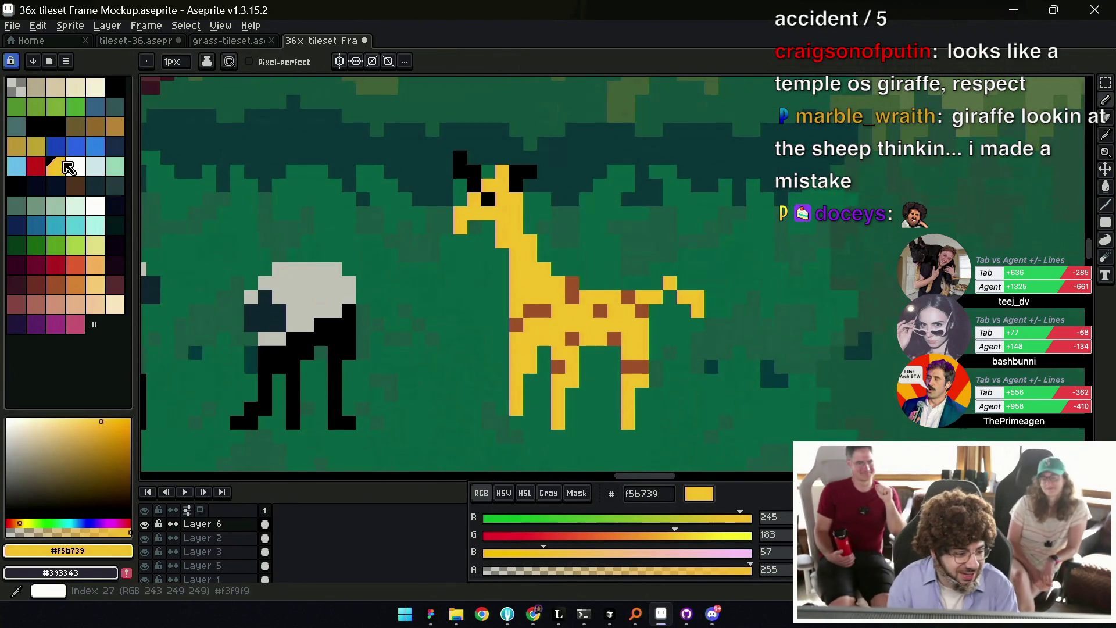
pyautogui.click(95, 284)
pyautogui.click(349, 311)
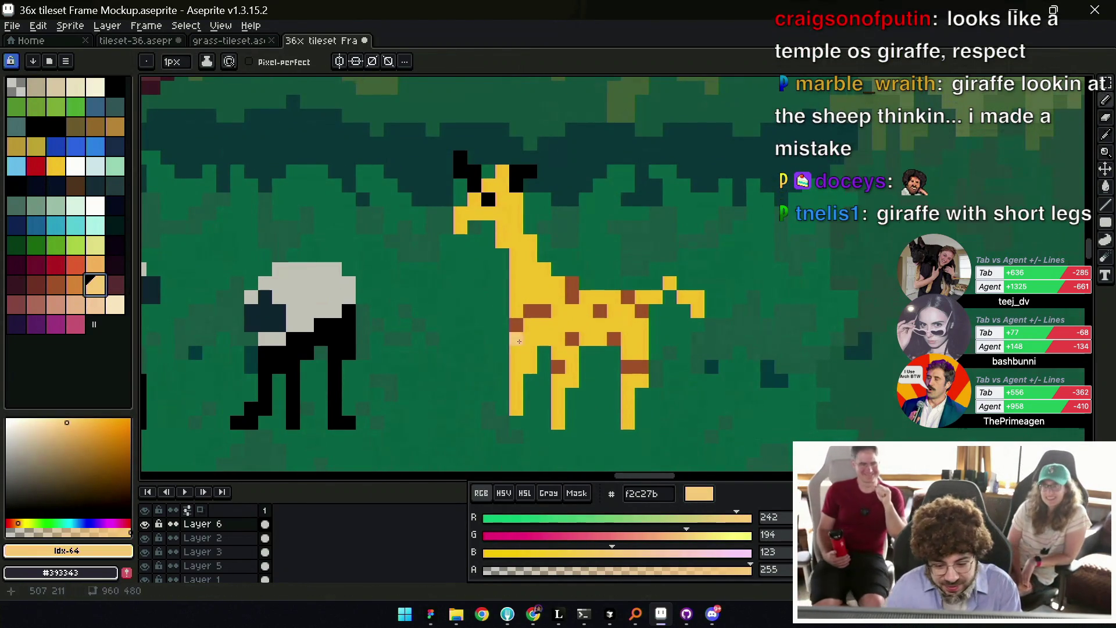
pyautogui.hotkey('ctrl', 'z')
pyautogui.click(94, 265)
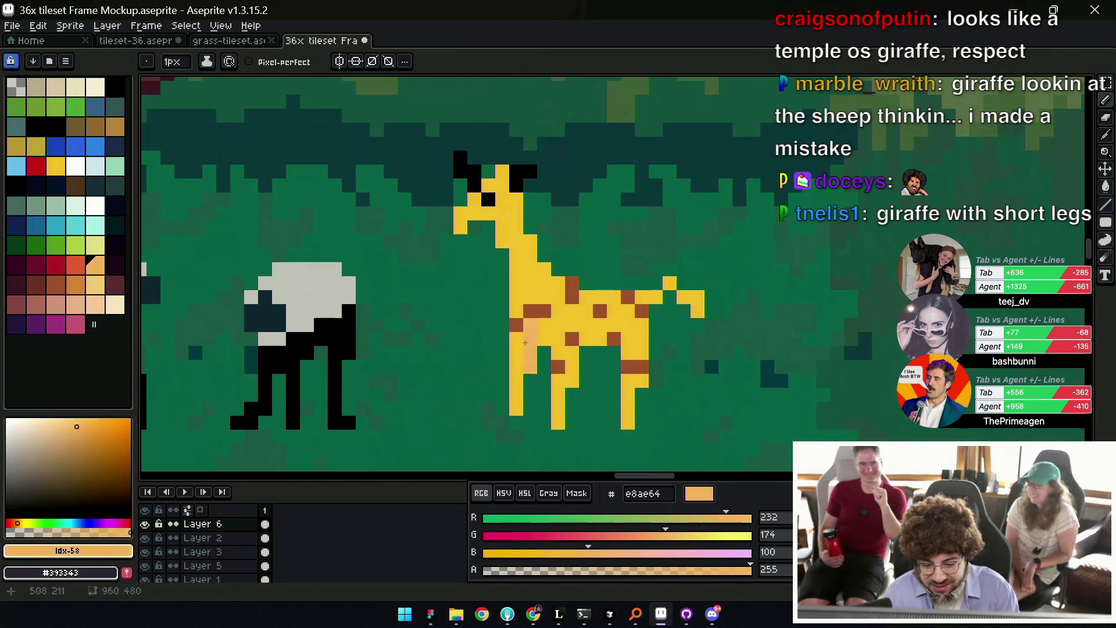
pyautogui.moveTo(534, 329); pyautogui.dragTo(540, 377)
pyautogui.click(605, 365)
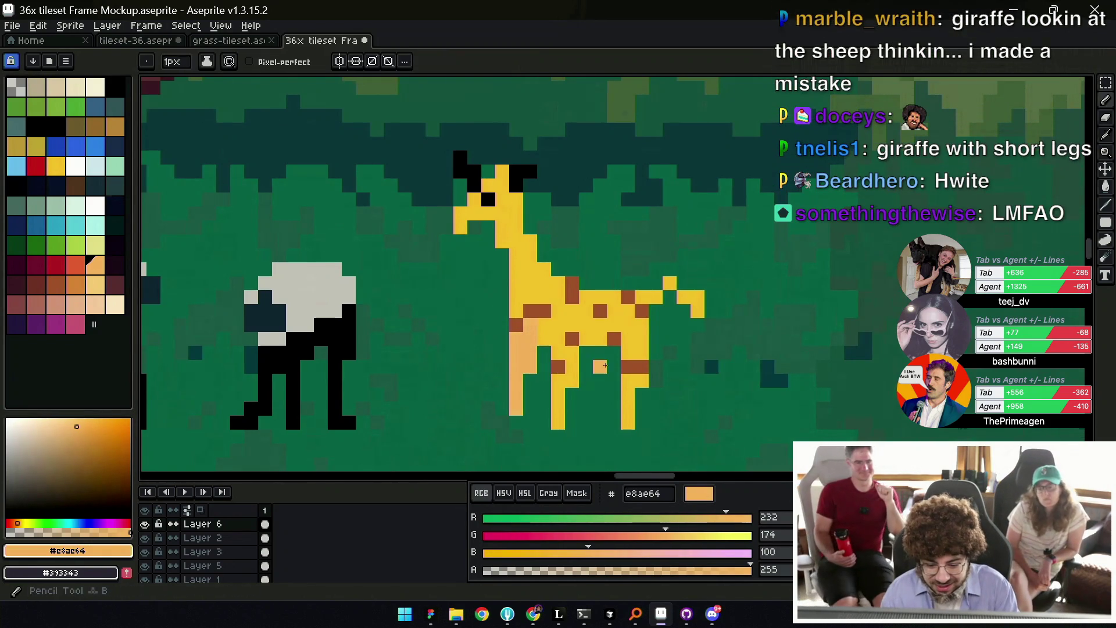
pyautogui.click(586, 381)
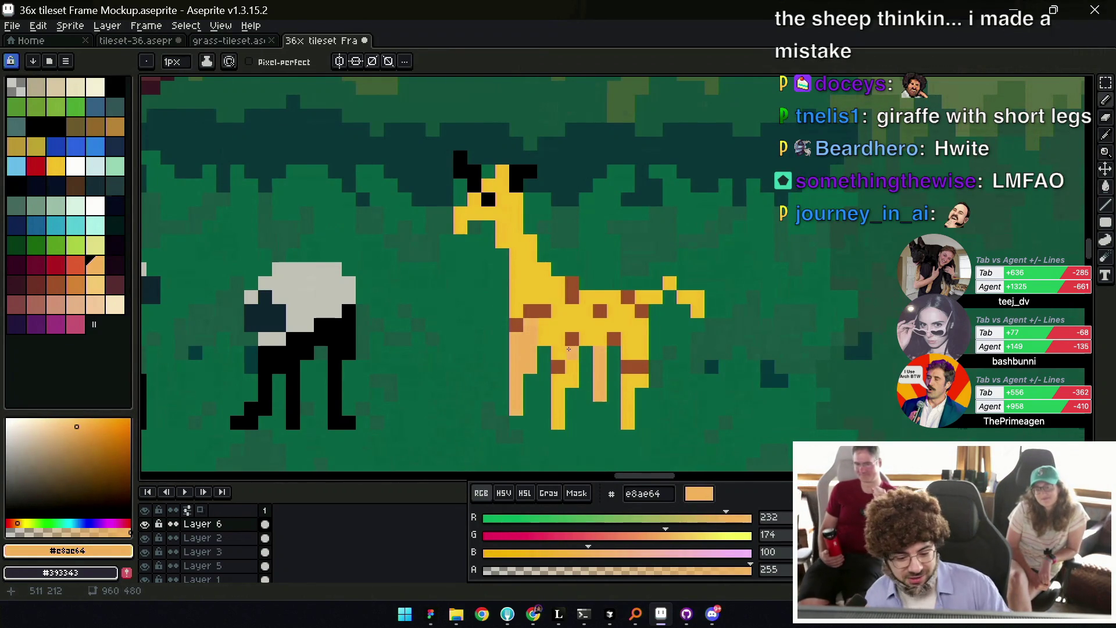
# Darken parts of the giraffe's front leg with orange ce8341.
pyautogui.click(75, 285)
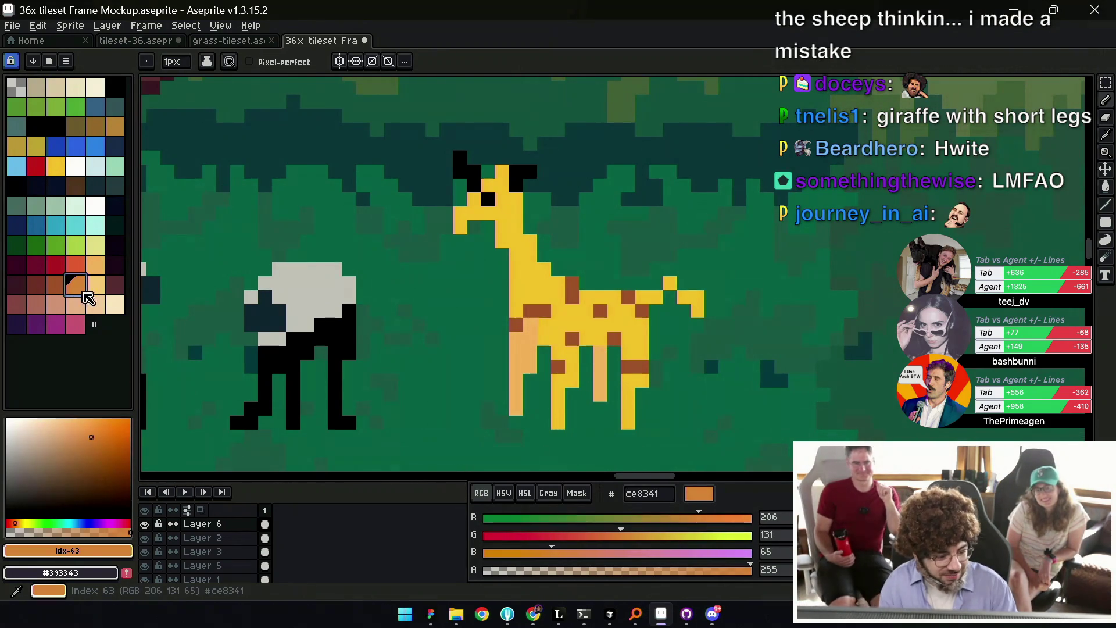
pyautogui.click(517, 340)
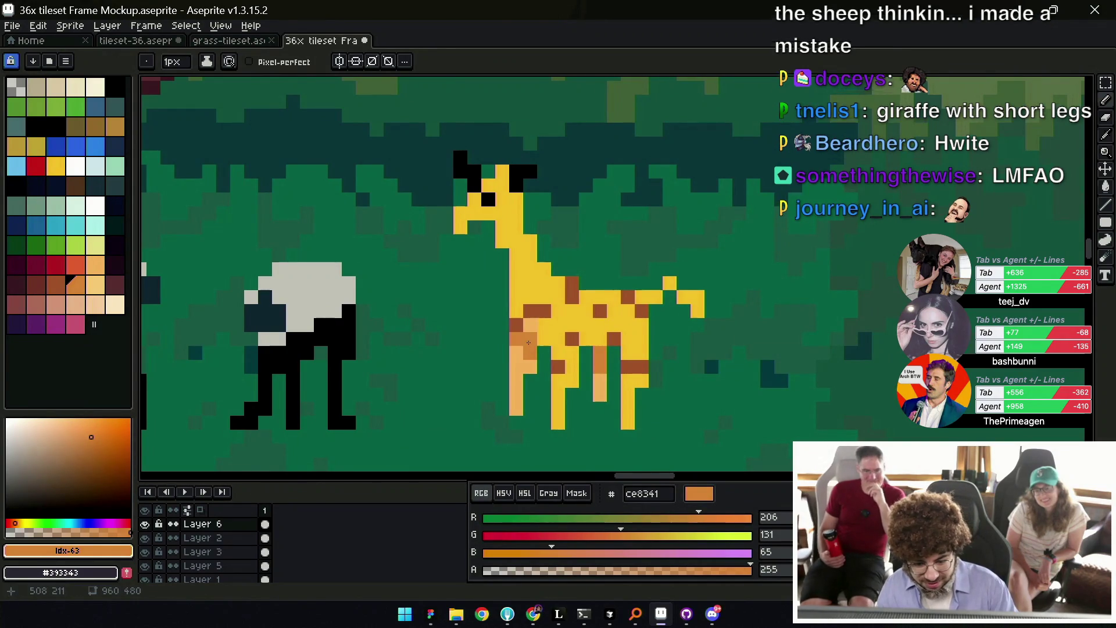
pyautogui.moveTo(526, 350); pyautogui.dragTo(527, 363)
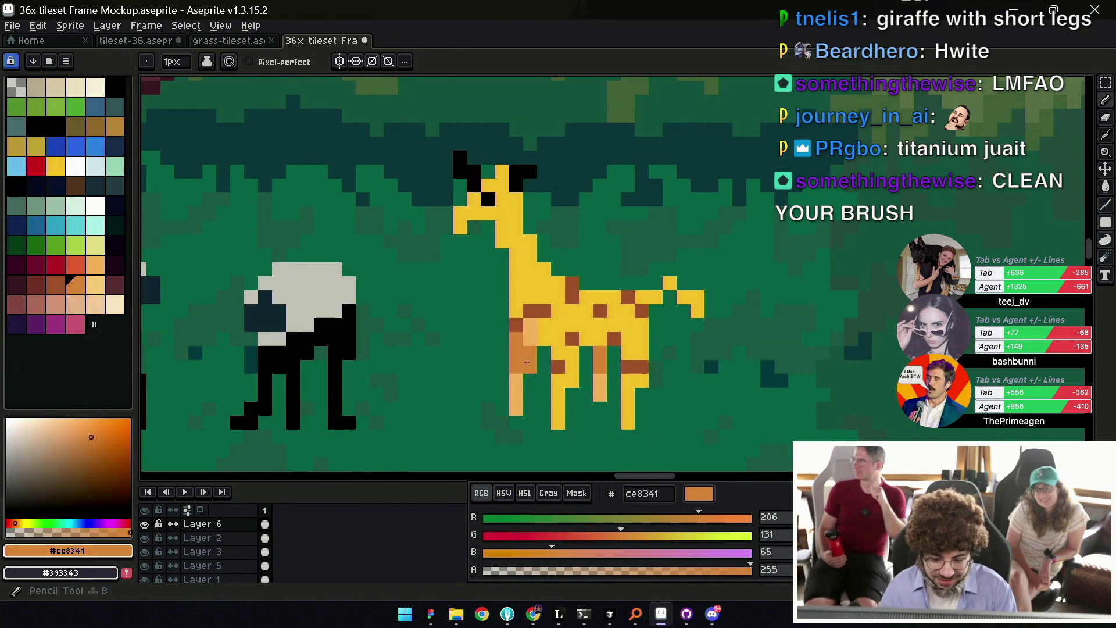
# Give the giraffe a black eye pixel and a dark pixel near its muzzle.
pyautogui.press('z')
pyautogui.scroll(-3, 542, 307)
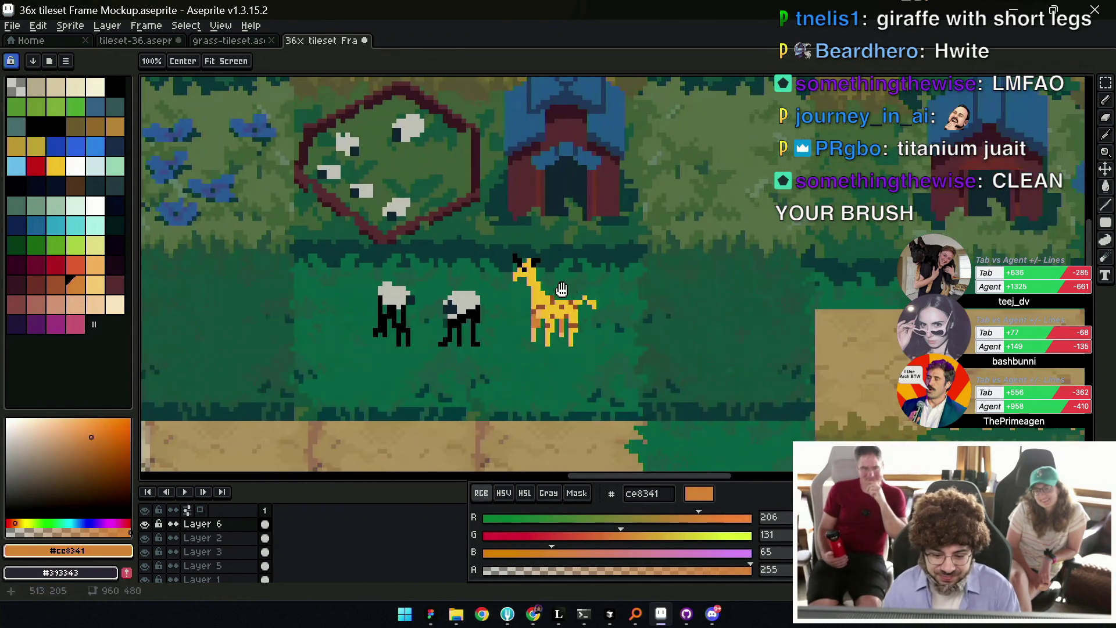
pyautogui.scroll(2, 559, 290)
pyautogui.press('i')
pyautogui.click(500, 241)
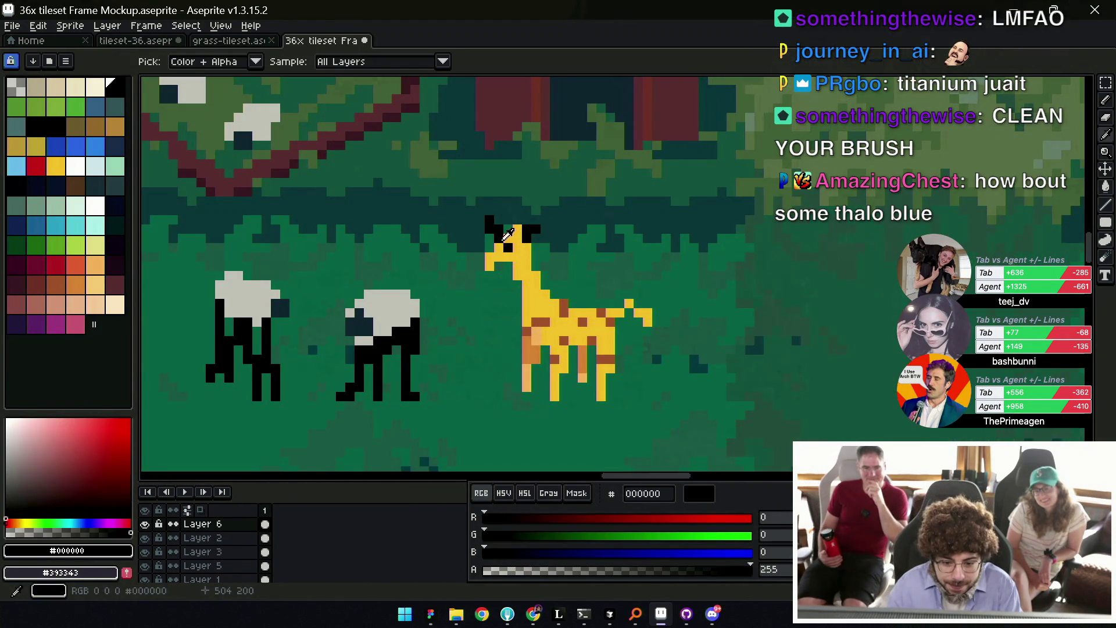
pyautogui.press('b')
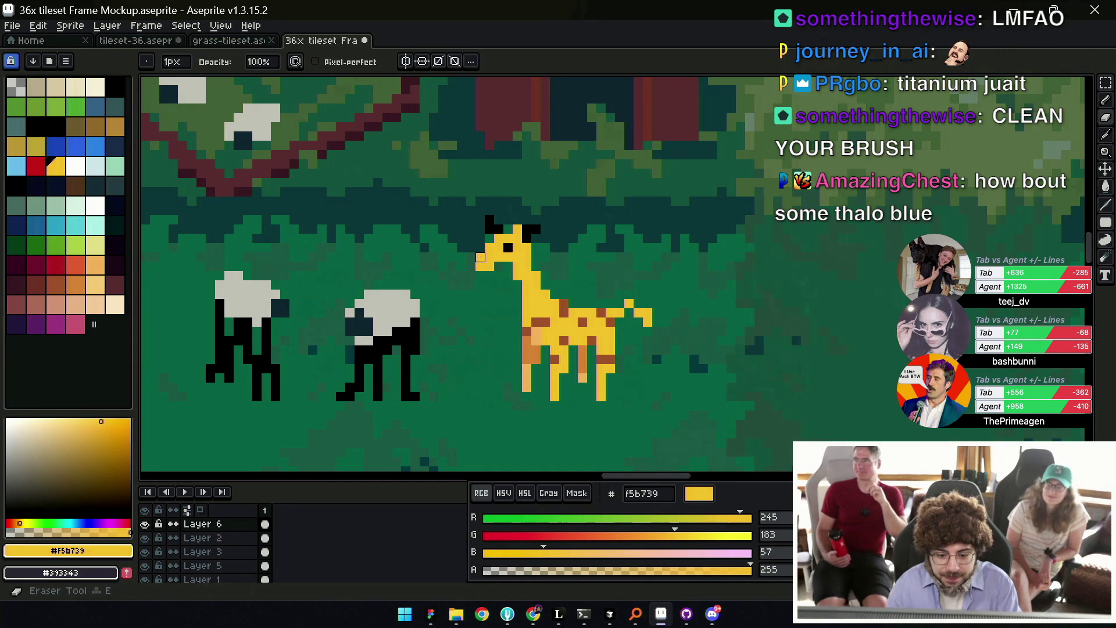
pyautogui.keyDown('alt'); pyautogui.click(489, 222); pyautogui.keyUp('alt')
pyautogui.click(508, 248)
pyautogui.click(479, 256)
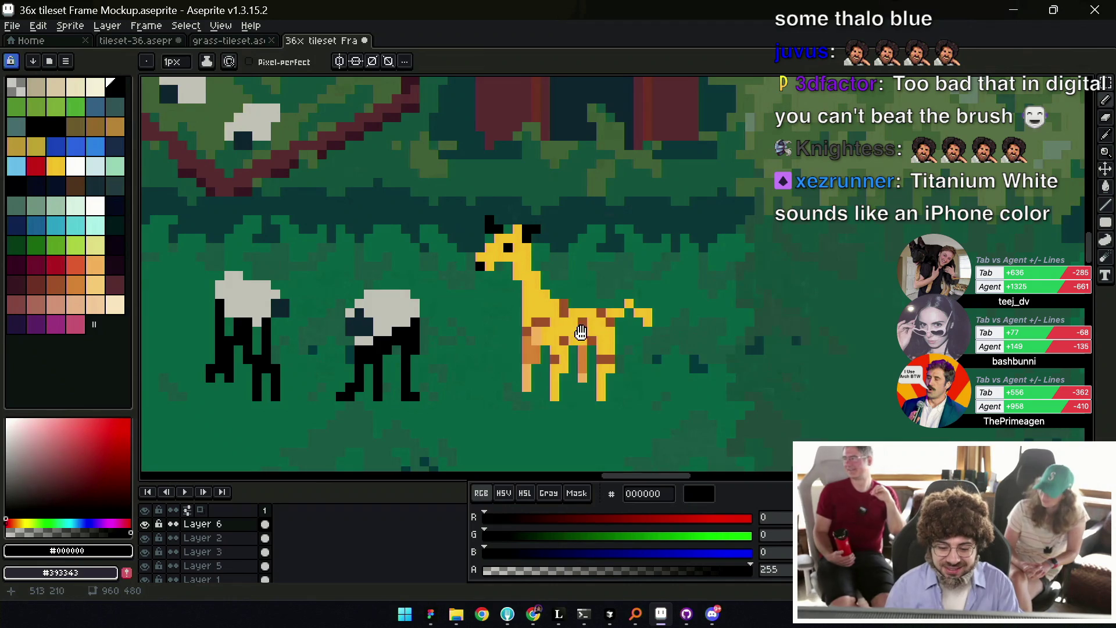
# Try a black mark on the giraffe's neck, then undo it.
pyautogui.click(603, 334)
pyautogui.hotkey('ctrl', 'z')
pyautogui.scroll(-3, 614, 338)
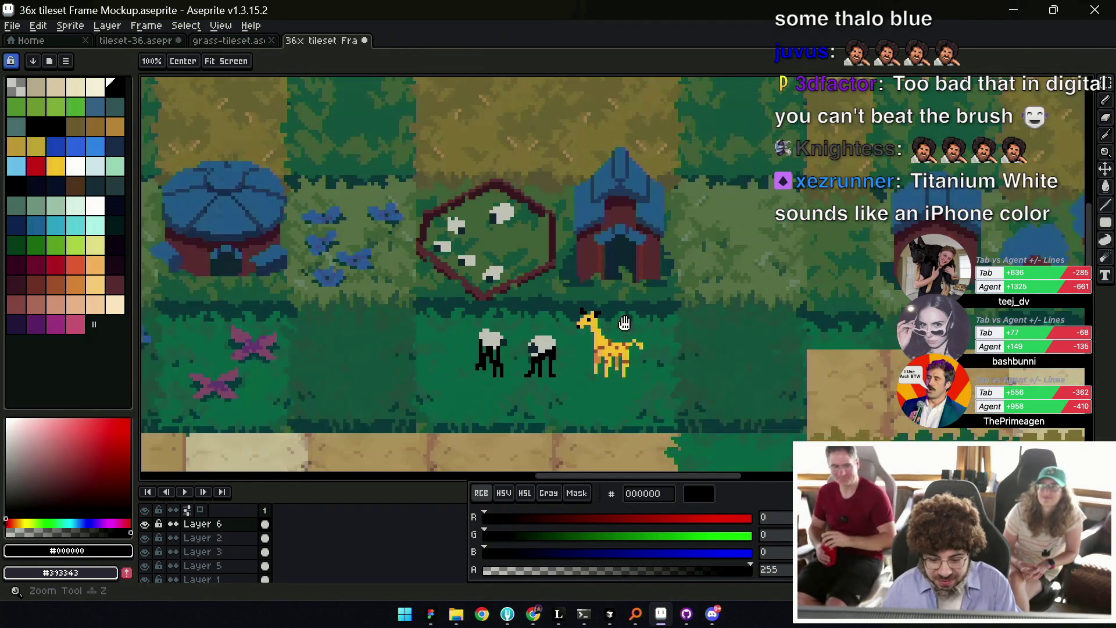
pyautogui.scroll(3, 598, 324)
pyautogui.press('b')
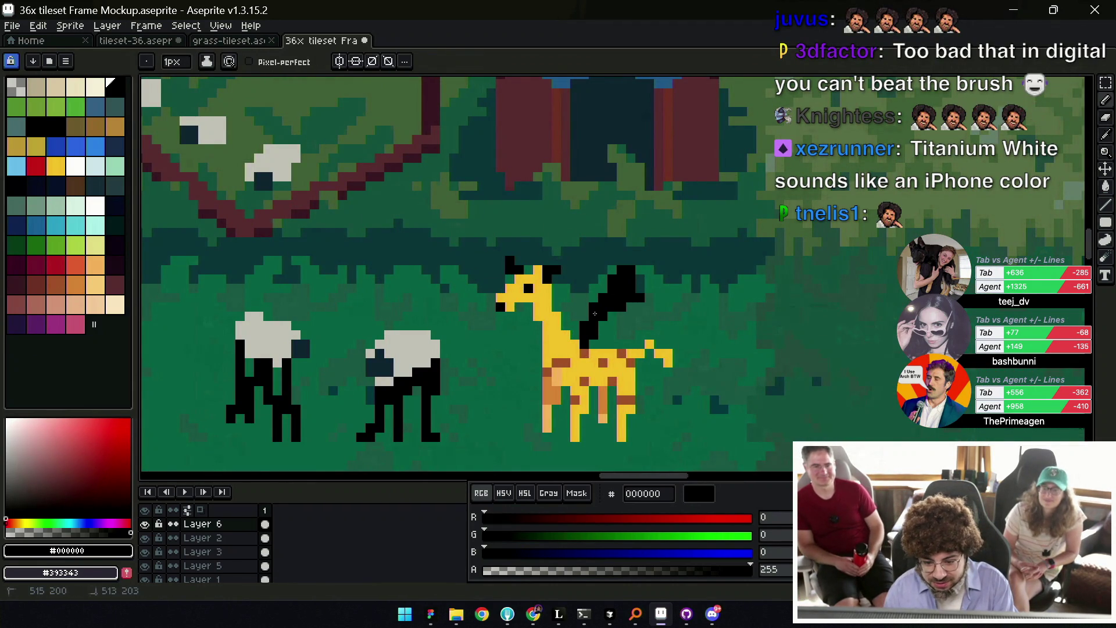
# Extend the black wing to the right and up along the giraffe's neck.
pyautogui.moveTo(635, 299)
pyautogui.mouseDown()
pyautogui.moveTo(669, 317)
pyautogui.moveTo(645, 317)
pyautogui.mouseUp()
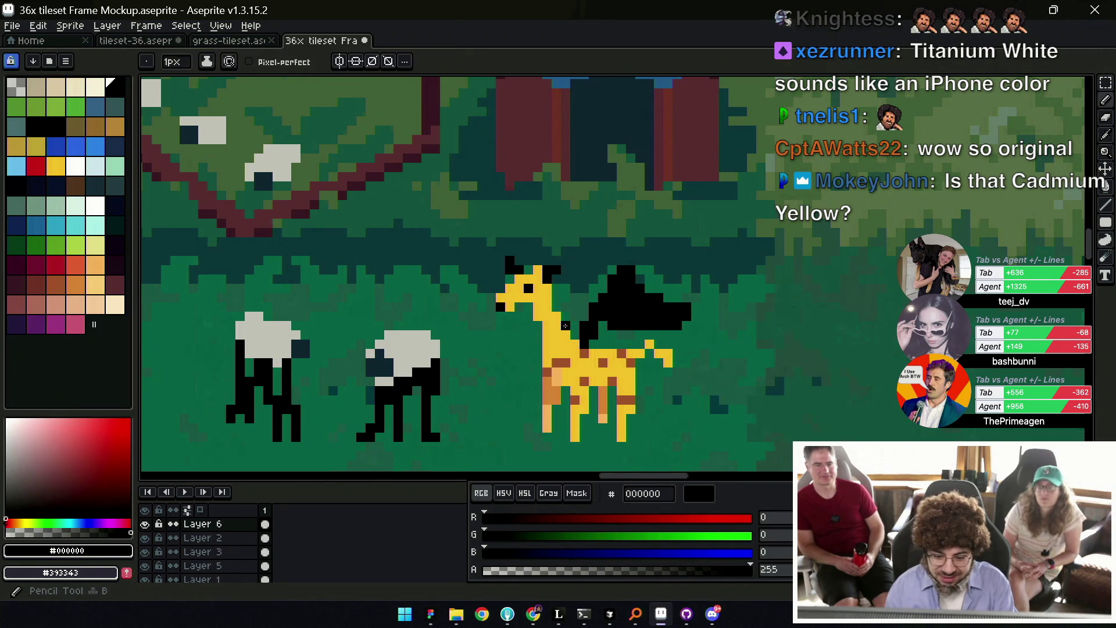
pyautogui.moveTo(566, 325); pyautogui.dragTo(565, 268)
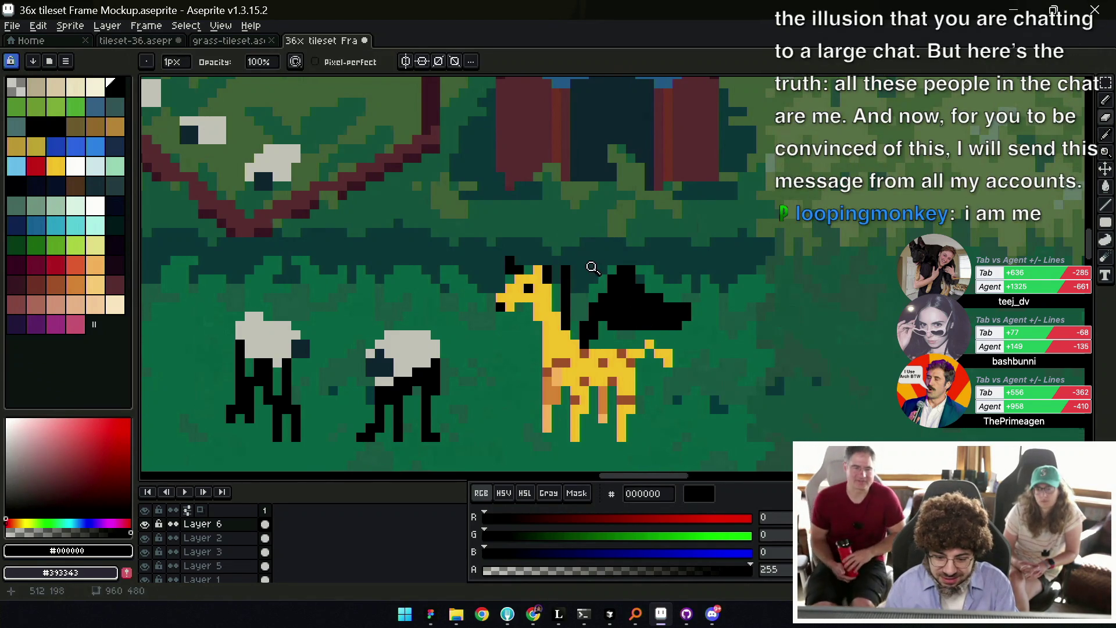
pyautogui.scroll(-4, 593, 268)
pyautogui.scroll(1, 556, 289)
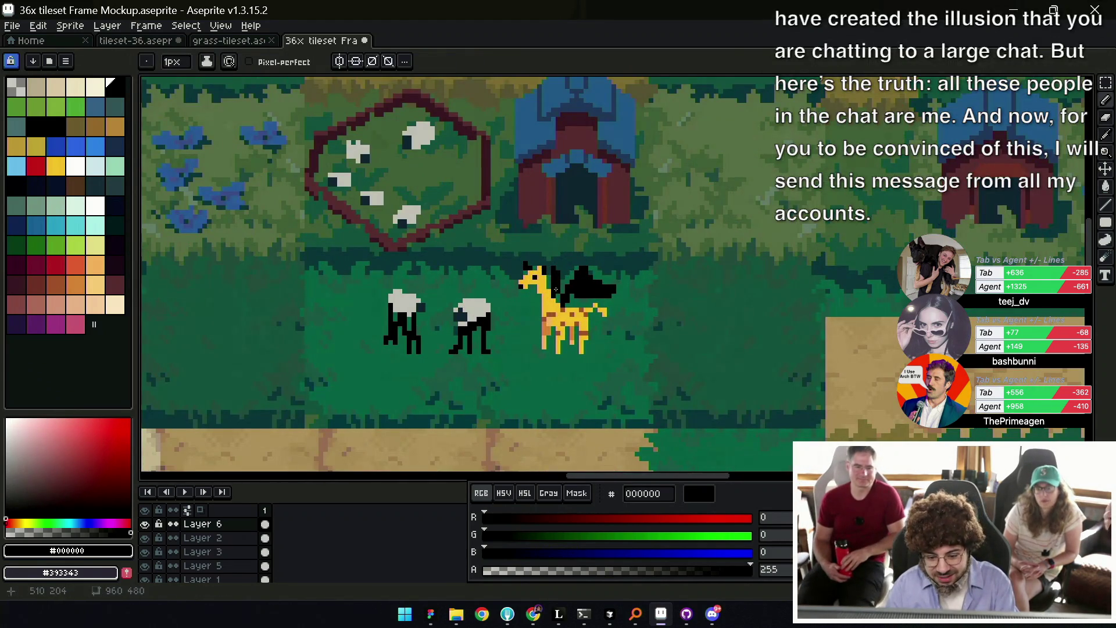
# Add a yellow foot to the giraffe's leg.
pyautogui.press('z')
pyautogui.scroll(-2, 556, 289)
pyautogui.scroll(3, 563, 295)
pyautogui.press('b')
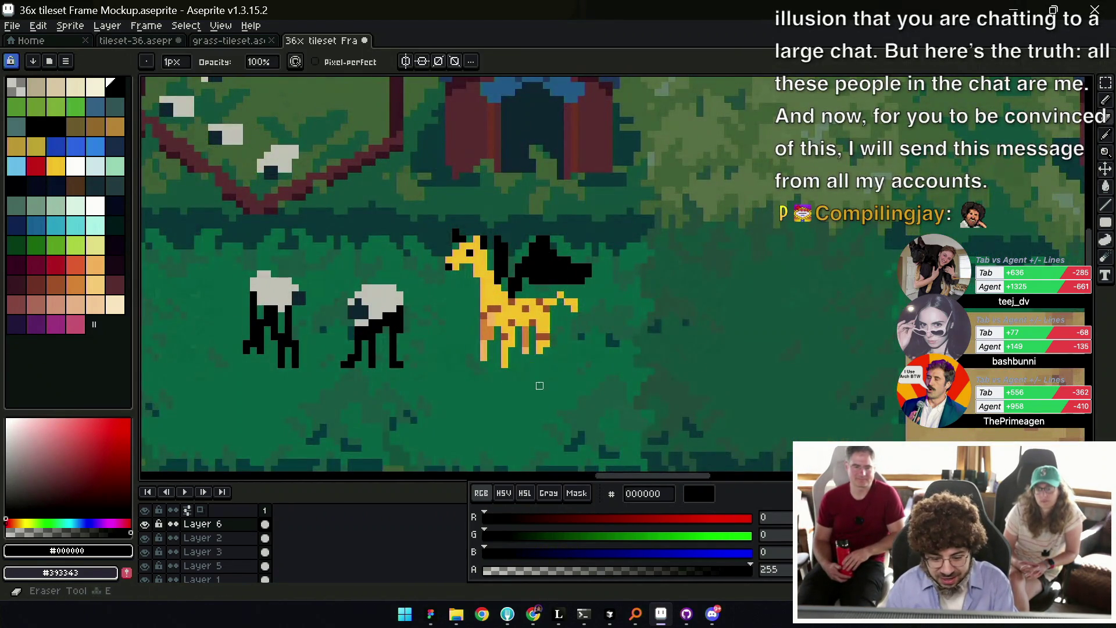
pyautogui.keyDown('alt'); pyautogui.click(539, 349); pyautogui.keyUp('alt')
pyautogui.moveTo(543, 348); pyautogui.dragTo(561, 357)
pyautogui.press('e')
pyautogui.press('b')
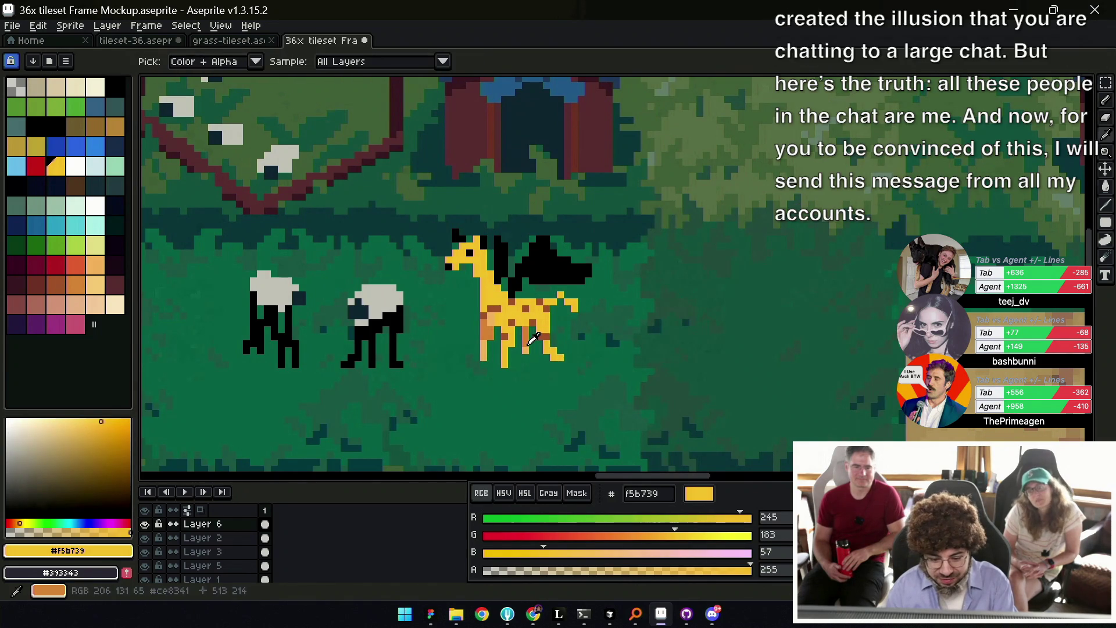
# Touch up the giraffe's hind legs with light orange sampled from its spots.
pyautogui.keyDown('alt'); pyautogui.click(529, 350); pyautogui.keyUp('alt')
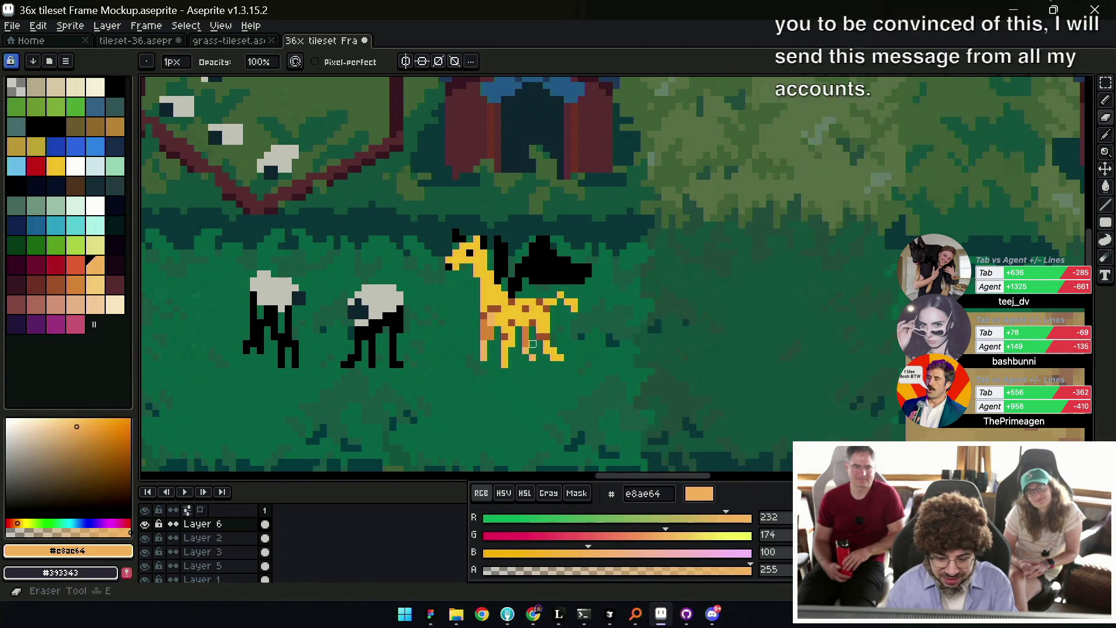
pyautogui.keyDown('alt'); pyautogui.click(506, 348); pyautogui.keyUp('alt')
pyautogui.keyDown('alt'); pyautogui.click(491, 347); pyautogui.keyUp('alt')
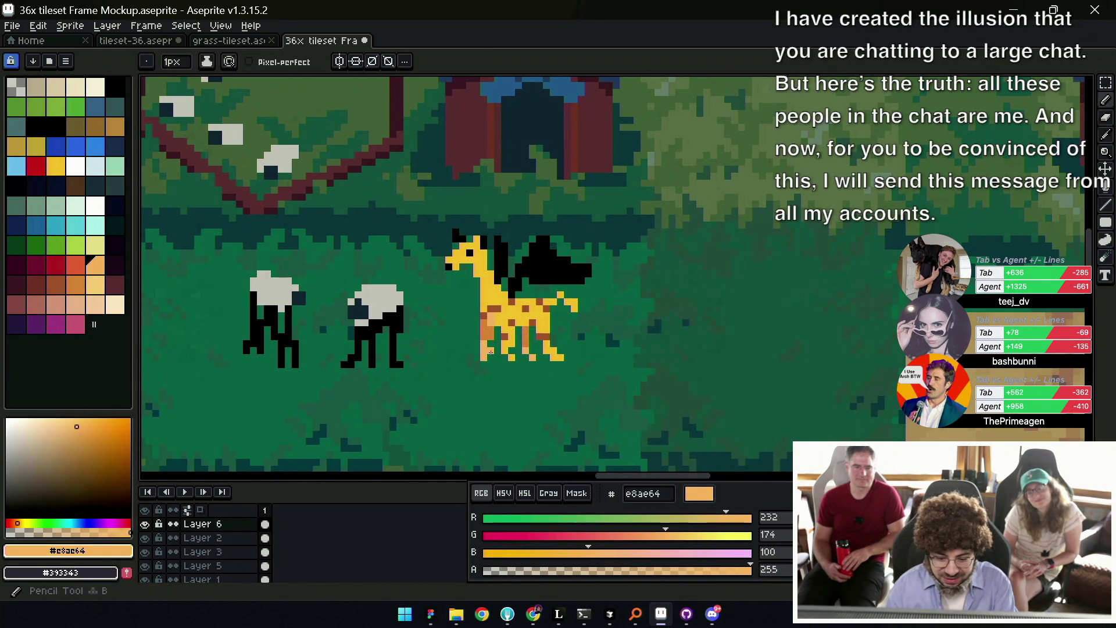
pyautogui.press('e')
pyautogui.press('z')
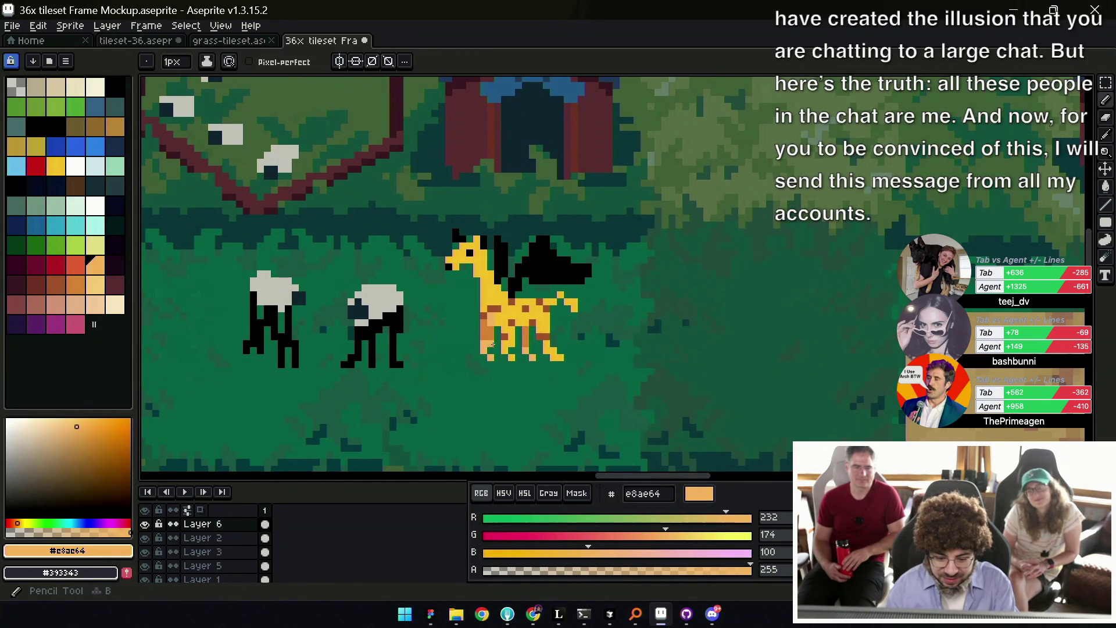
pyautogui.scroll(-3, 545, 322)
pyautogui.scroll(1, 544, 326)
pyautogui.scroll(1, 552, 302)
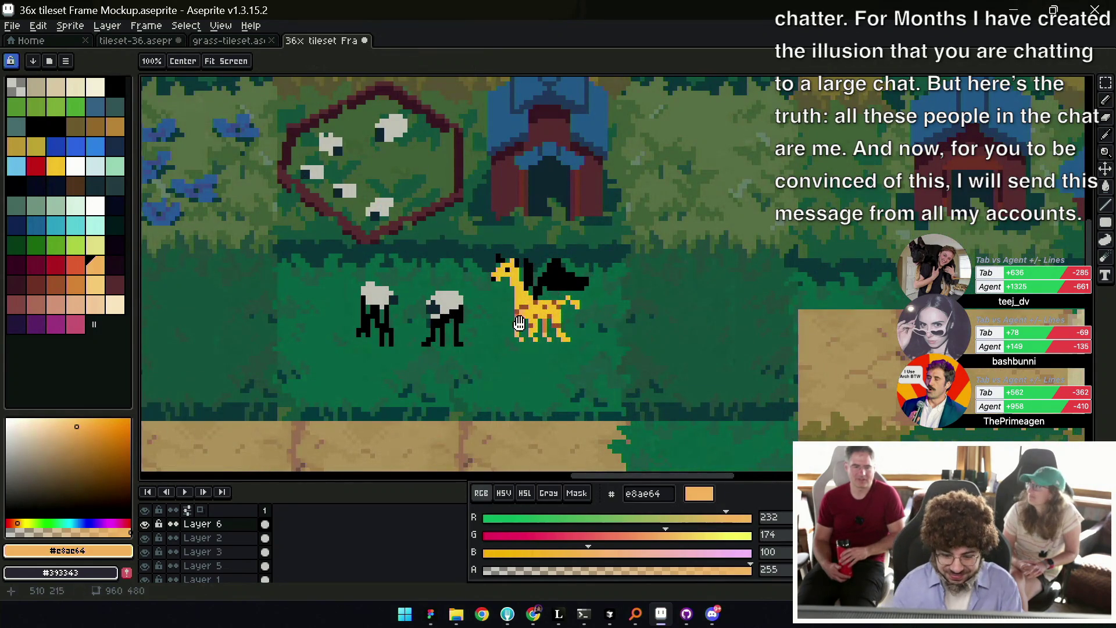
pyautogui.scroll(-1, 547, 326)
pyautogui.scroll(-1, 541, 336)
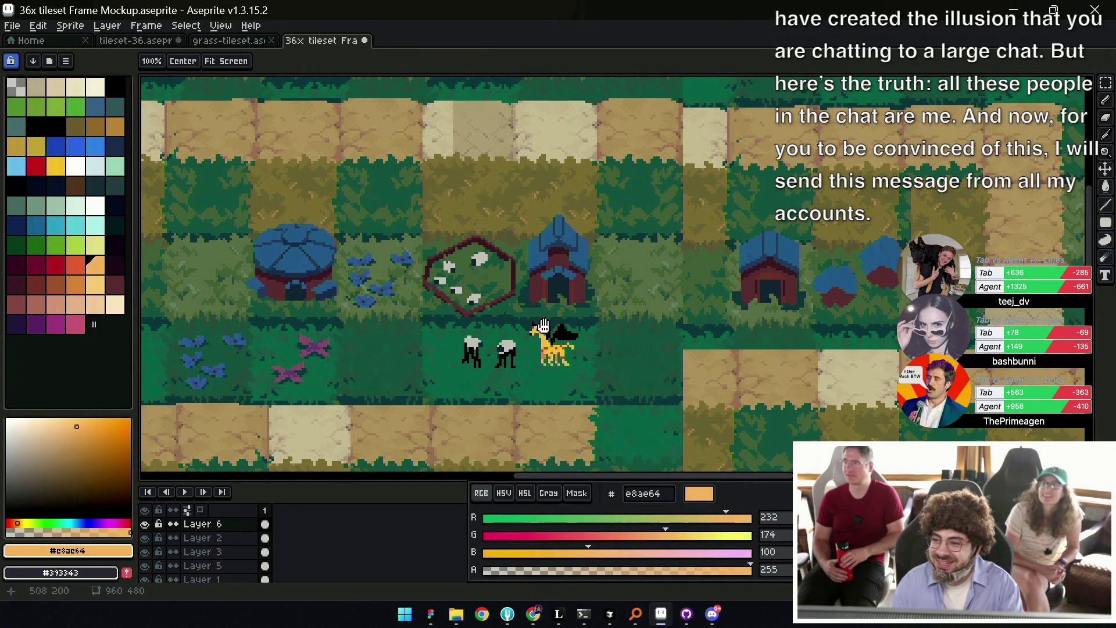
pyautogui.scroll(2, 542, 329)
pyautogui.scroll(2, 589, 330)
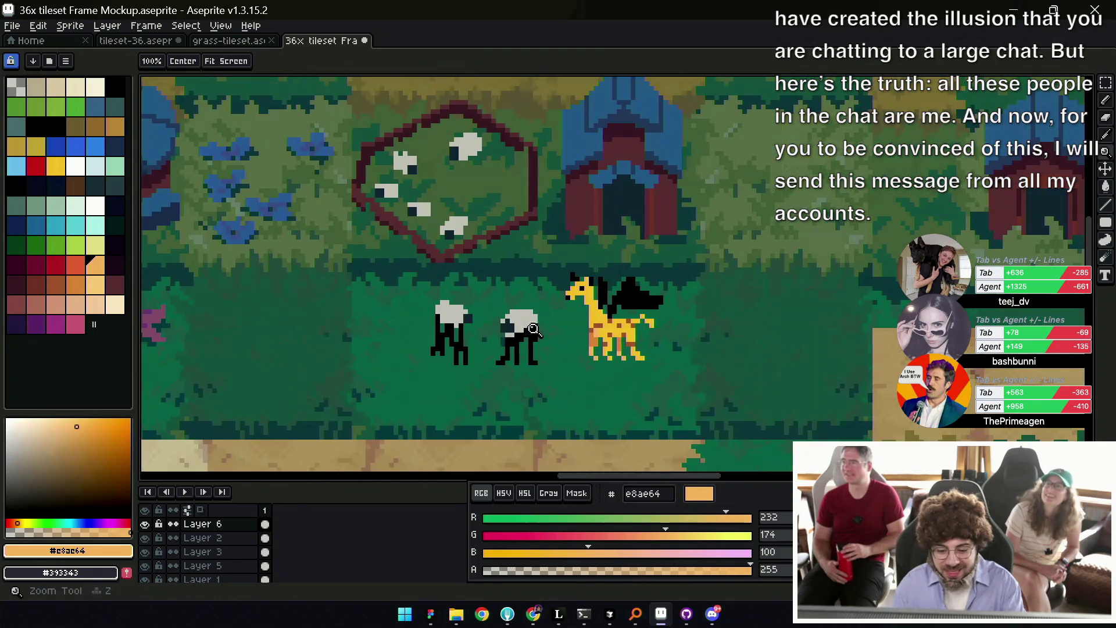
pyautogui.scroll(2, 576, 330)
pyautogui.hscroll(2, 576, 329)
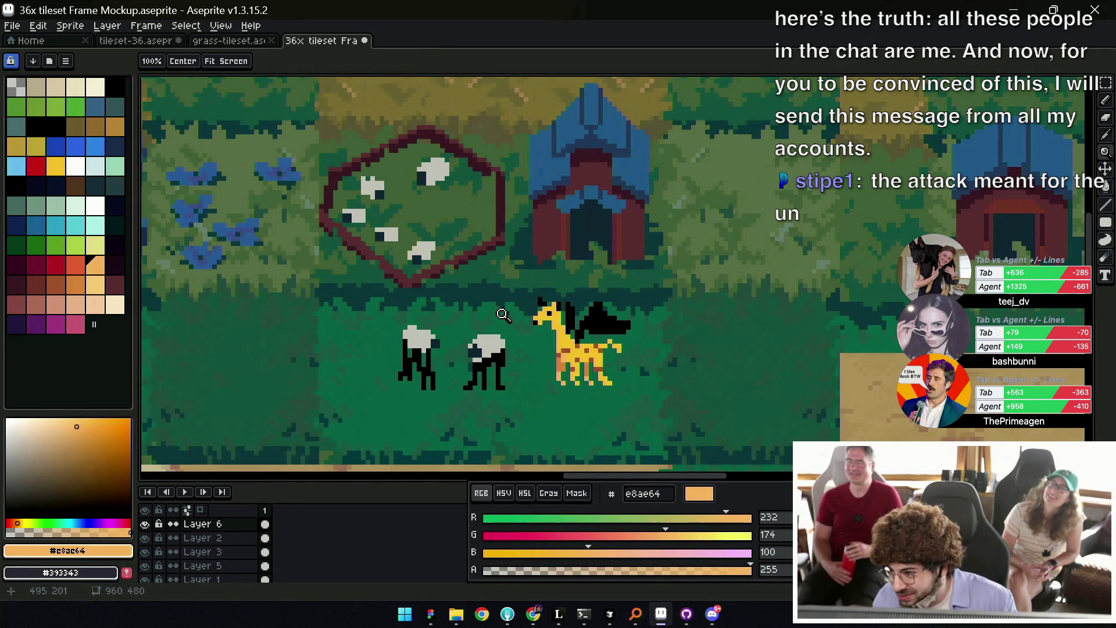
pyautogui.scroll(-3, 573, 287)
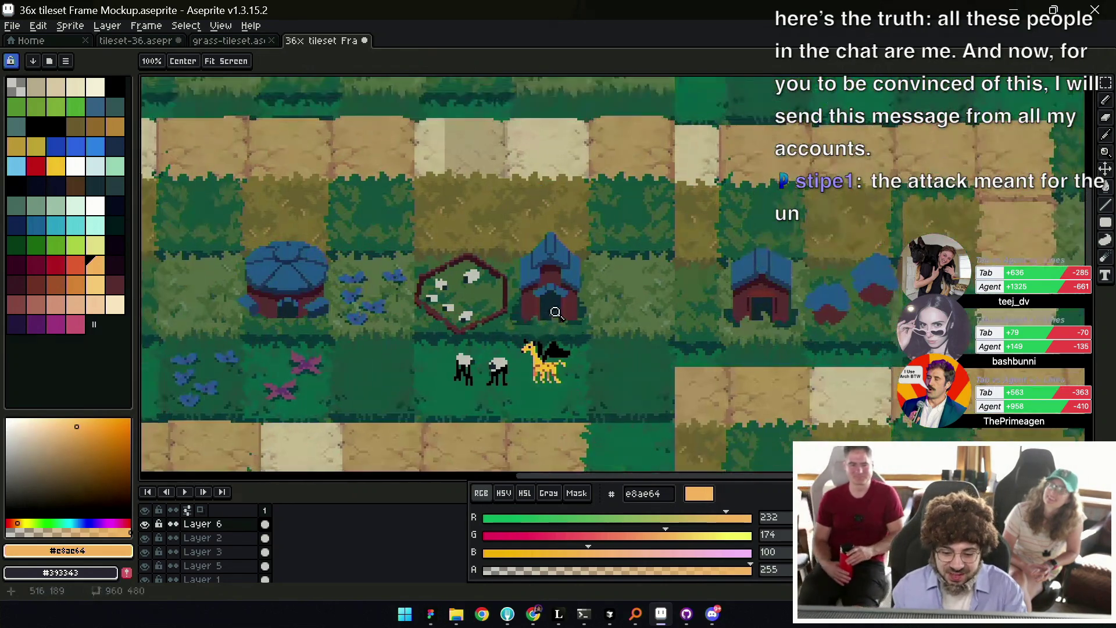
pyautogui.scroll(2, 563, 277)
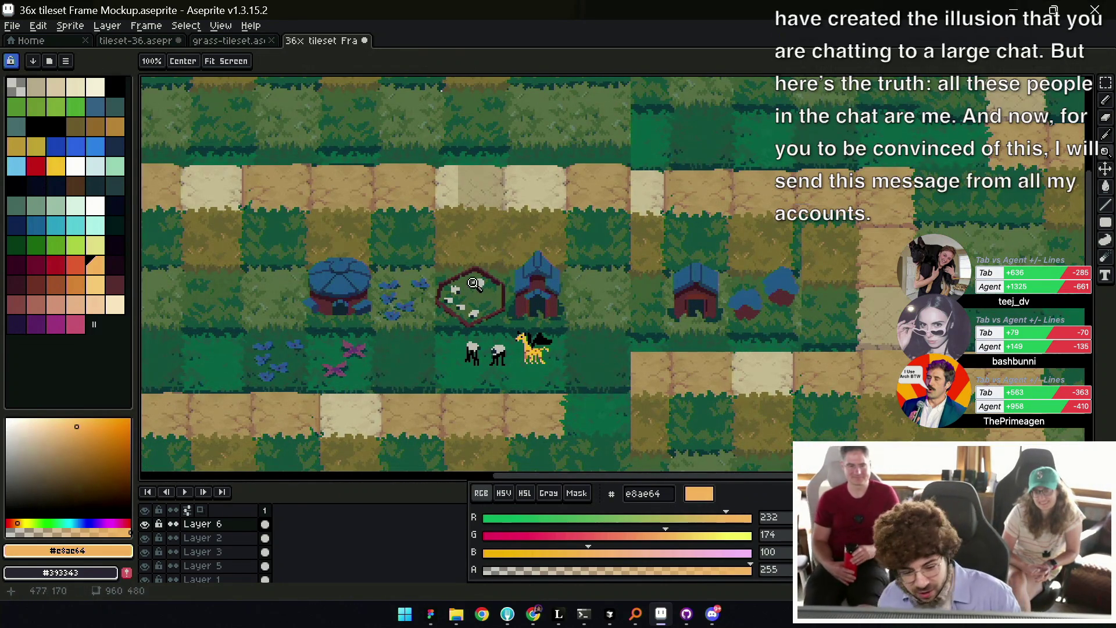
pyautogui.scroll(2, 507, 295)
pyautogui.press('b')
pyautogui.keyDown('alt'); pyautogui.click(492, 313); pyautogui.keyUp('alt')
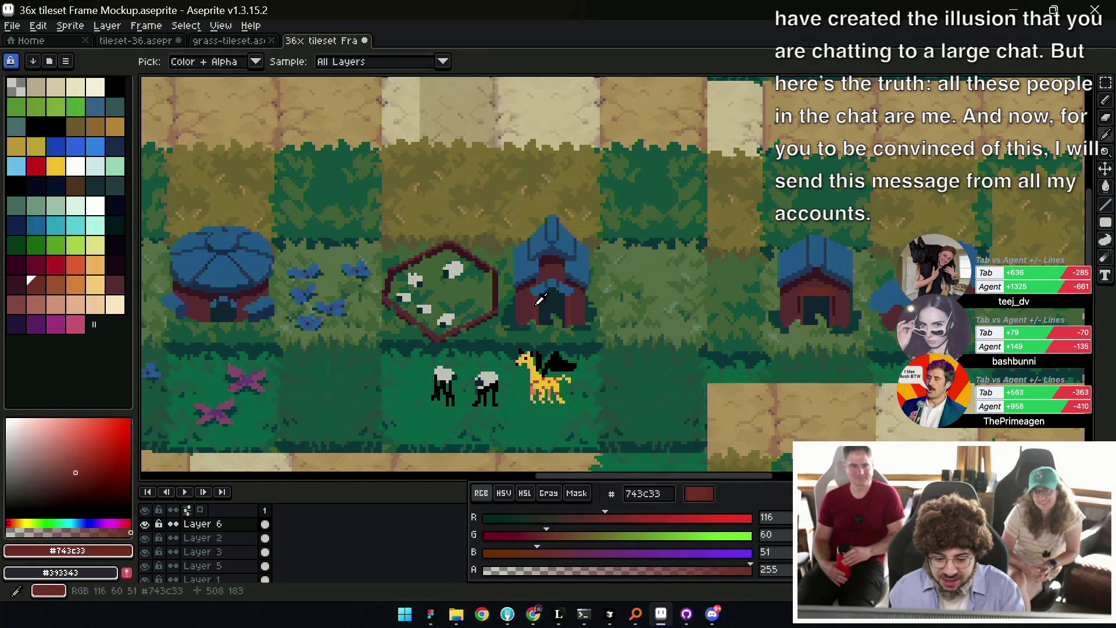
pyautogui.press('z')
pyautogui.scroll(-1, 586, 287)
pyautogui.scroll(3, 543, 300)
pyautogui.keyDown('alt'); pyautogui.click(544, 299); pyautogui.keyUp('alt')
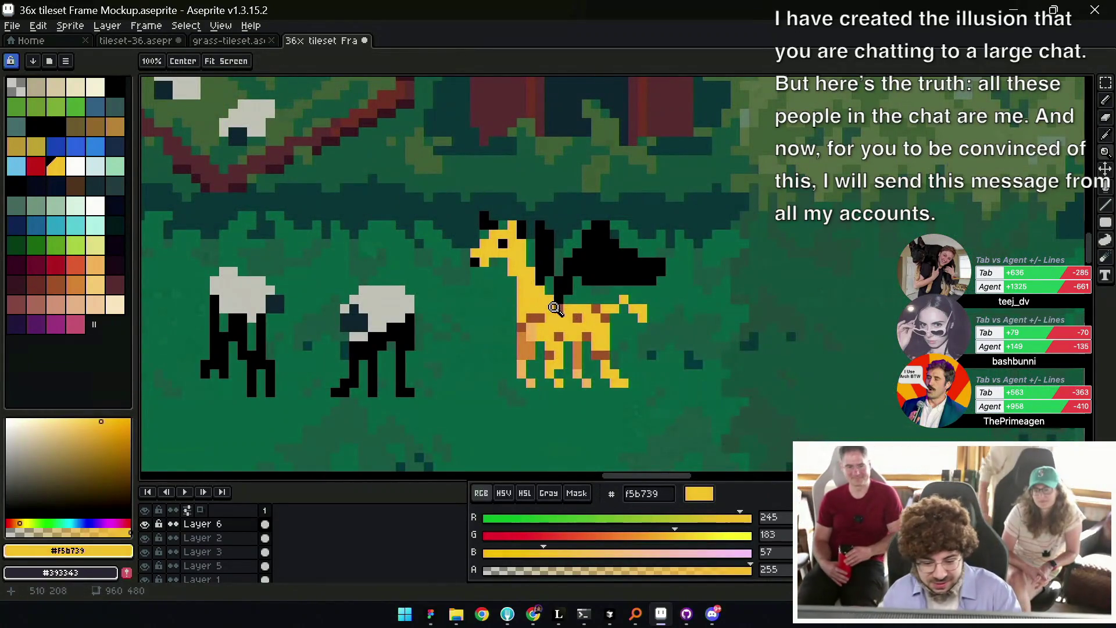
# Draw a small yellow giraffe in the grass with orange and light-orange spots.
pyautogui.moveTo(566, 321); pyautogui.dragTo(613, 210)
pyautogui.press('b')
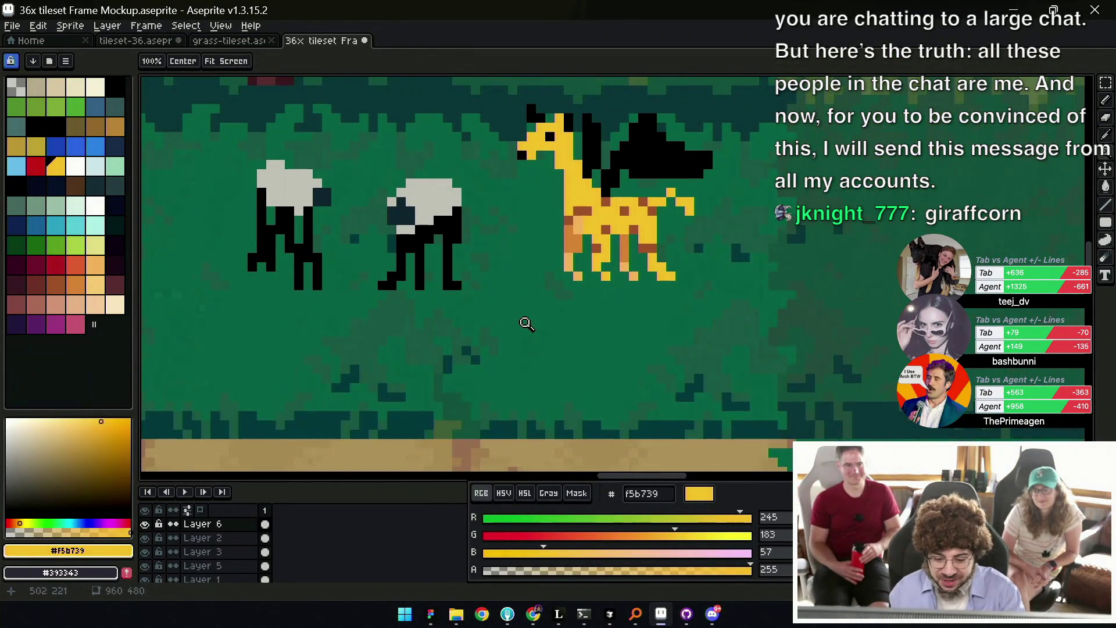
pyautogui.moveTo(522, 323); pyautogui.dragTo(504, 341)
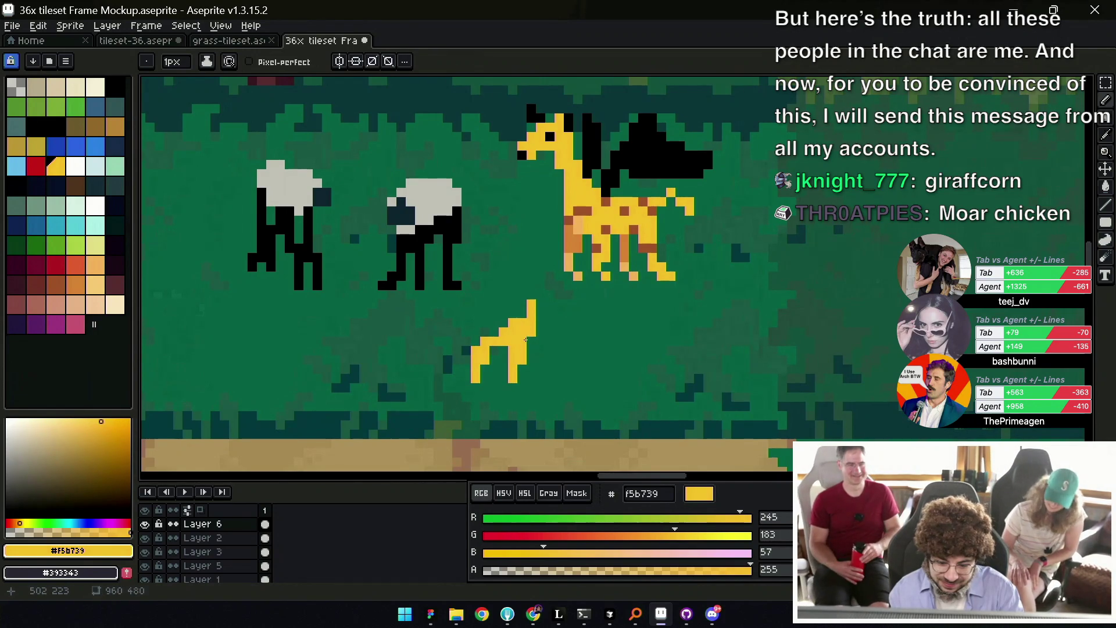
pyautogui.keyDown('alt'); pyautogui.click(572, 244); pyautogui.keyUp('alt')
pyautogui.click(526, 354)
pyautogui.click(540, 323)
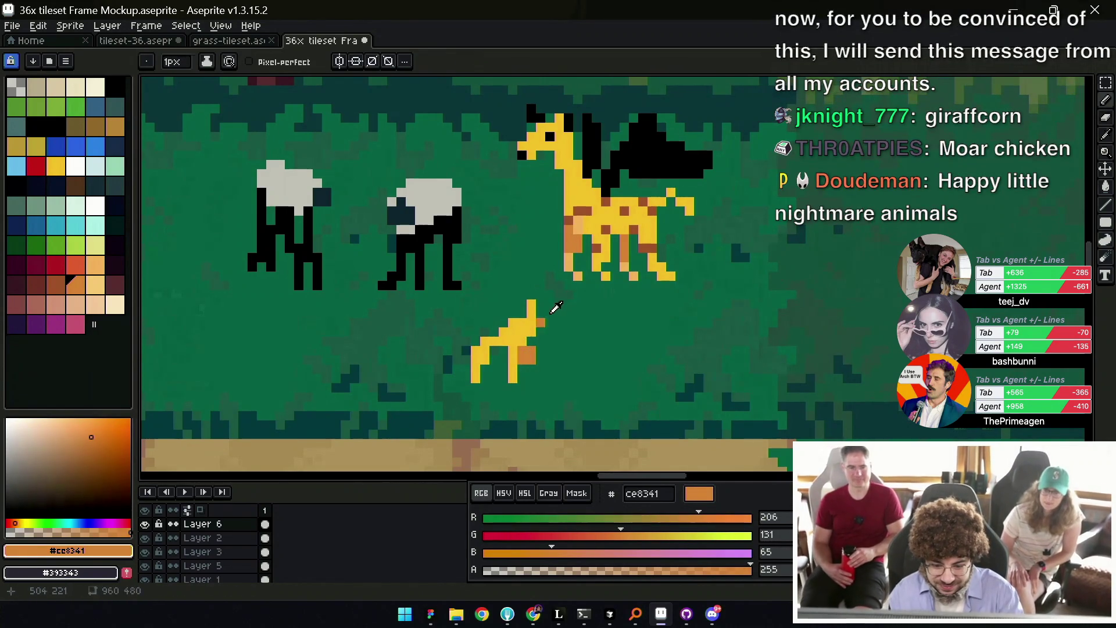
pyautogui.keyDown('alt'); pyautogui.click(576, 251); pyautogui.keyUp('alt')
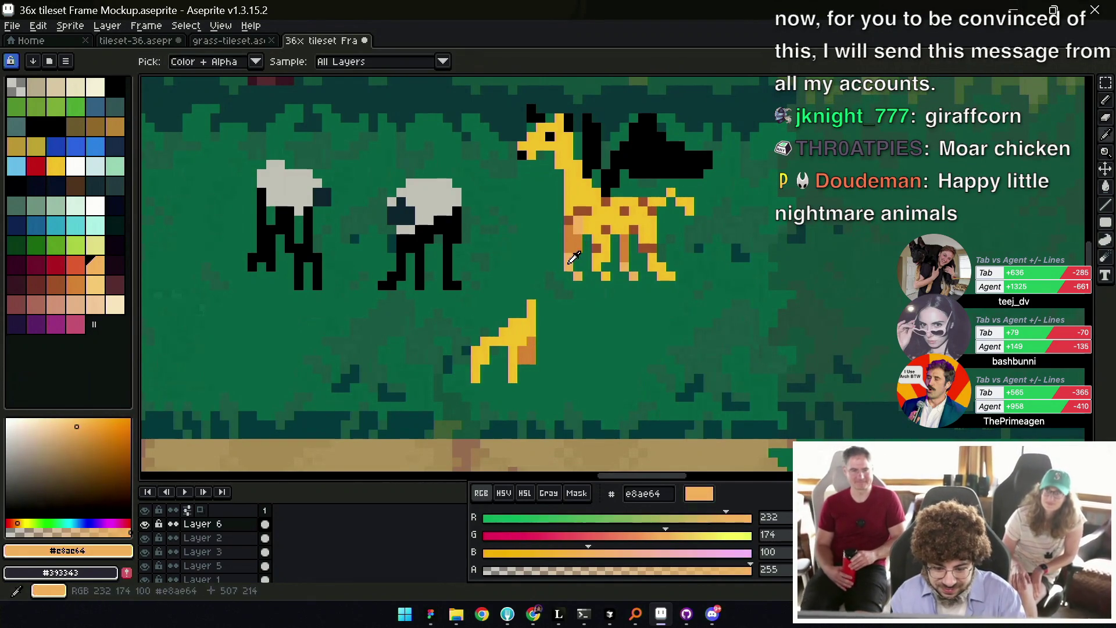
pyautogui.click(531, 375)
pyautogui.click(492, 352)
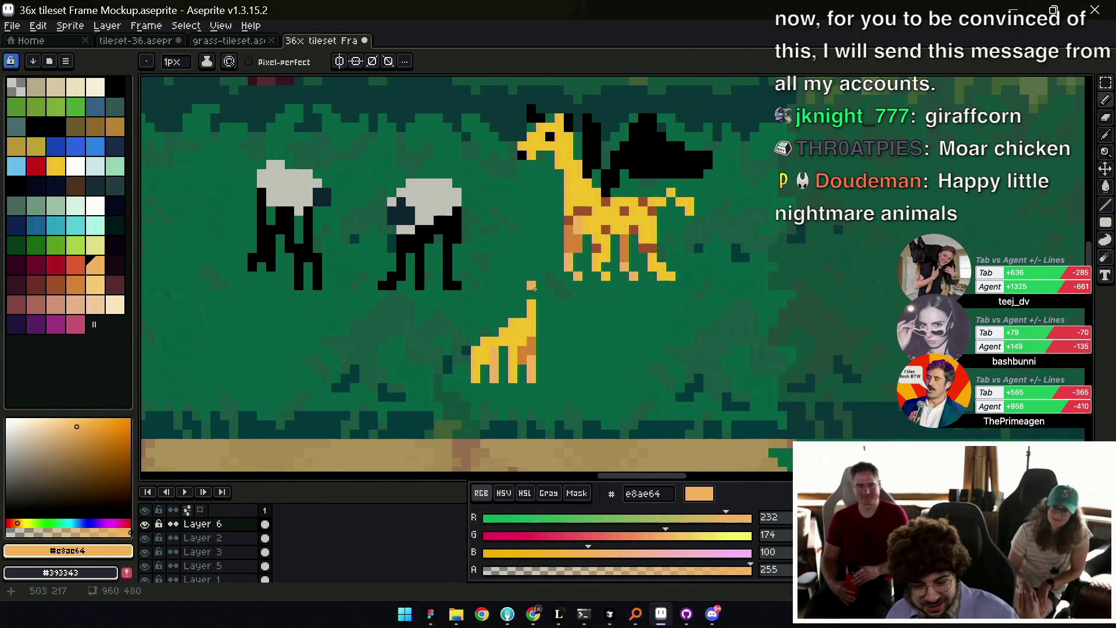
# Add a dark brown back spot, a yellow tail and a taller neck and head.
pyautogui.keyDown('alt'); pyautogui.click(587, 215); pyautogui.keyUp('alt')
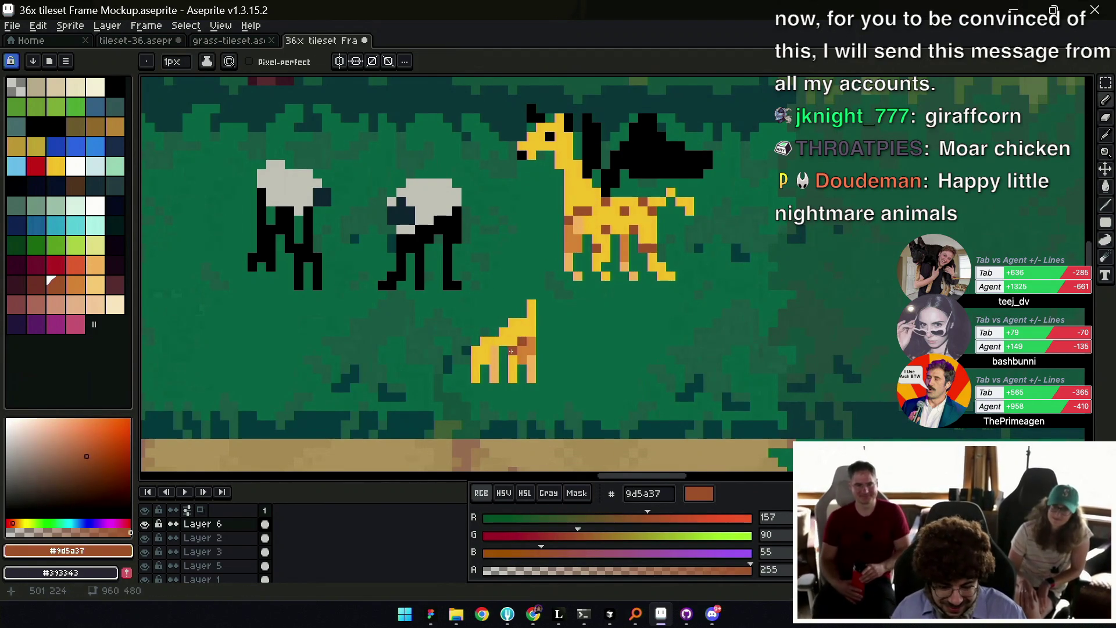
pyautogui.click(487, 343)
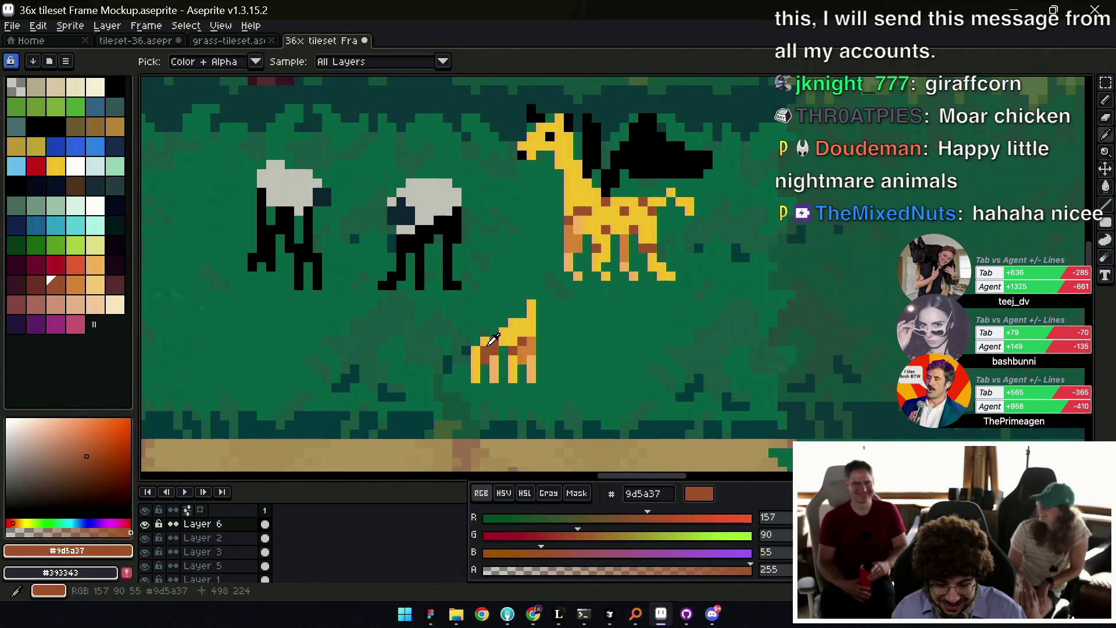
pyautogui.keyDown('alt'); pyautogui.click(490, 345); pyautogui.keyUp('alt')
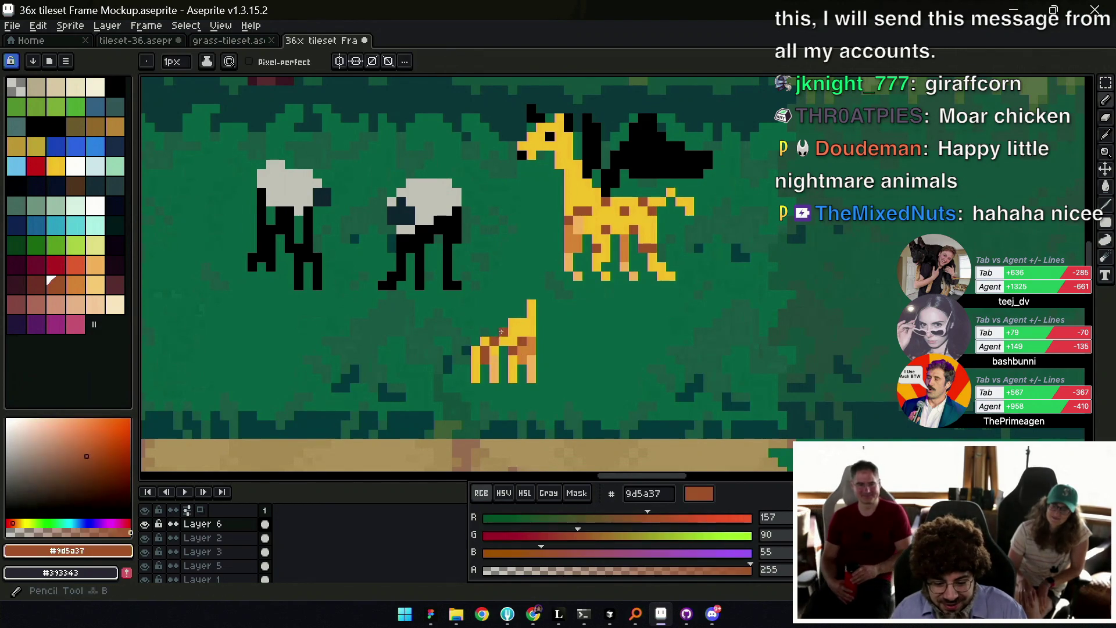
pyautogui.click(477, 340)
pyautogui.click(466, 350)
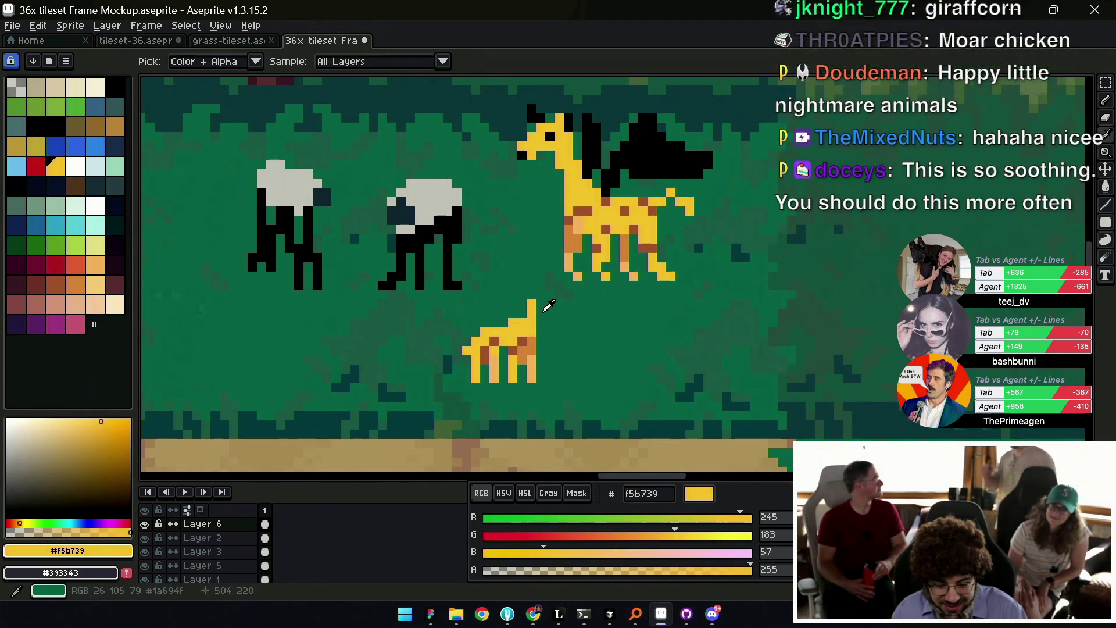
pyautogui.click(531, 294)
pyautogui.click(532, 285)
pyautogui.click(541, 295)
pyautogui.click(541, 286)
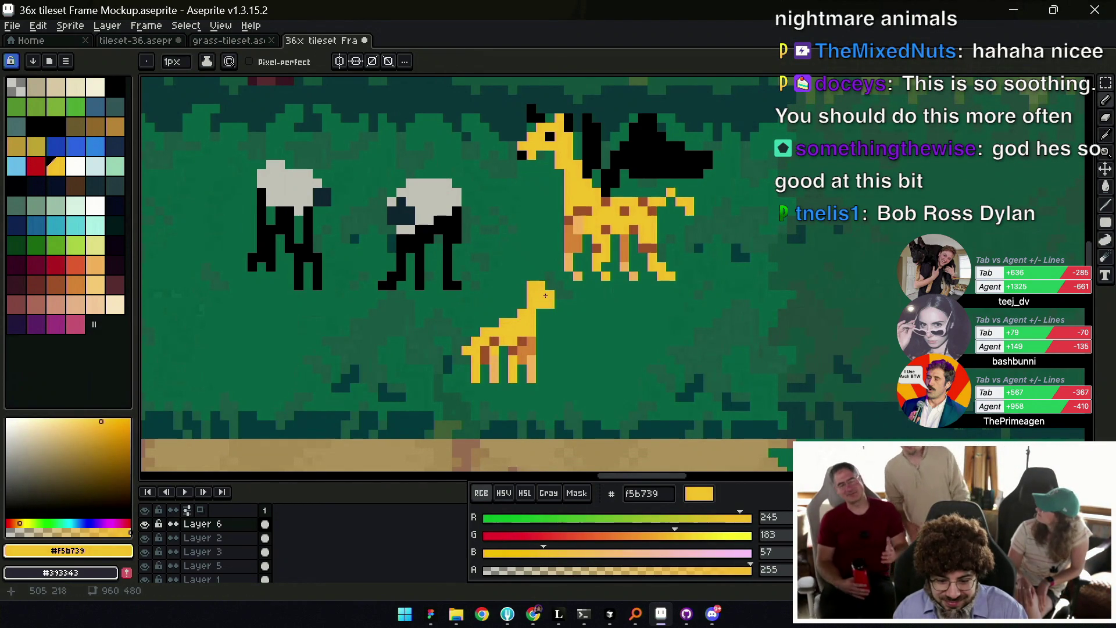
# Paint black horn and eye pixels on the small giraffe's head.
pyautogui.keyDown('alt'); pyautogui.click(550, 139); pyautogui.keyUp('alt')
pyautogui.click(541, 295)
pyautogui.click(531, 285)
pyautogui.hotkey('ctrl', 'z')
pyautogui.click(522, 276)
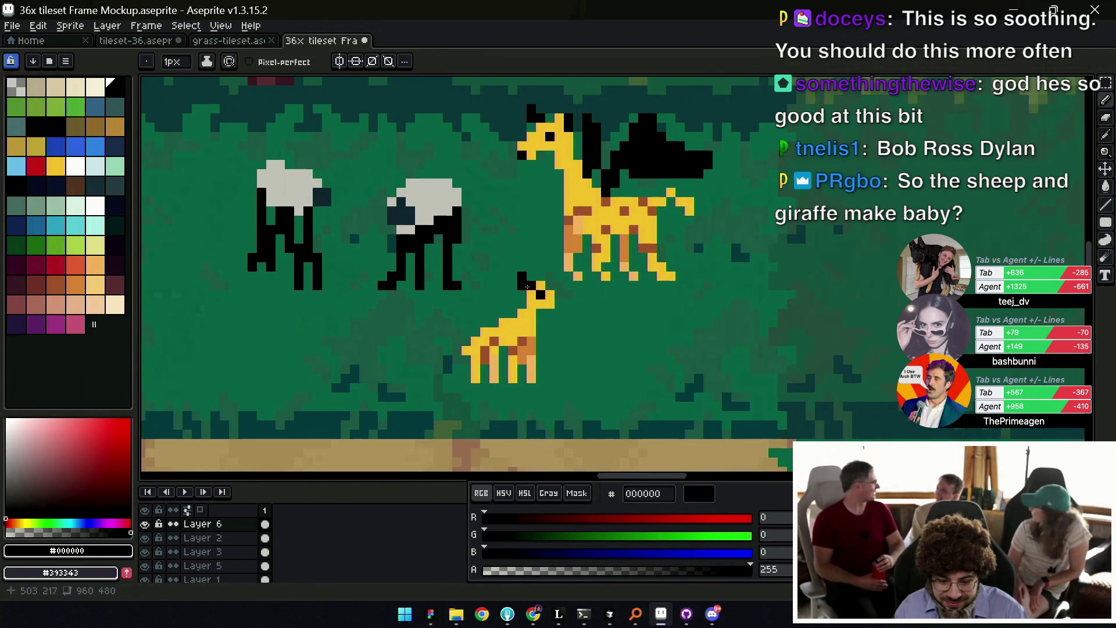
pyautogui.click(531, 285)
pyautogui.press('alt')
pyautogui.keyDown('alt'); pyautogui.click(545, 283); pyautogui.keyUp('alt')
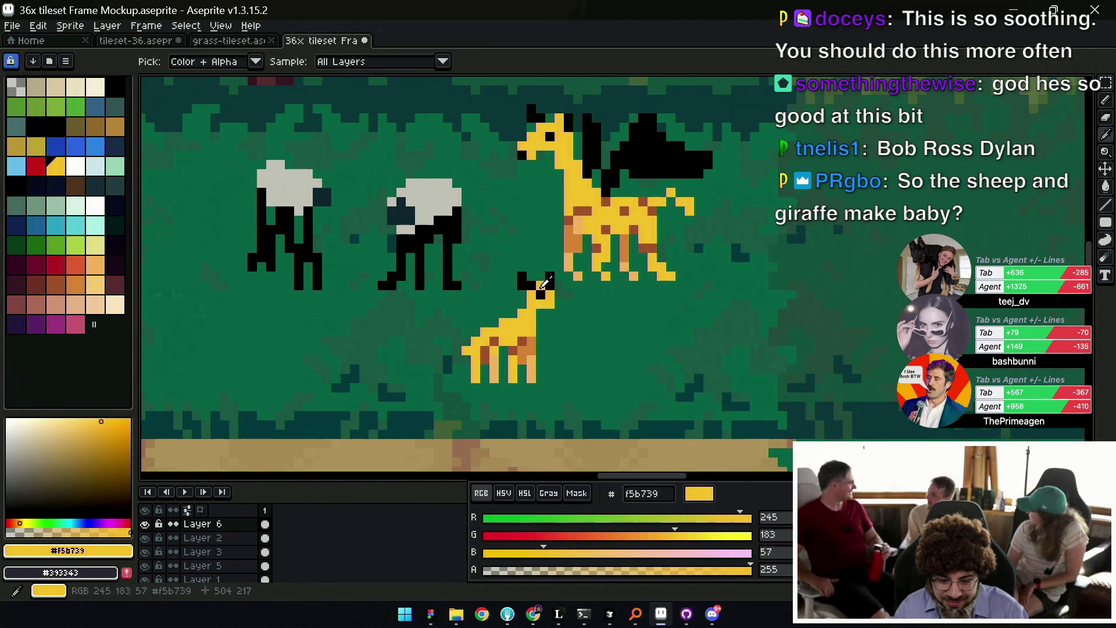
pyautogui.keyDown('alt'); pyautogui.click(552, 281); pyautogui.keyUp('alt')
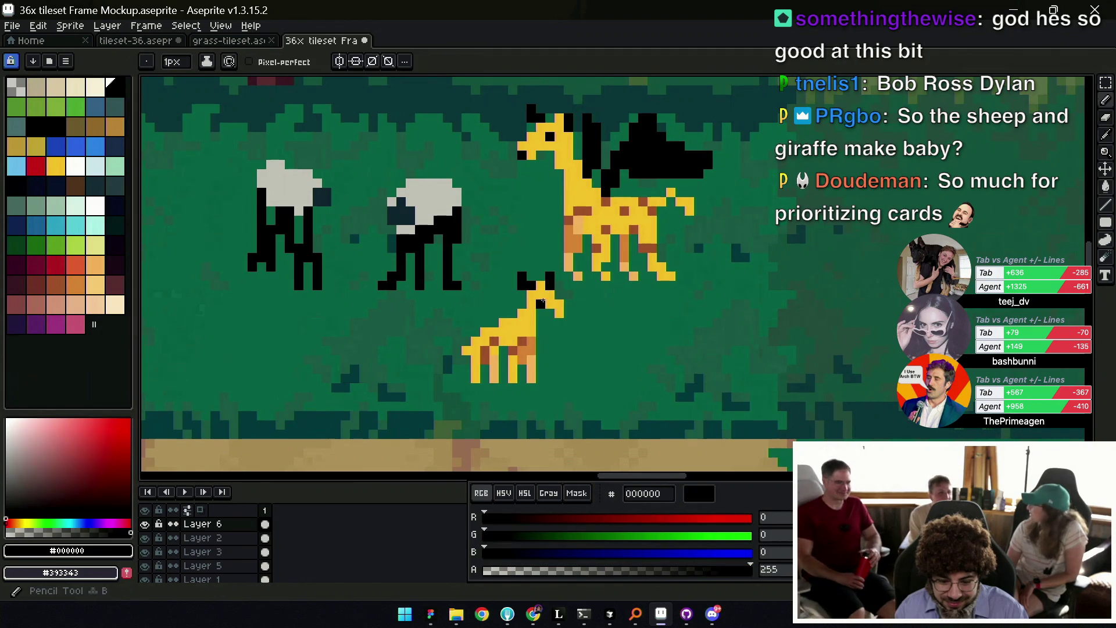
pyautogui.keyDown('alt'); pyautogui.click(549, 293); pyautogui.keyUp('alt')
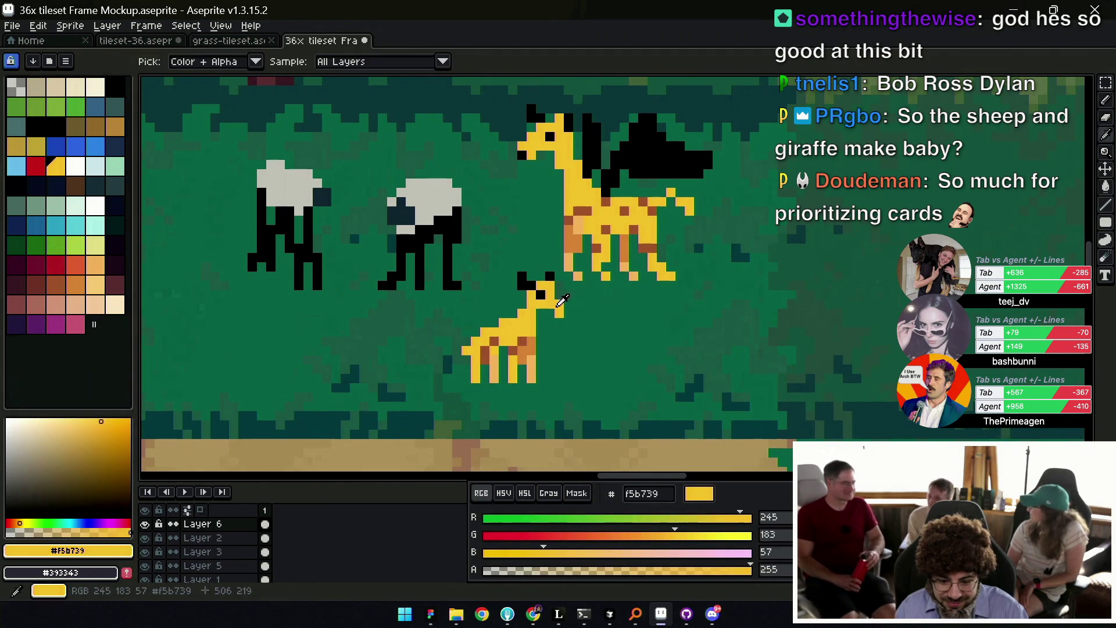
pyautogui.keyDown('alt'); pyautogui.click(546, 139); pyautogui.keyUp('alt')
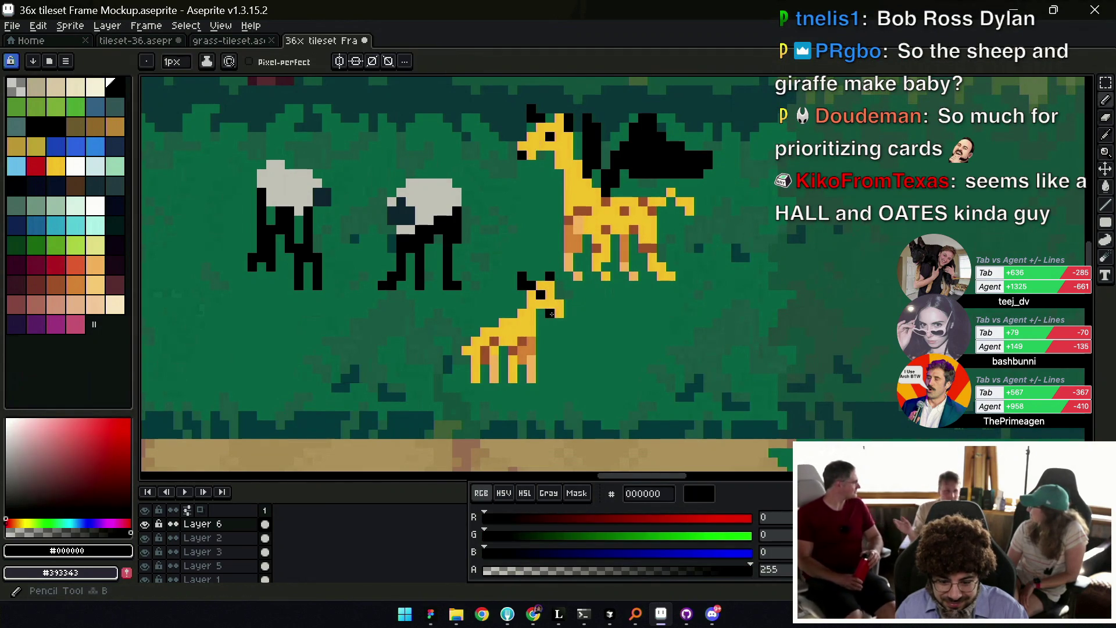
pyautogui.scroll(-2, 543, 317)
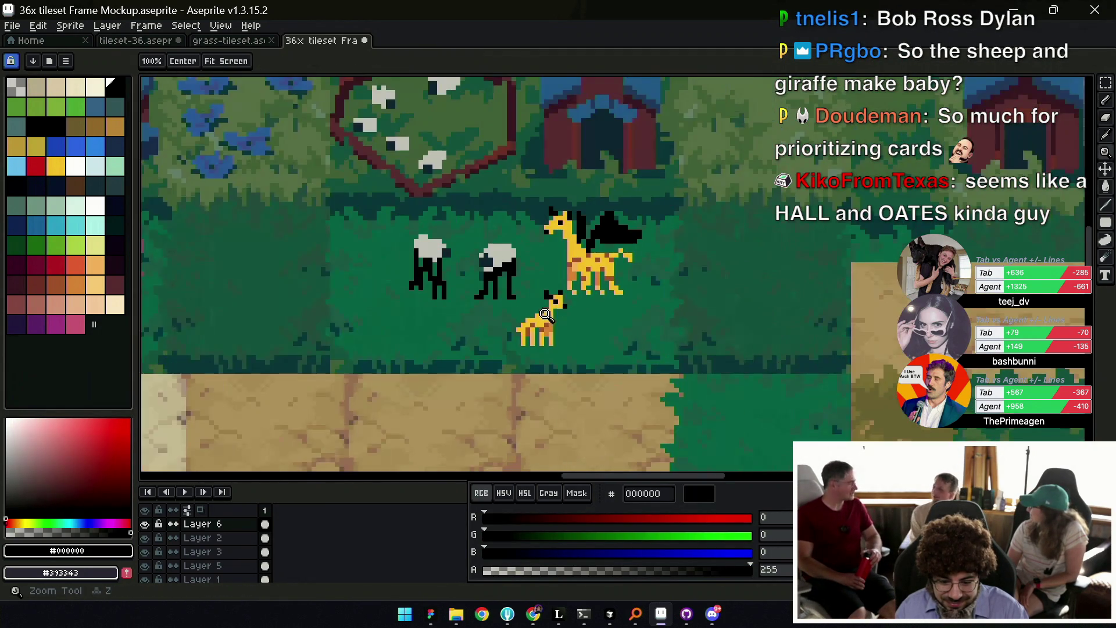
# Select the baby giraffe's body and move it down to lengthen its neck.
pyautogui.scroll(2, 550, 320)
pyautogui.keyDown('alt'); pyautogui.click(534, 327); pyautogui.keyUp('alt')
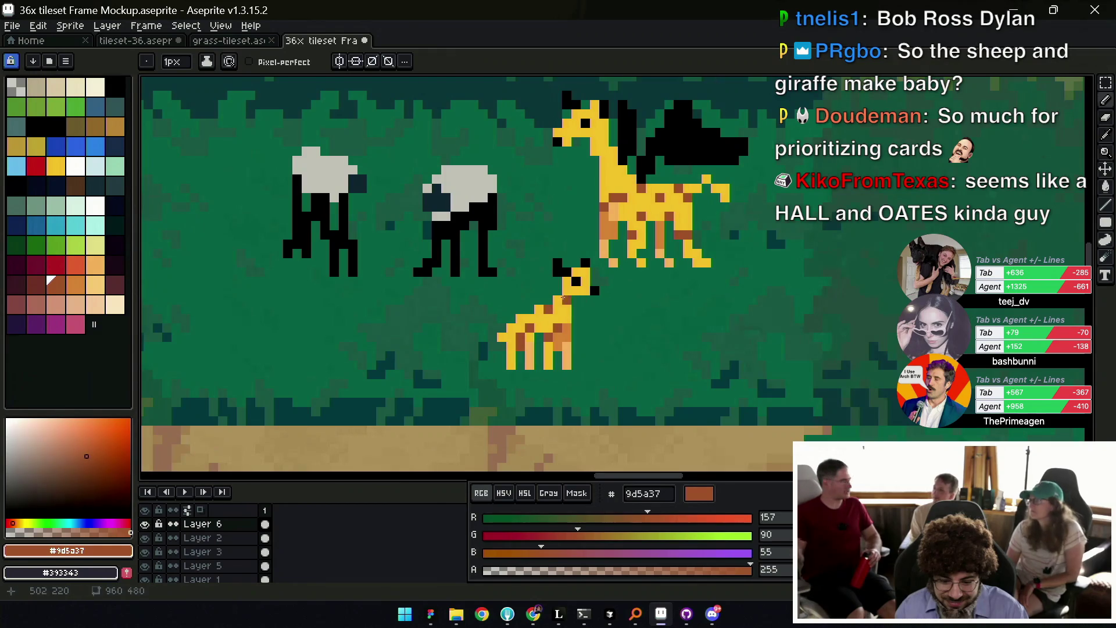
pyautogui.press('m')
pyautogui.moveTo(550, 246); pyautogui.dragTo(610, 306)
pyautogui.hotkey('ctrl', 'd')
pyautogui.moveTo(467, 292); pyautogui.dragTo(602, 409)
pyautogui.moveTo(543, 335); pyautogui.dragTo(544, 345)
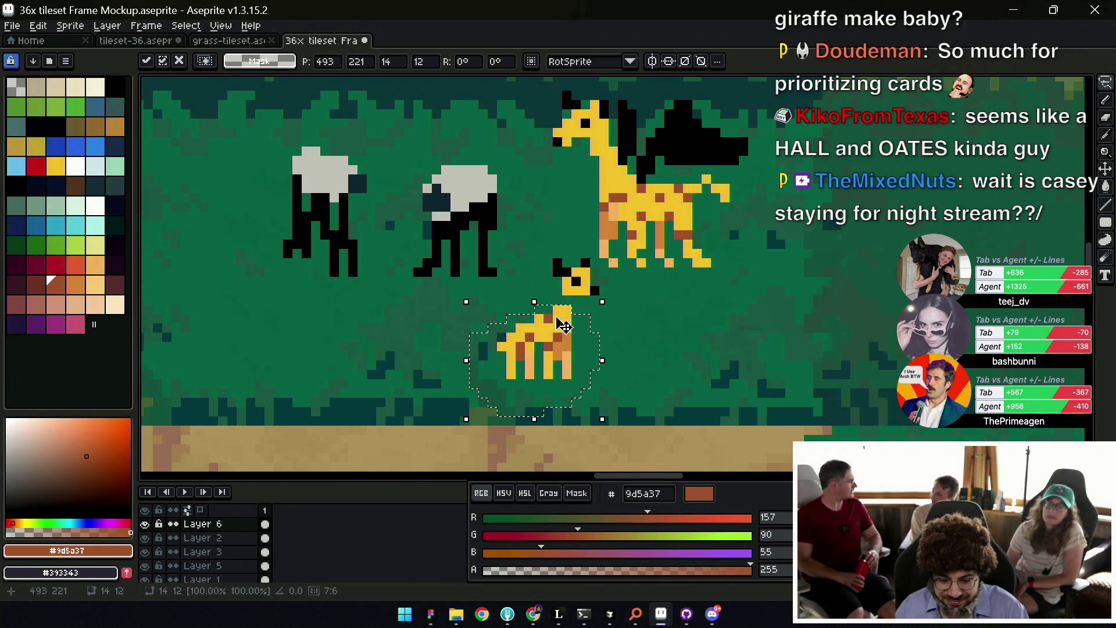
pyautogui.press('b')
pyautogui.keyDown('alt'); pyautogui.click(576, 300); pyautogui.keyUp('alt')
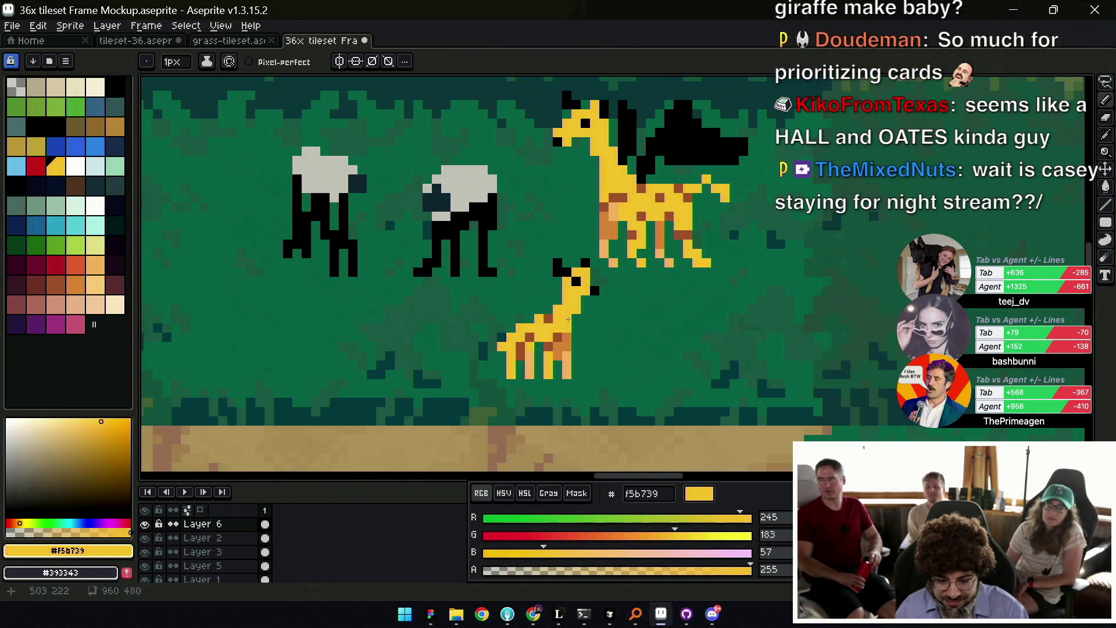
# Fill the neck gap with yellow and shade the baby giraffe's legs orange.
pyautogui.press('z')
pyautogui.scroll(-3, 524, 301)
pyautogui.scroll(1, 603, 283)
pyautogui.scroll(1, 603, 283)
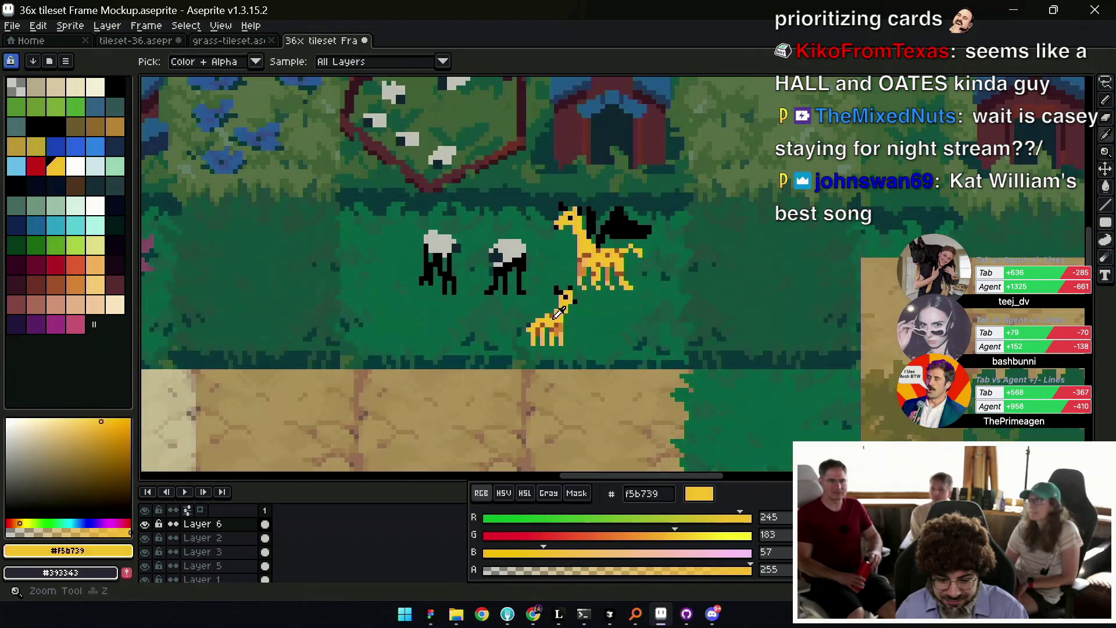
pyautogui.press('b')
pyautogui.keyDown('alt'); pyautogui.click(565, 309); pyautogui.keyUp('alt')
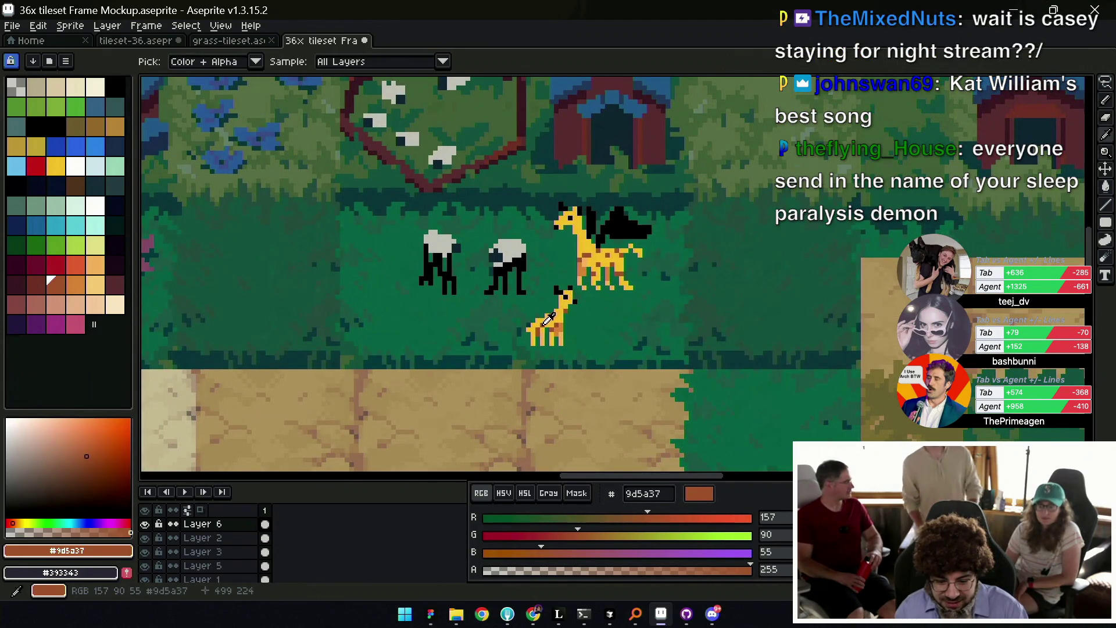
pyautogui.keyDown('alt'); pyautogui.click(534, 326); pyautogui.keyUp('alt')
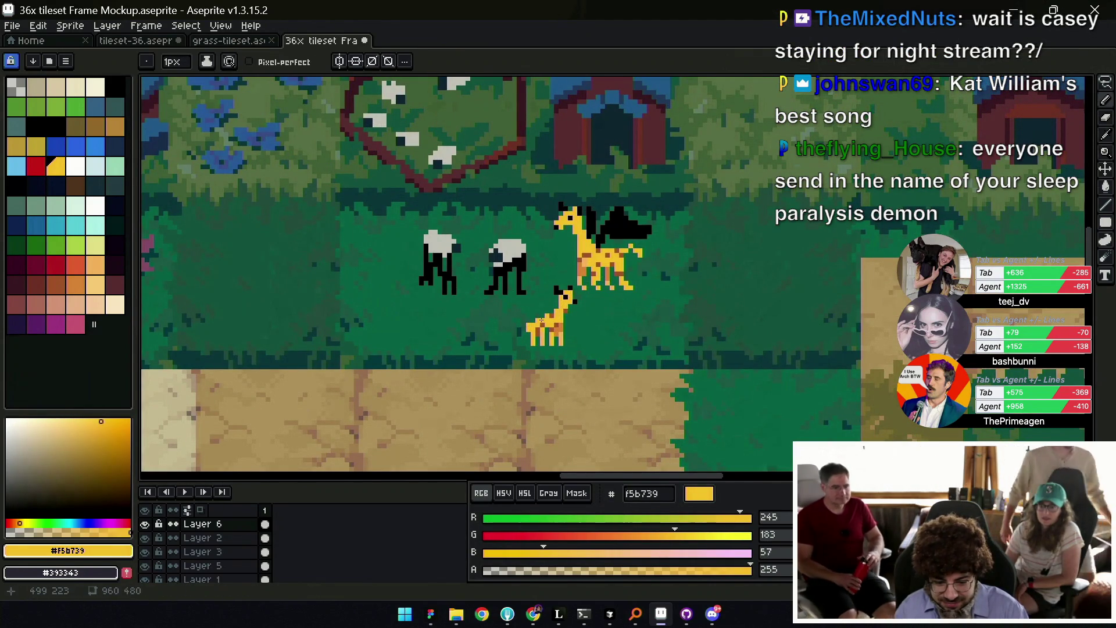
pyautogui.scroll(1, 535, 323)
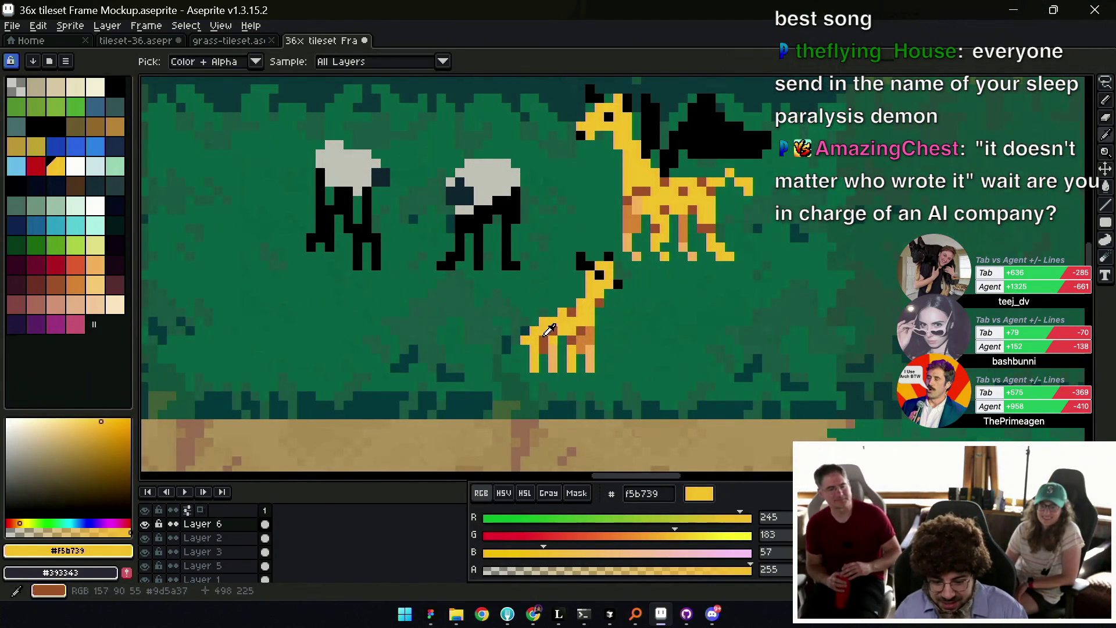
pyautogui.keyDown('alt'); pyautogui.click(641, 228); pyautogui.keyUp('alt')
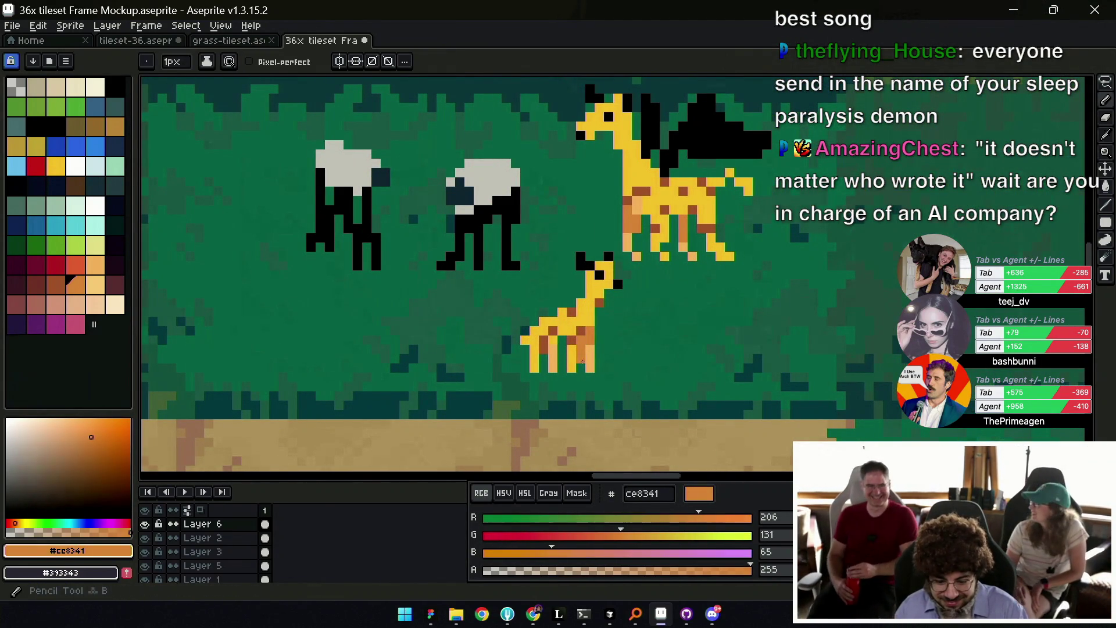
pyautogui.keyDown('alt'); pyautogui.click(570, 365); pyautogui.keyUp('alt')
pyautogui.click(572, 376)
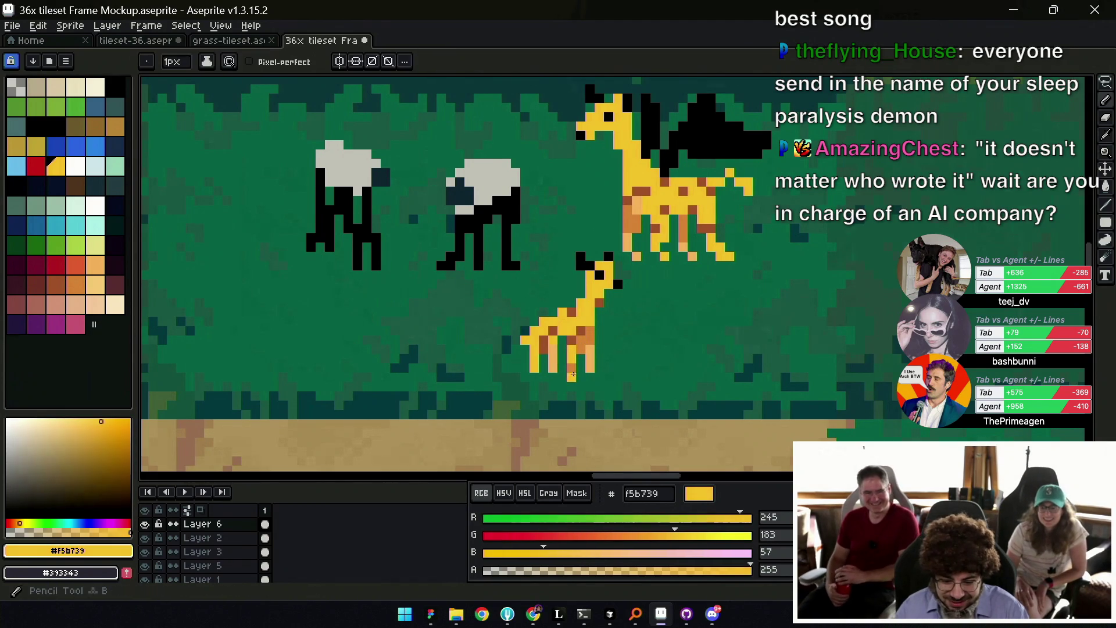
pyautogui.keyDown('alt'); pyautogui.click(558, 362); pyautogui.keyUp('alt')
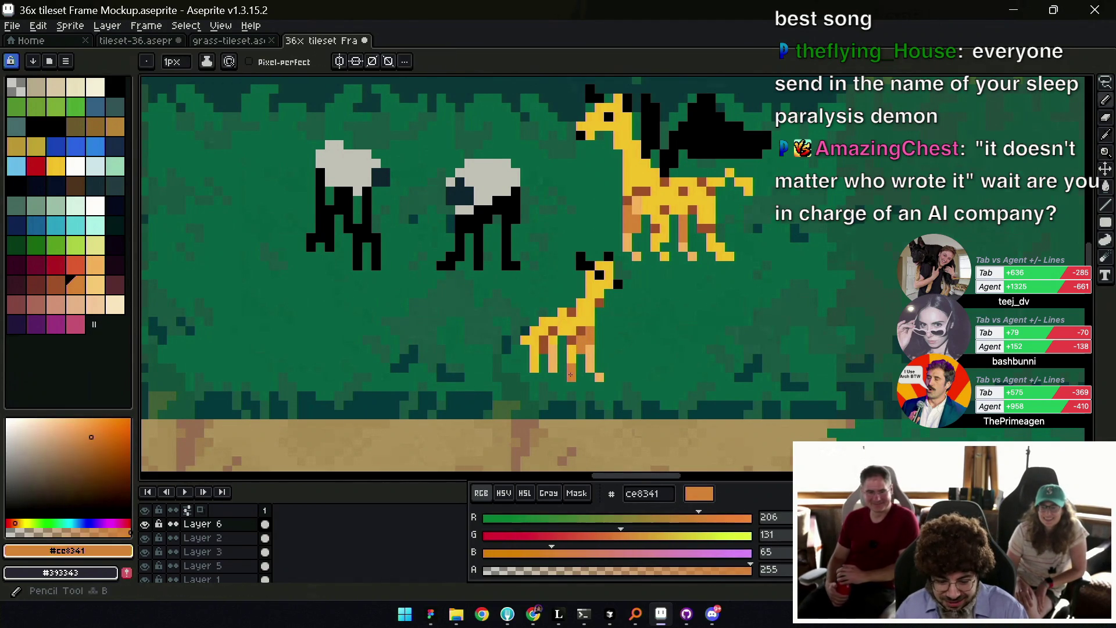
pyautogui.keyDown('alt'); pyautogui.click(559, 360); pyautogui.keyUp('alt')
pyautogui.press('z')
pyautogui.scroll(-3, 575, 351)
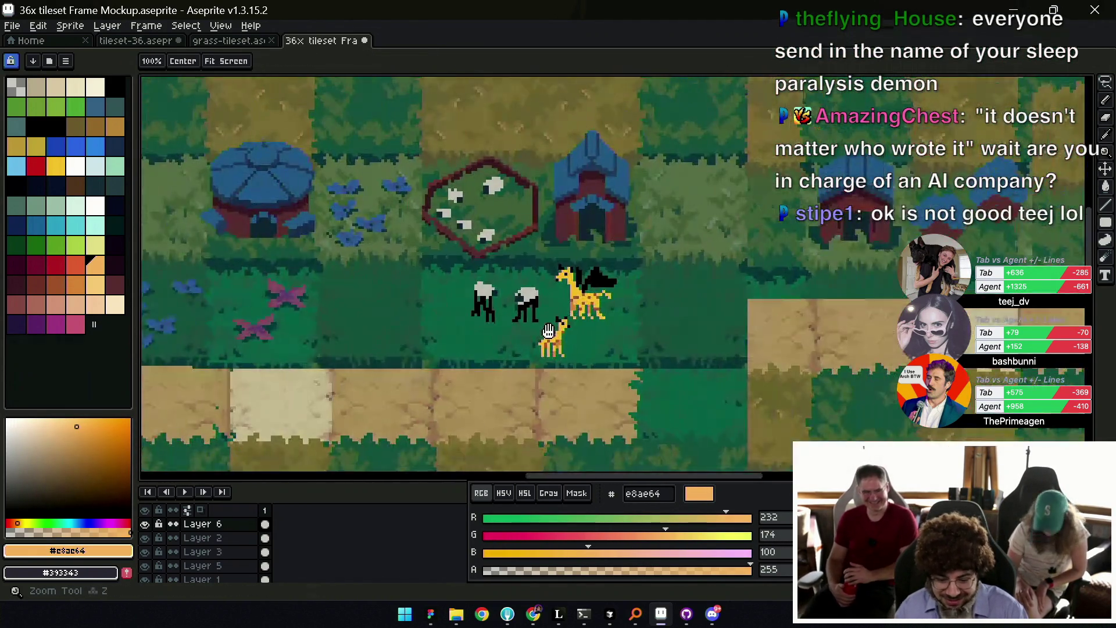
pyautogui.click(530, 350)
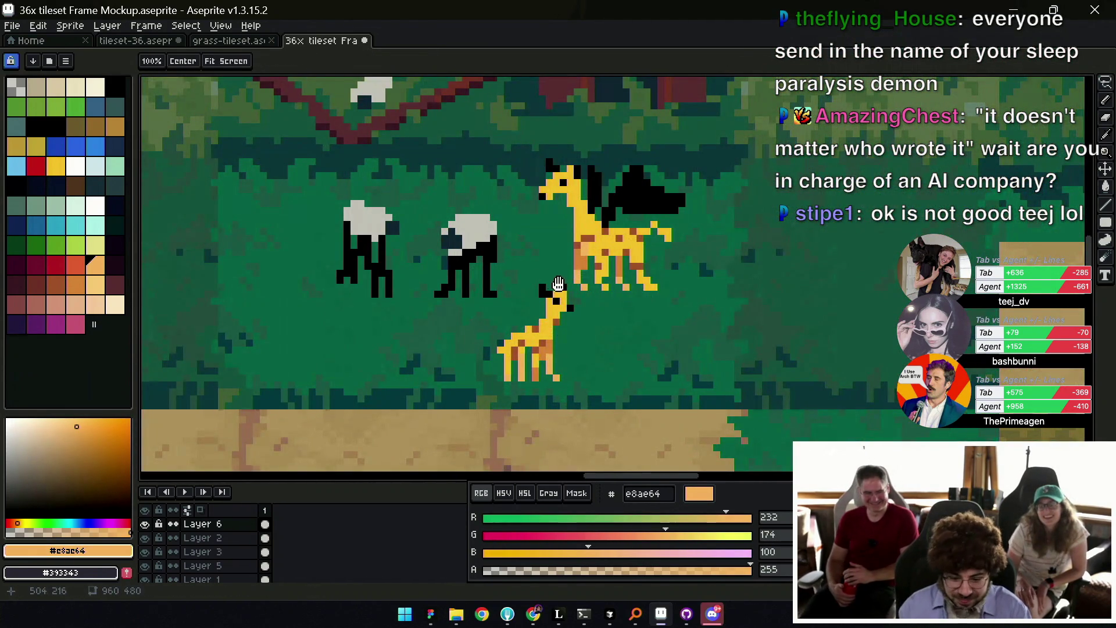
pyautogui.click(549, 319)
pyautogui.scroll(-2, 559, 341)
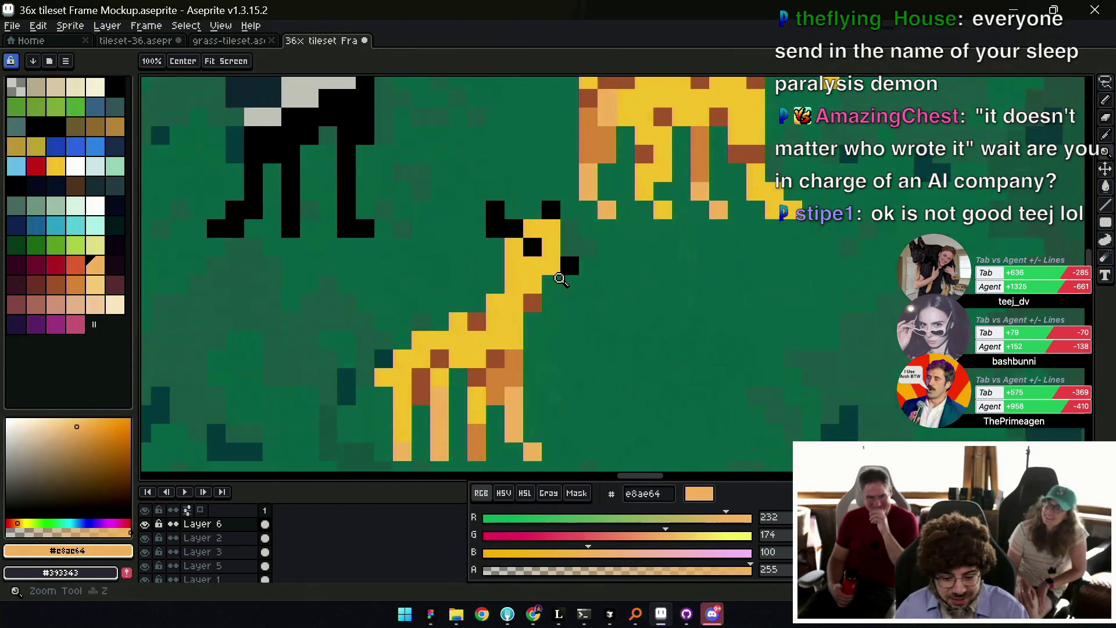
pyautogui.scroll(-1, 548, 273)
pyautogui.scroll(-1, 524, 291)
pyautogui.press('q')
pyautogui.moveTo(503, 272); pyautogui.dragTo(553, 296)
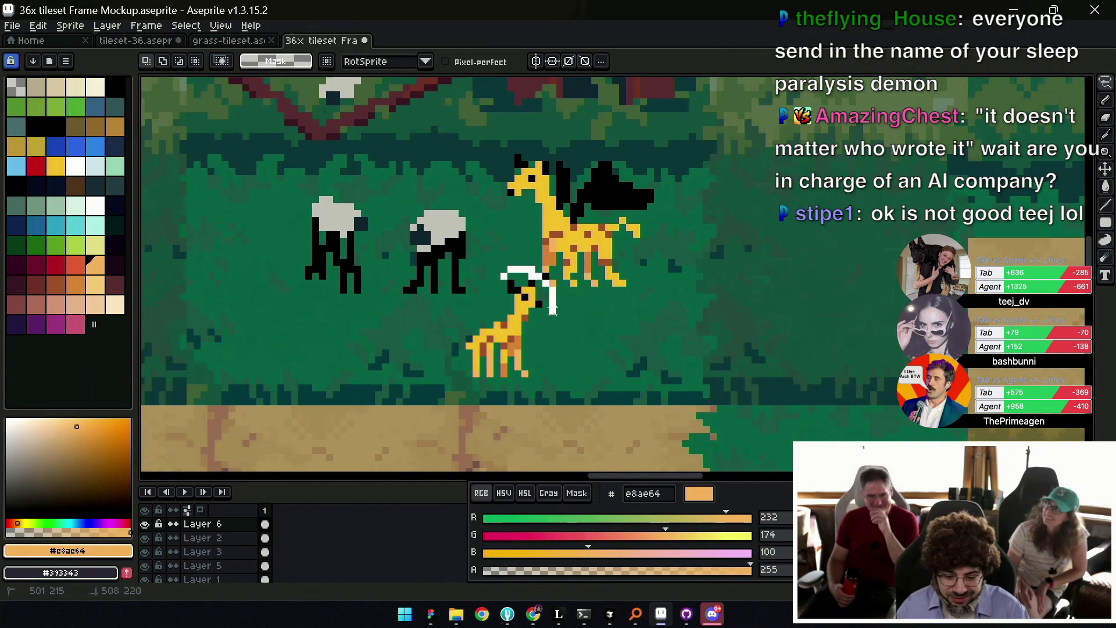
pyautogui.moveTo(485, 331); pyautogui.dragTo(484, 332)
pyautogui.press('z')
pyautogui.scroll(-1, 545, 309)
pyautogui.scroll(-1, 545, 309)
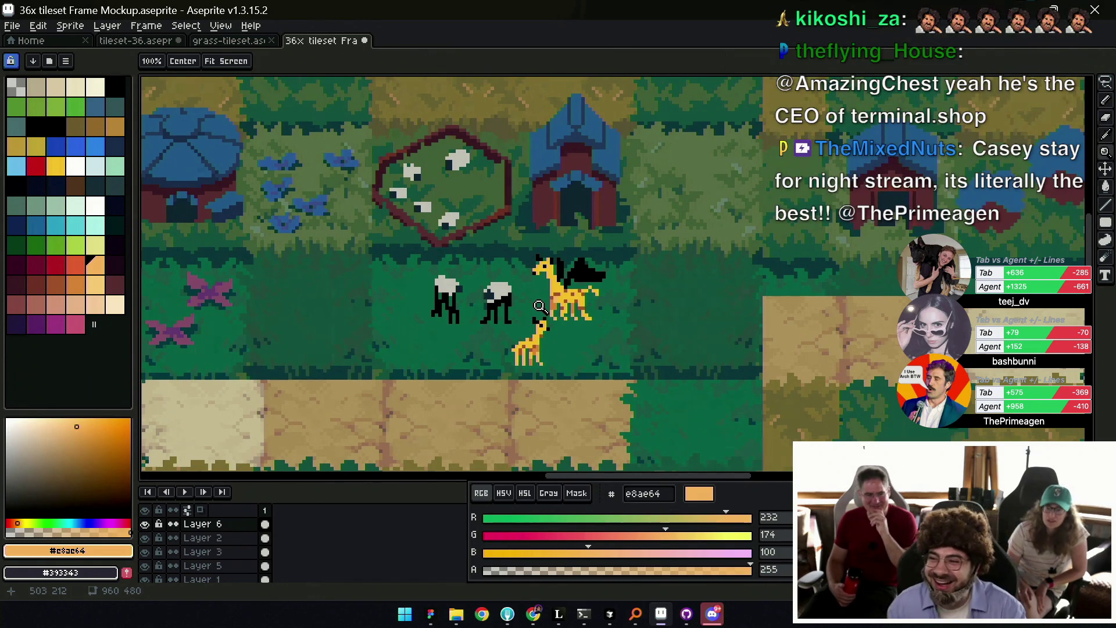
pyautogui.scroll(-2, 487, 295)
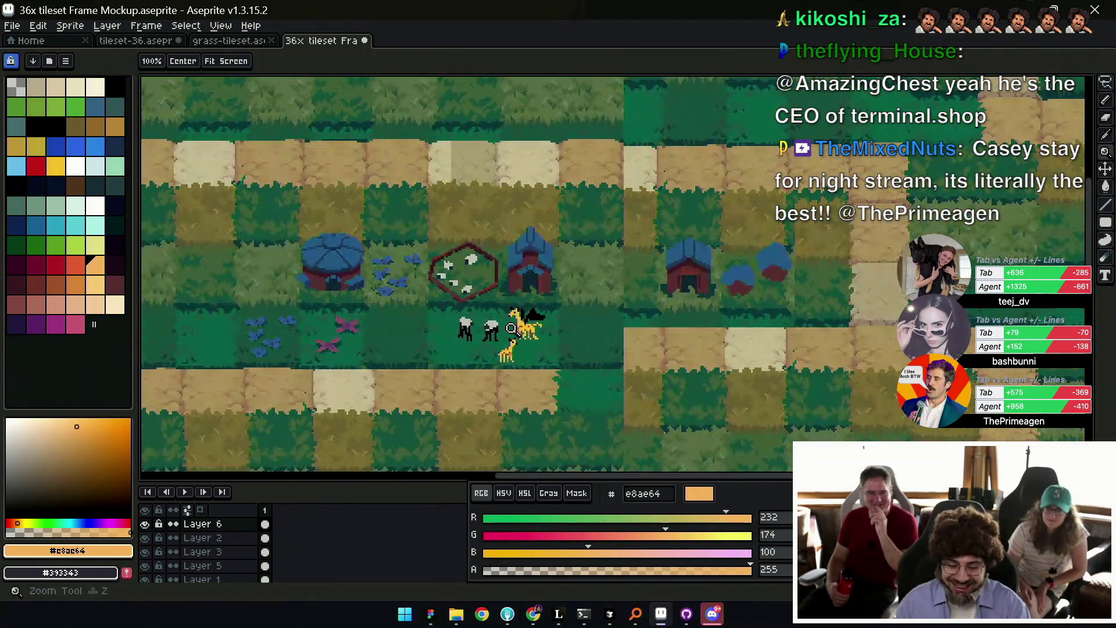
pyautogui.scroll(2, 521, 341)
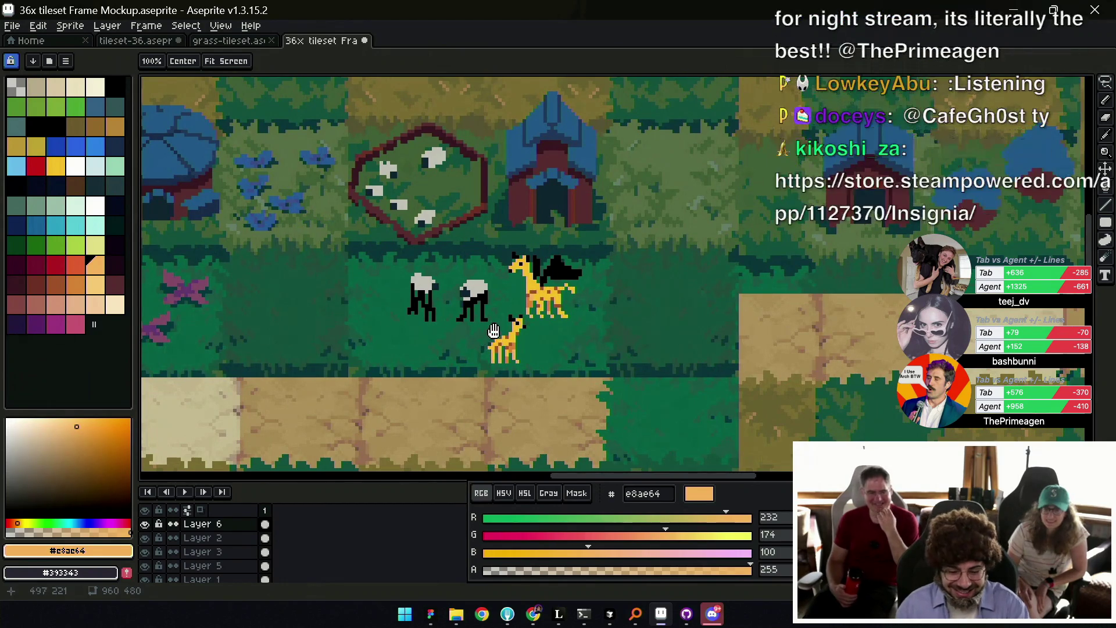
pyautogui.scroll(-1, 491, 334)
pyautogui.scroll(-1, 503, 316)
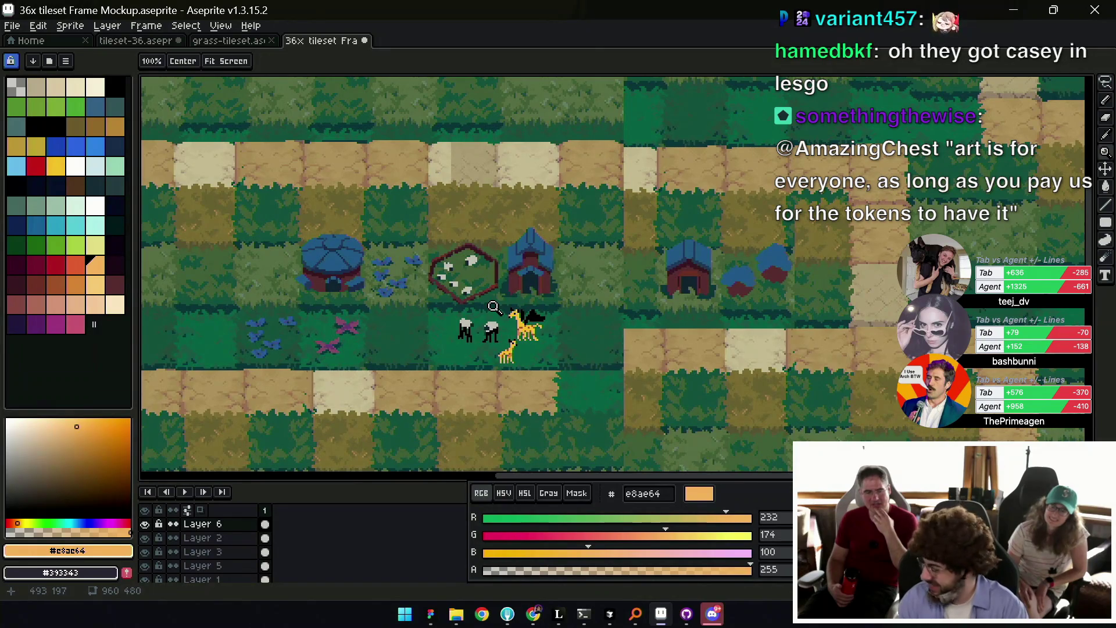
pyautogui.moveTo(538, 308); pyautogui.dragTo(550, 324)
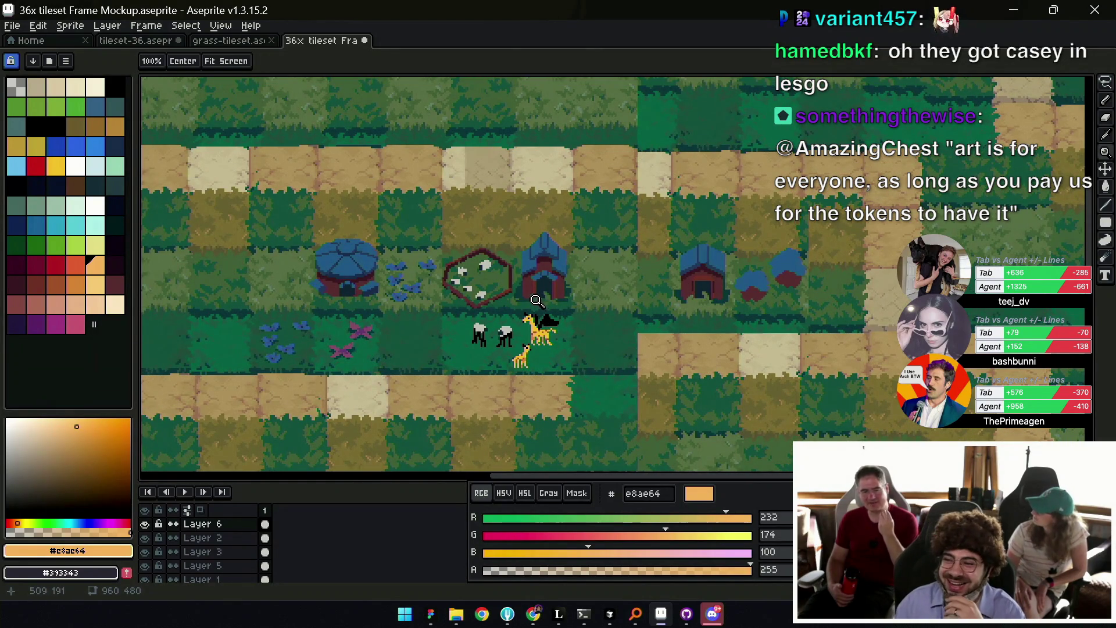
pyautogui.moveTo(544, 318); pyautogui.dragTo(542, 310)
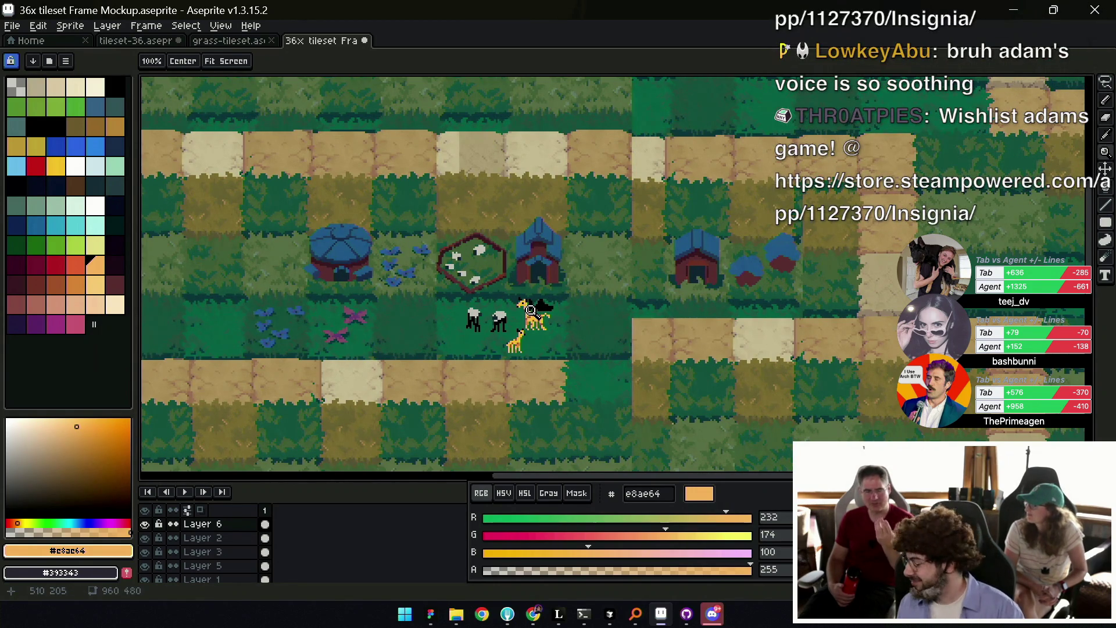
pyautogui.scroll(2, 531, 314)
# Lasso the baby giraffe and shift it lower in the grass, below the winged giraffe.
pyautogui.press('v')
pyautogui.press('m')
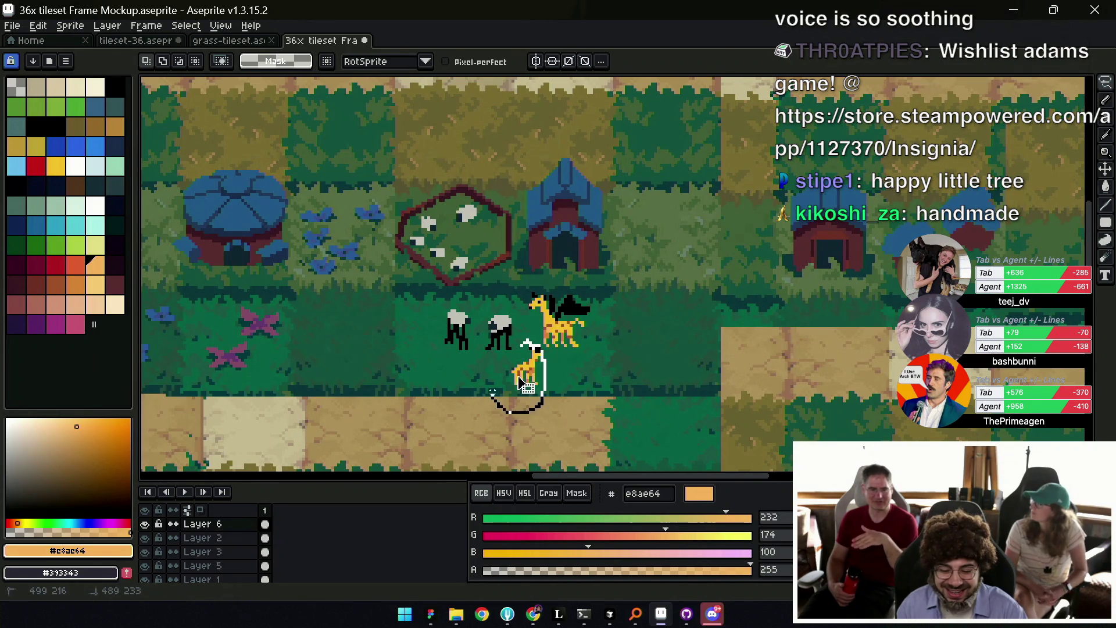
pyautogui.moveTo(516, 383); pyautogui.dragTo(515, 386)
# Zoom in on the giraffes and sample the house wall's dark reddish-brown 61383e.
pyautogui.press('z')
pyautogui.scroll(1, 557, 329)
pyautogui.click(557, 329)
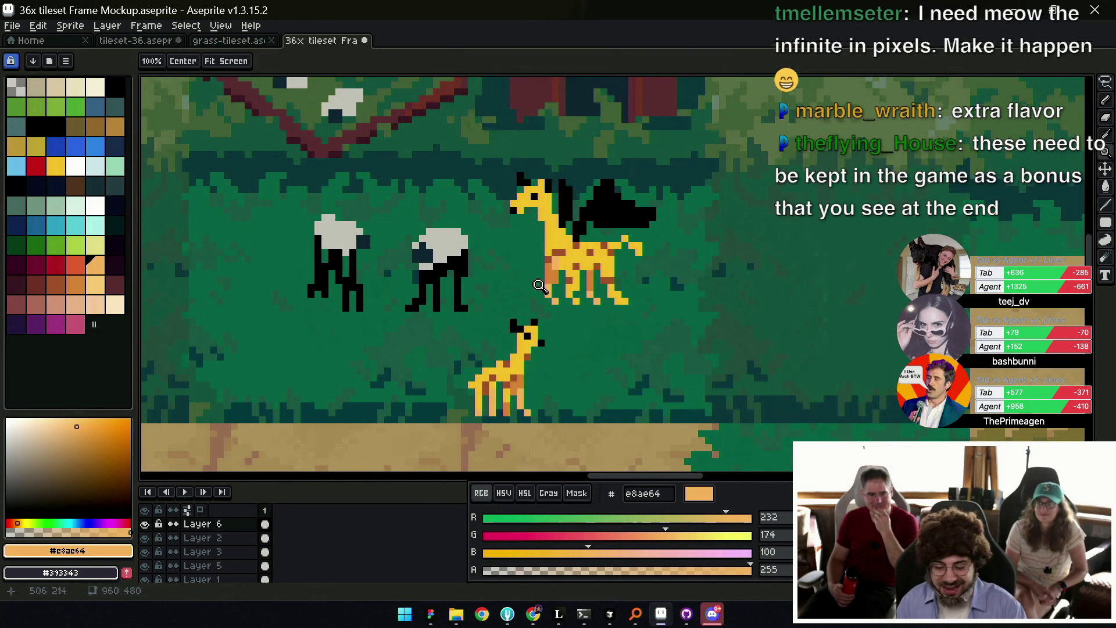
pyautogui.scroll(-2, 584, 307)
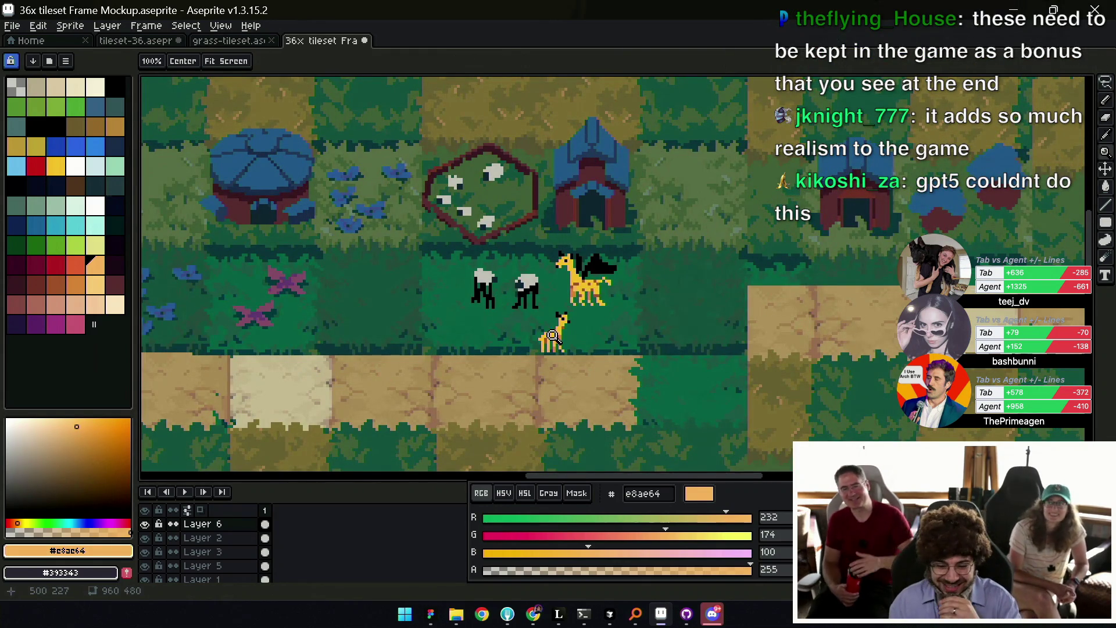
pyautogui.scroll(-2, 583, 286)
pyautogui.scroll(-1, 583, 288)
pyautogui.scroll(-2, 583, 291)
pyautogui.scroll(1, 583, 295)
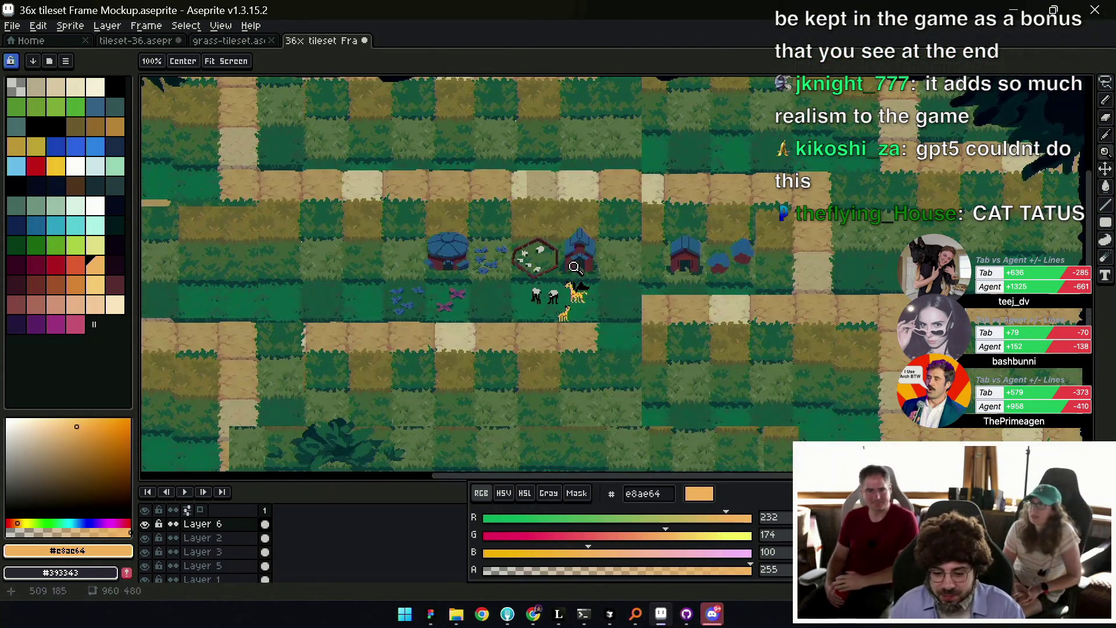
pyautogui.scroll(1, 608, 296)
pyautogui.hscroll(-4, 559, 311)
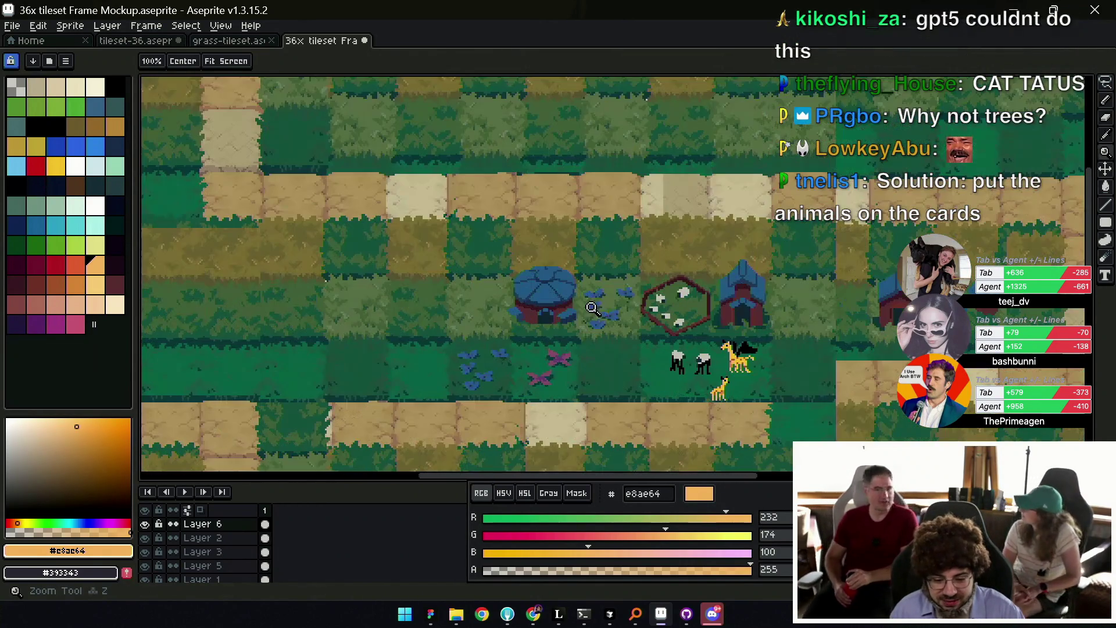
pyautogui.scroll(1, 582, 317)
pyautogui.keyDown('alt'); pyautogui.click(545, 323); pyautogui.keyUp('alt')
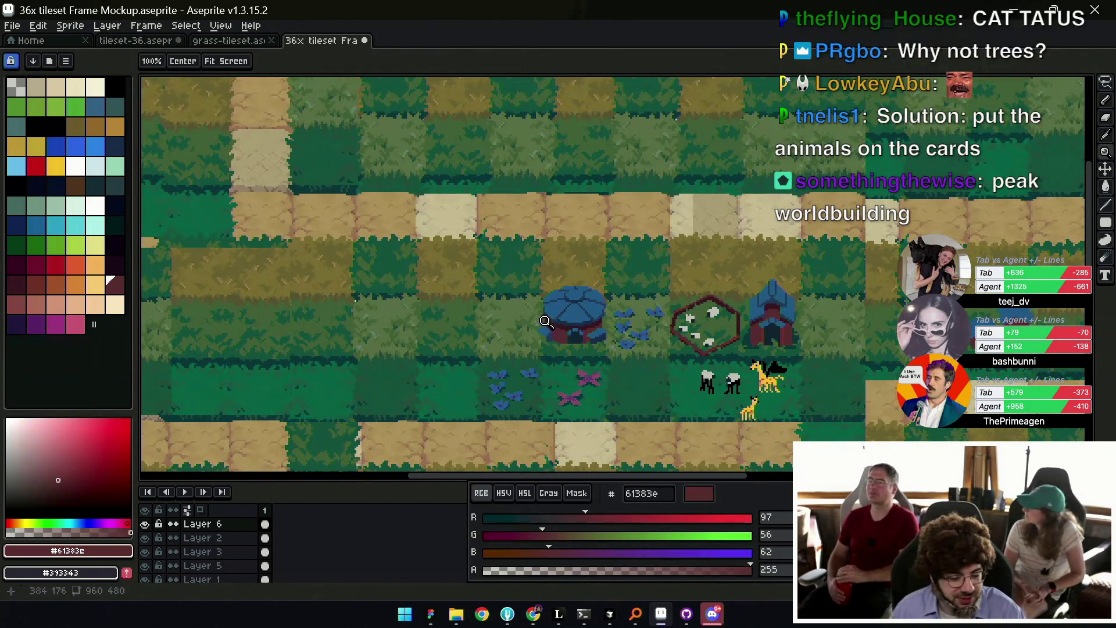
# Sample the path's dirt colour and darken it to a greyer brown.
pyautogui.press('i')
pyautogui.click(626, 426)
pyautogui.press('b')
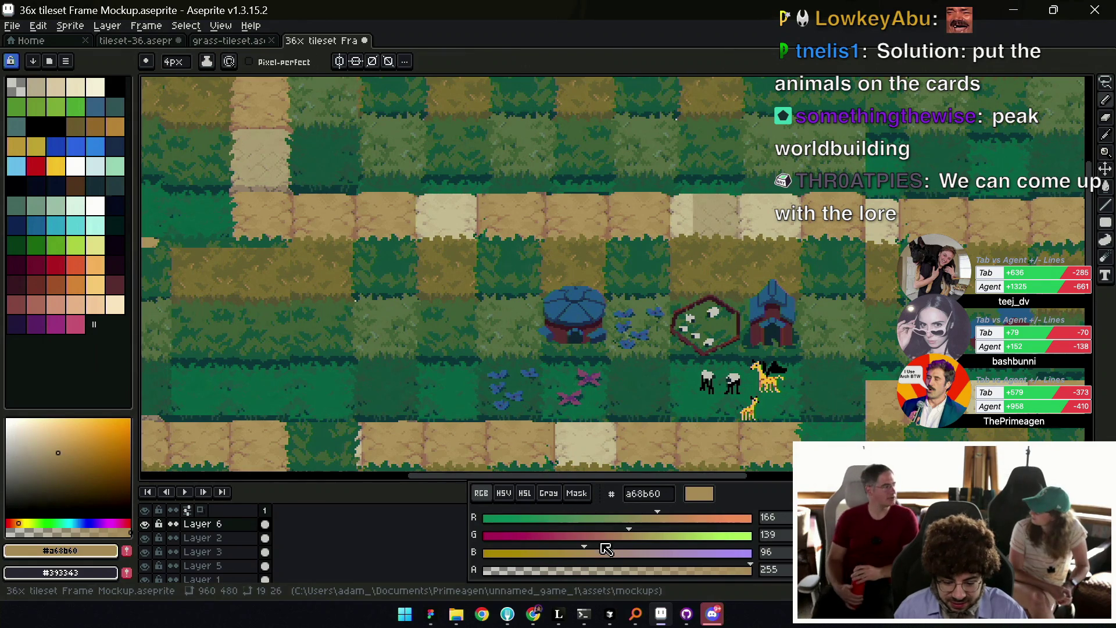
pyautogui.moveTo(631, 538)
pyautogui.mouseDown()
pyautogui.moveTo(599, 535)
pyautogui.moveTo(629, 517)
pyautogui.mouseUp()
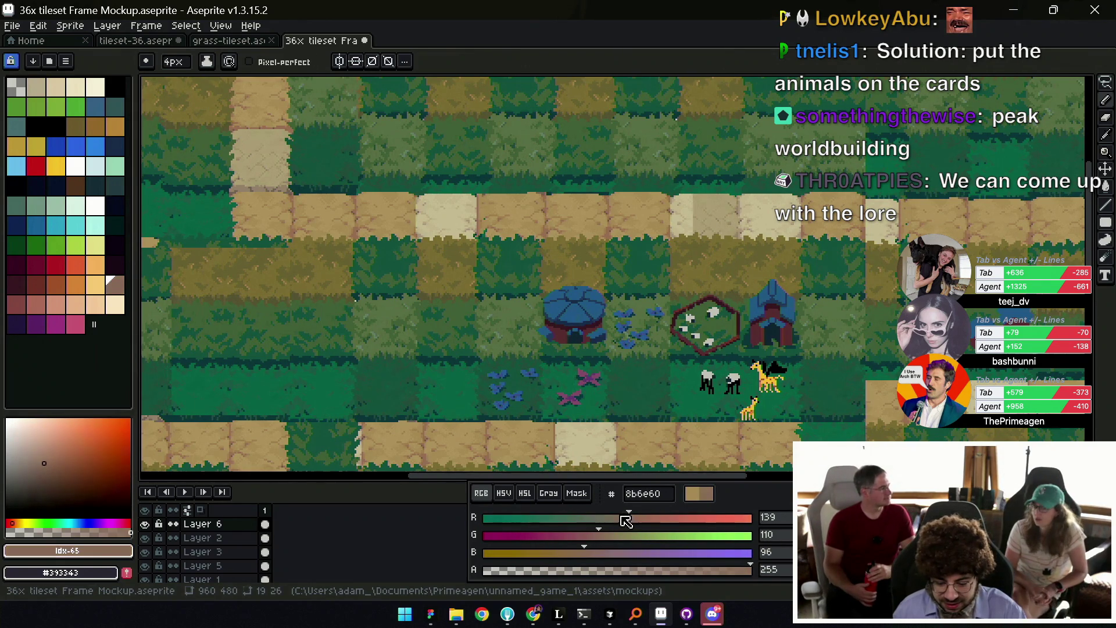
pyautogui.scroll(2, 459, 306)
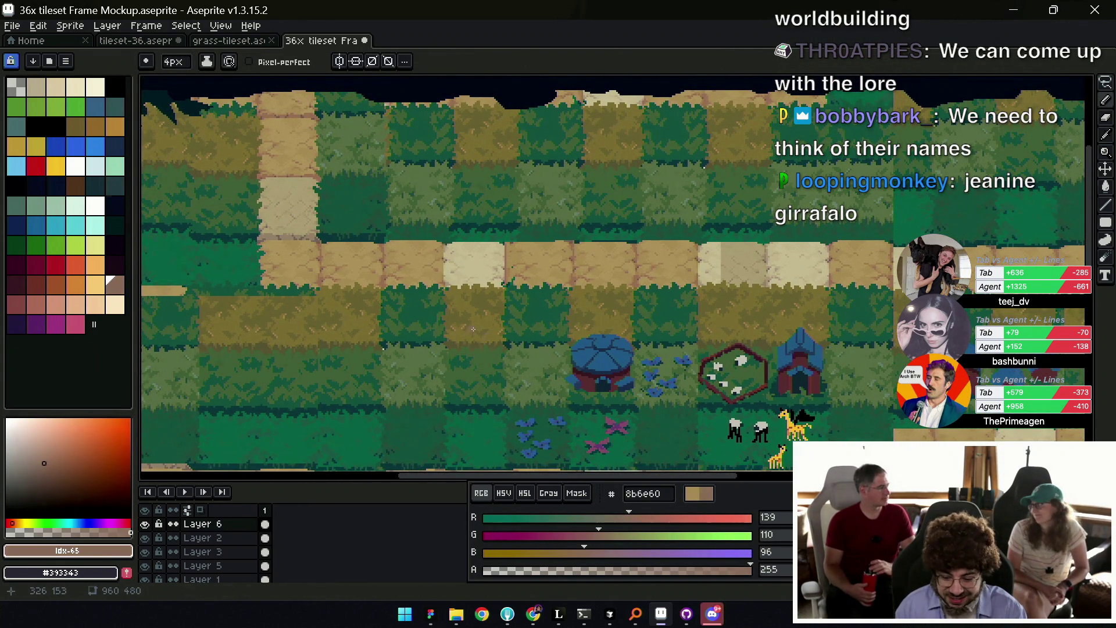
# Shift the trunk colour redder to 906260 and draw a tapered trunk left of the blue tower.
pyautogui.keyDown('alt'); pyautogui.click(470, 342); pyautogui.keyUp('alt')
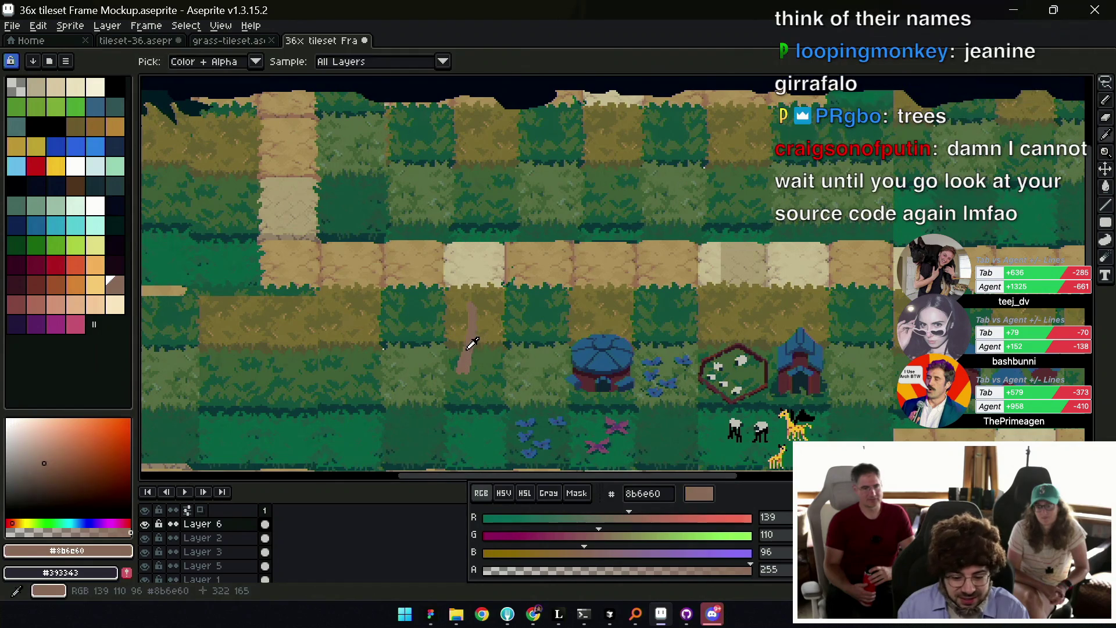
pyautogui.moveTo(599, 535); pyautogui.dragTo(587, 535)
pyautogui.moveTo(629, 518); pyautogui.dragTo(634, 518)
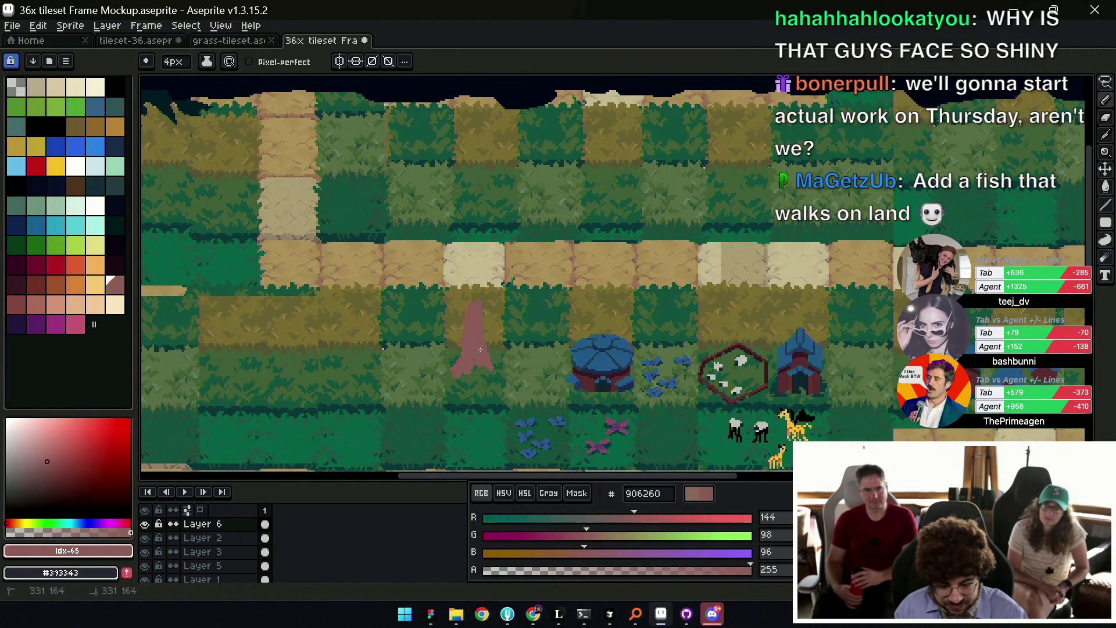
pyautogui.scroll(-3, 491, 351)
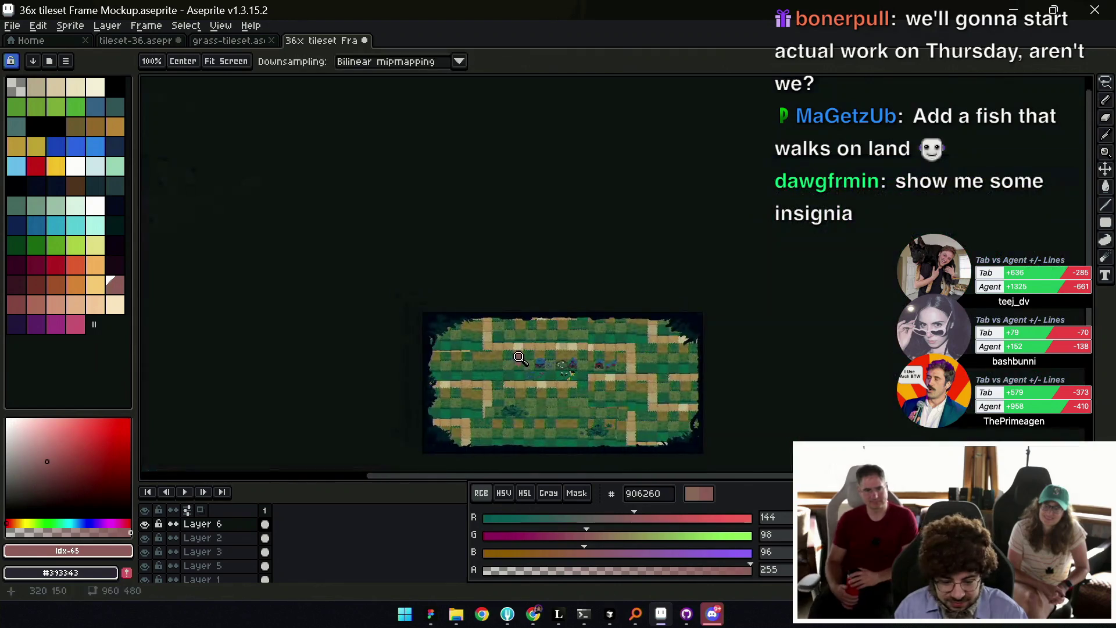
pyautogui.scroll(3, 507, 356)
pyautogui.press('i')
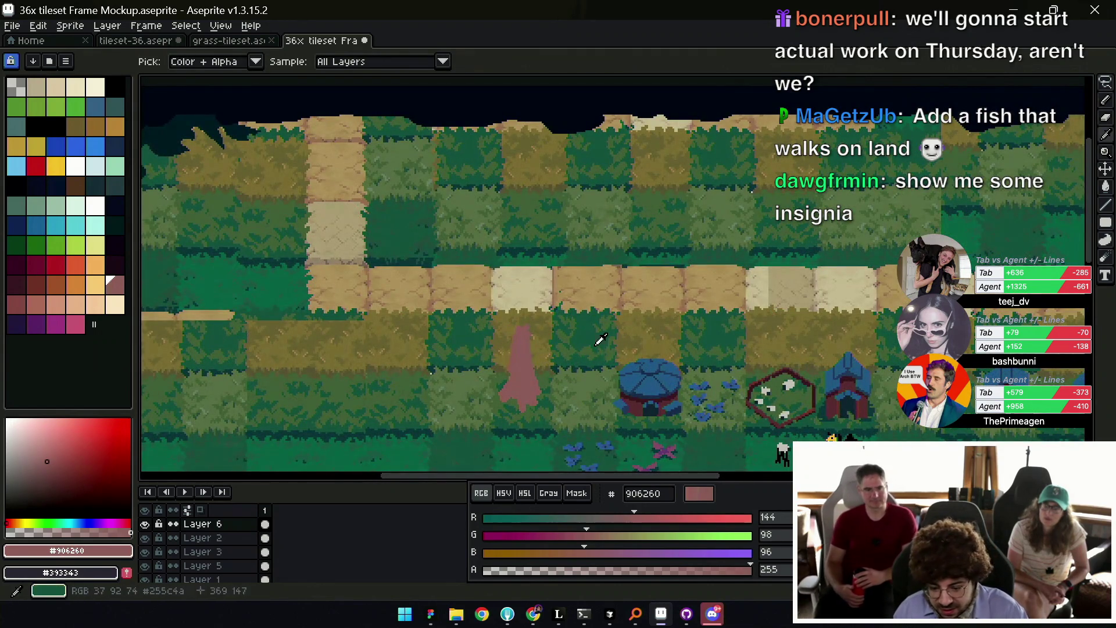
# Switch to mid green 3e7857 and paint a rounded canopy over the trunk.
pyautogui.moveTo(592, 541)
pyautogui.mouseDown()
pyautogui.moveTo(579, 536)
pyautogui.moveTo(577, 554)
pyautogui.mouseUp()
pyautogui.moveTo(618, 518); pyautogui.dragTo(549, 519)
pyautogui.click(609, 535)
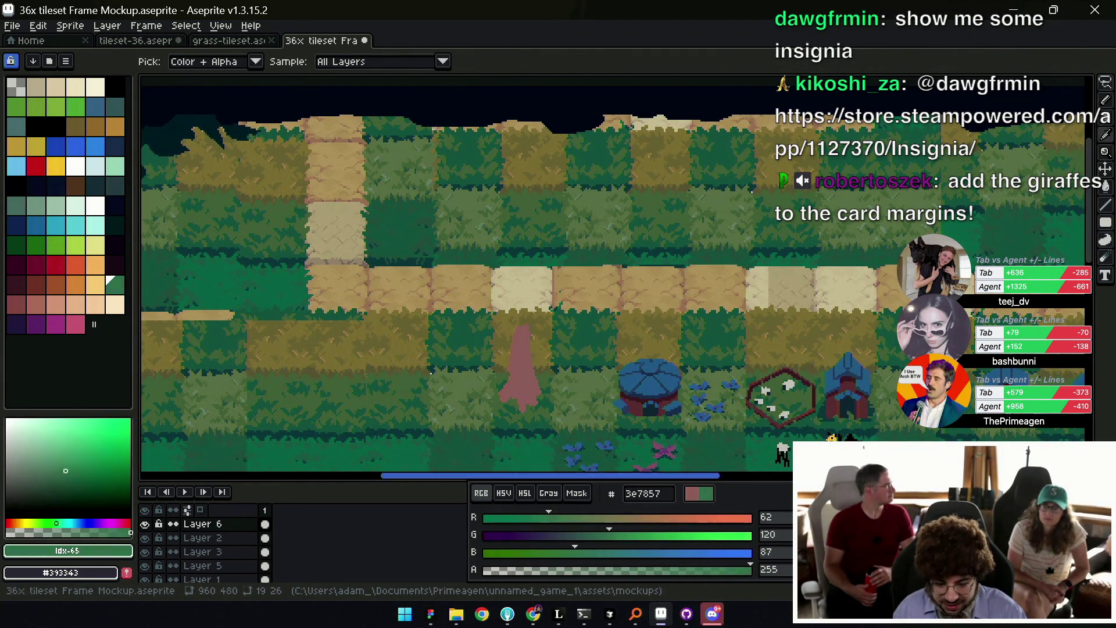
pyautogui.press('b')
pyautogui.moveTo(523, 334)
pyautogui.mouseDown()
pyautogui.moveTo(486, 307)
pyautogui.moveTo(545, 316)
pyautogui.moveTo(515, 284)
pyautogui.mouseUp()
# Enlarge the brush to 7px and dab the trunk's pink into the tree.
pyautogui.press('z')
pyautogui.scroll(-4, 582, 307)
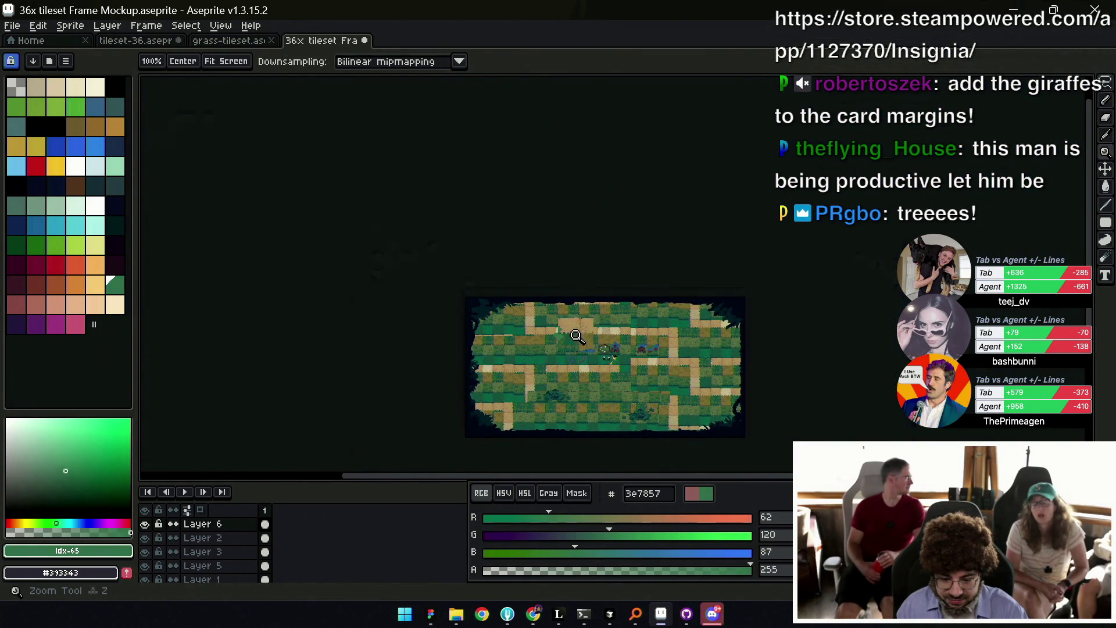
pyautogui.scroll(4, 578, 336)
pyautogui.press('b')
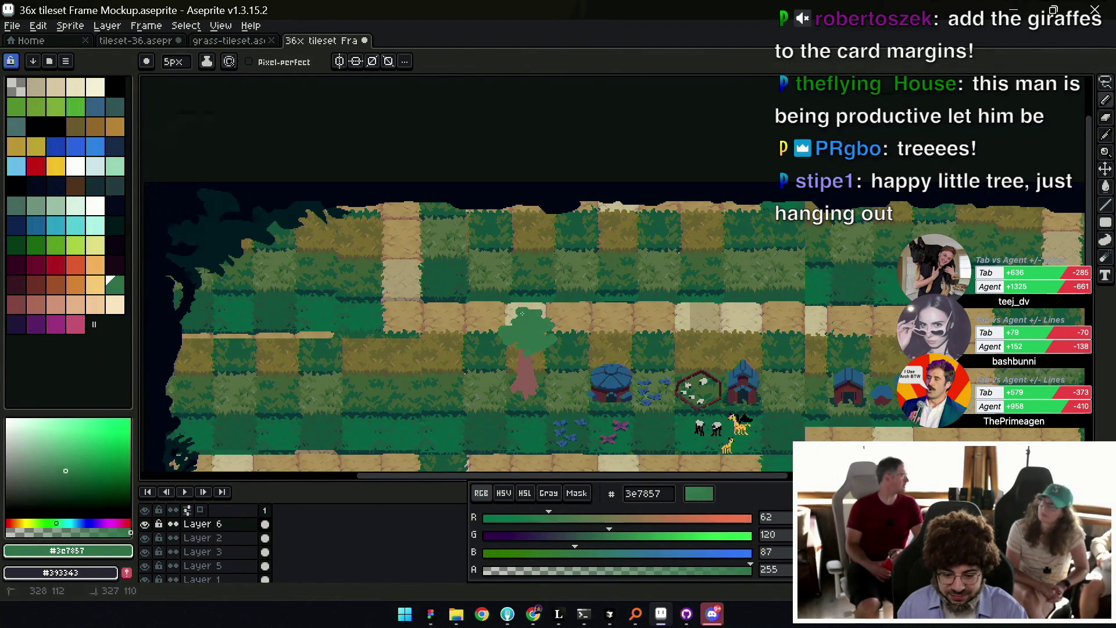
pyautogui.press('+')
pyautogui.press('+')
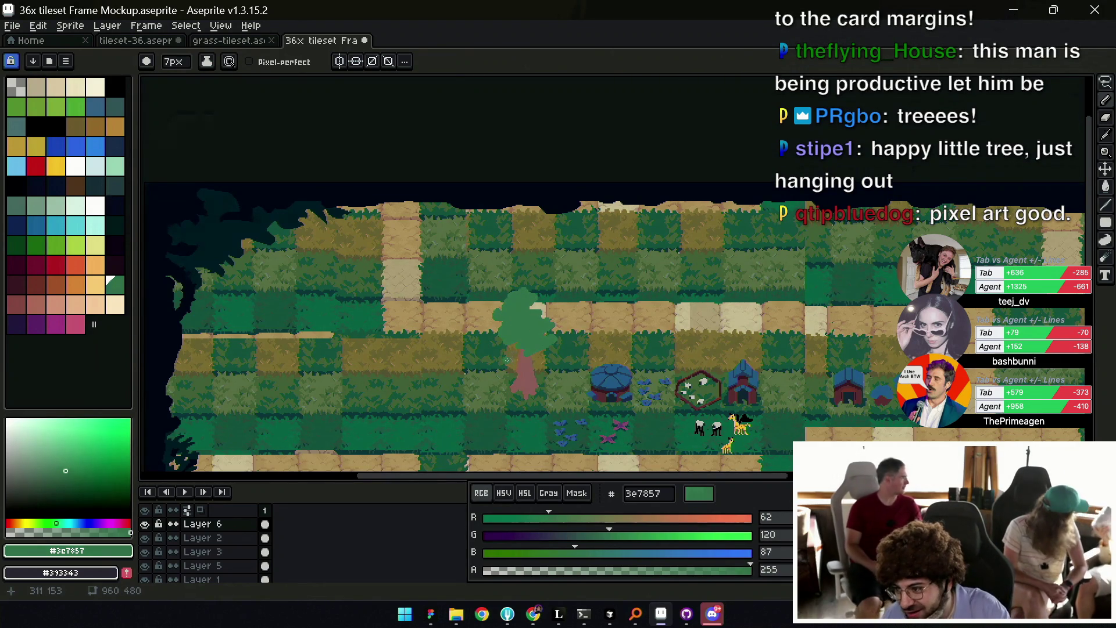
pyautogui.press('b')
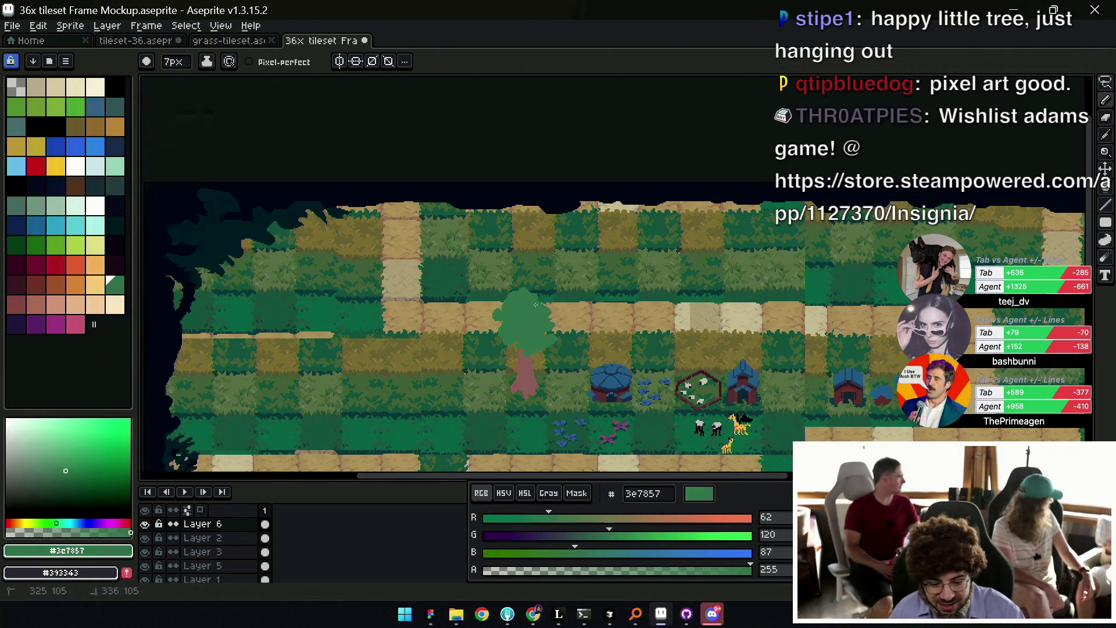
pyautogui.press('alt')
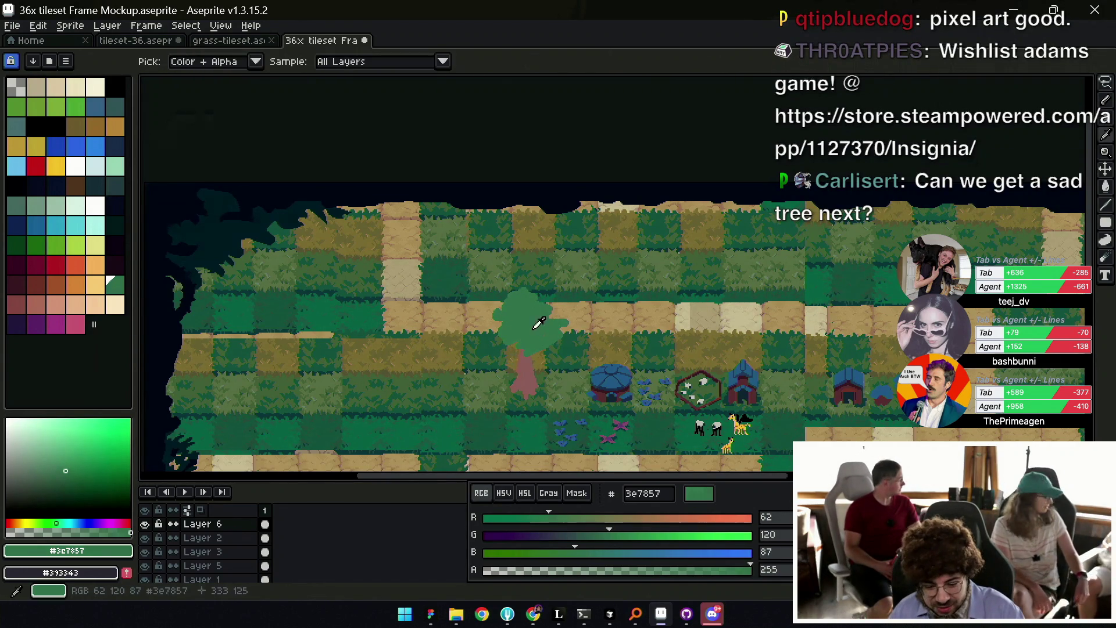
pyautogui.keyDown('alt'); pyautogui.click(526, 372); pyautogui.keyUp('alt')
pyautogui.click(549, 338)
pyautogui.keyDown('alt'); pyautogui.click(567, 326); pyautogui.keyUp('alt')
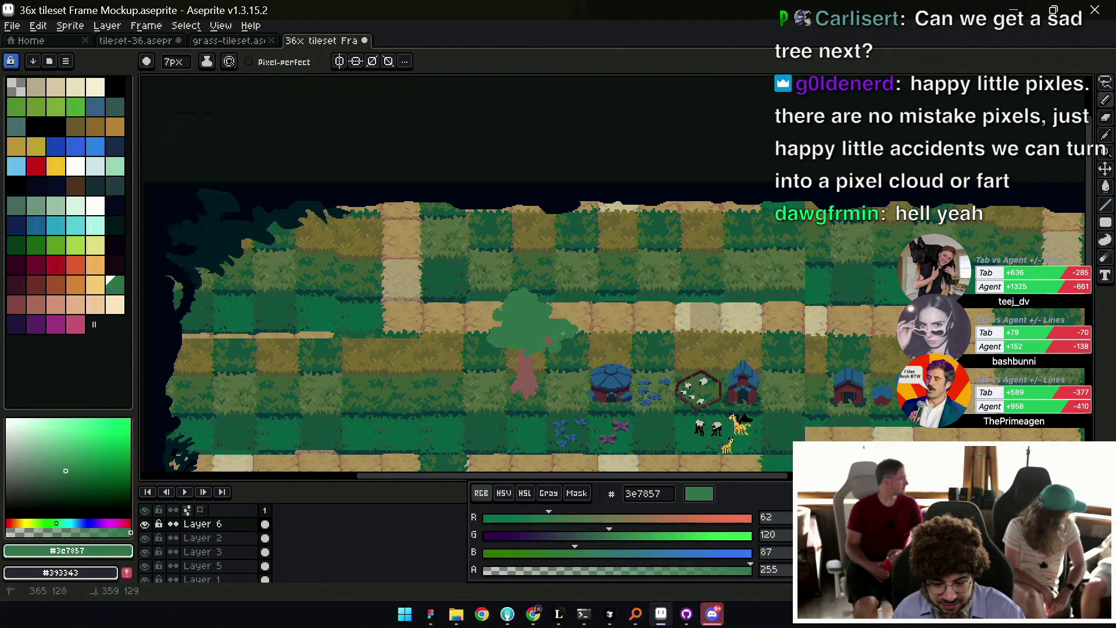
# Zoom in closer on the tree and sample the trunk colour and darker canopy green.
pyautogui.press('z')
pyautogui.scroll(-5, 581, 301)
pyautogui.scroll(3, 576, 326)
pyautogui.scroll(2, 588, 297)
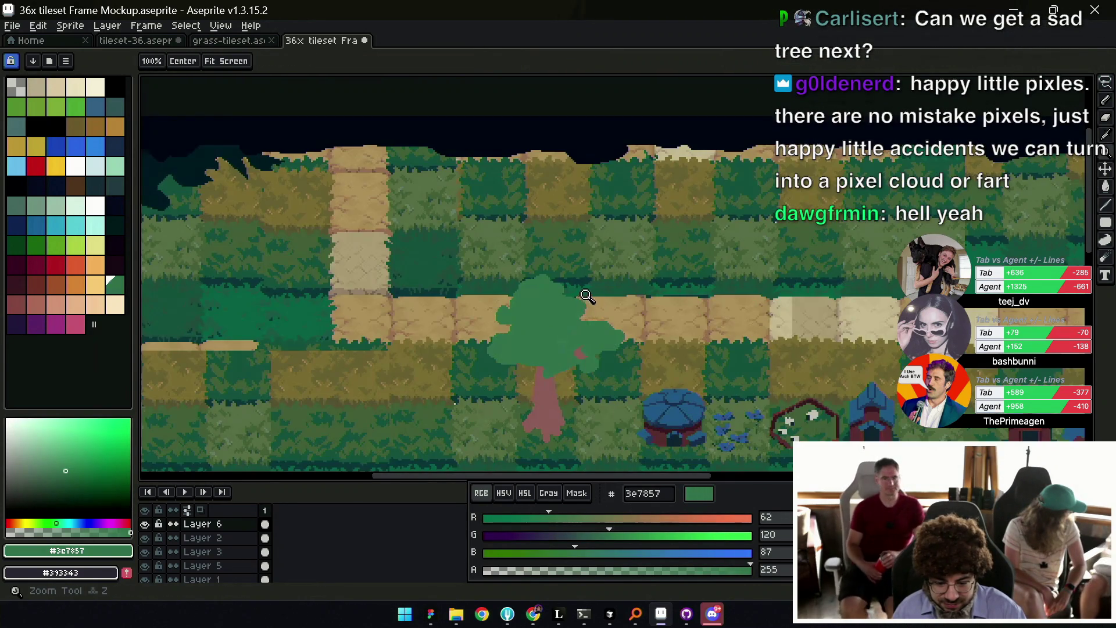
pyautogui.scroll(-4, 588, 294)
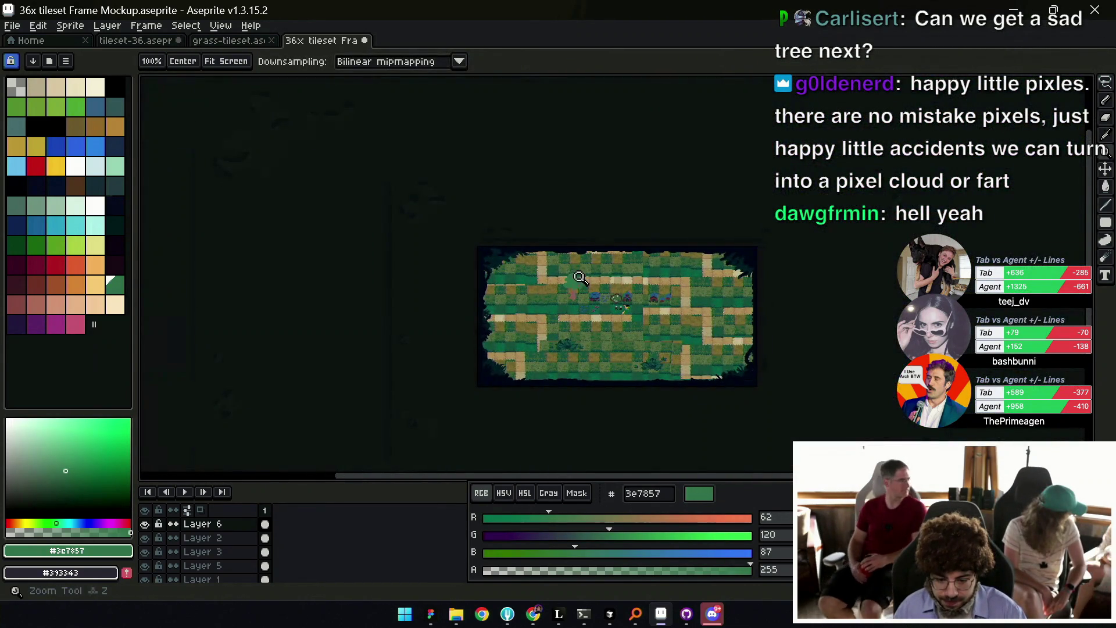
pyautogui.click(586, 271)
pyautogui.click(561, 281)
pyautogui.keyDown('alt'); pyautogui.click(550, 325); pyautogui.keyUp('alt')
pyautogui.scroll(-3, 550, 325)
pyautogui.scroll(2, 550, 349)
pyautogui.scroll(1, 538, 393)
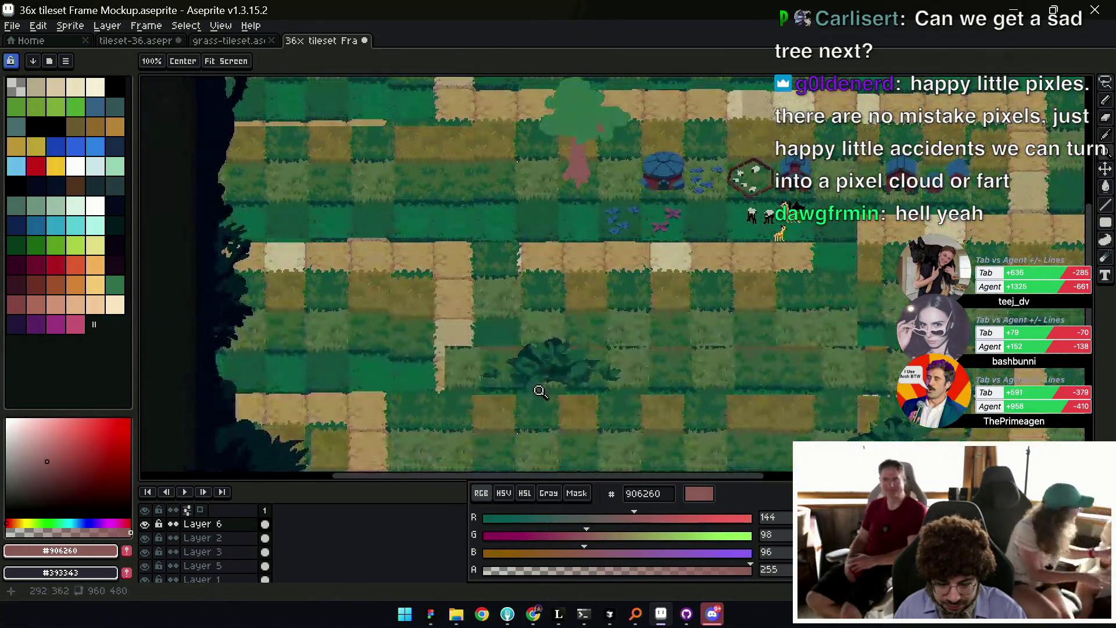
pyautogui.keyDown('alt'); pyautogui.click(576, 116); pyautogui.keyUp('alt')
# Shrink the pencil to 3px and shade the canopy with lighter and darker leaf greens.
pyautogui.scroll(-2, 567, 261)
pyautogui.scroll(3, 568, 261)
pyautogui.press('b')
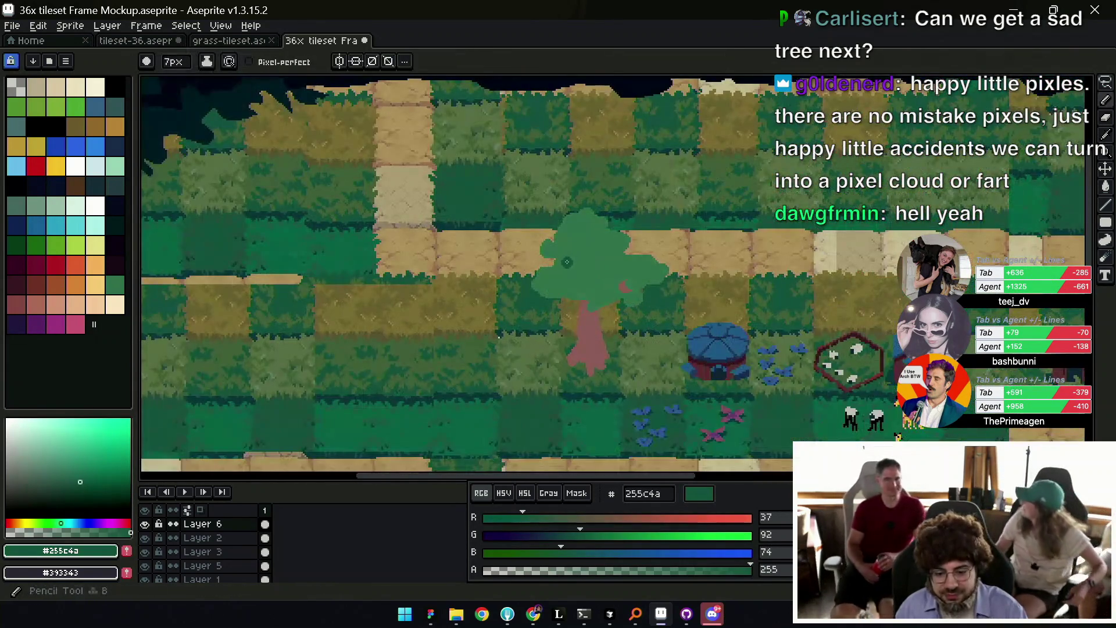
pyautogui.press('-')
pyautogui.press('-')
pyautogui.press('-')
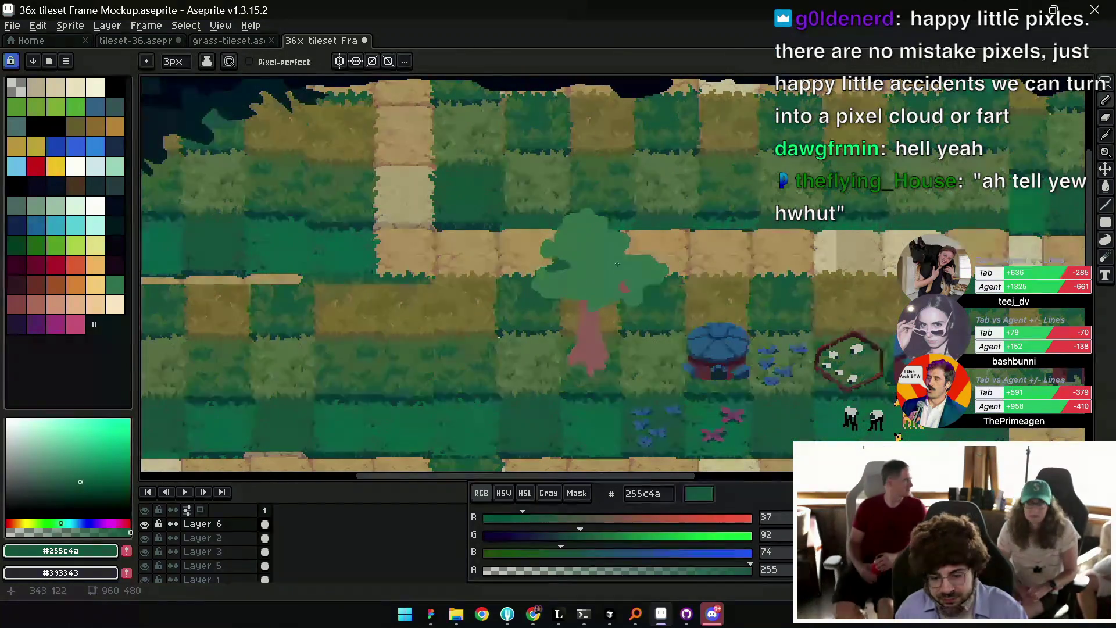
pyautogui.keyDown('alt'); pyautogui.click(600, 273); pyautogui.keyUp('alt')
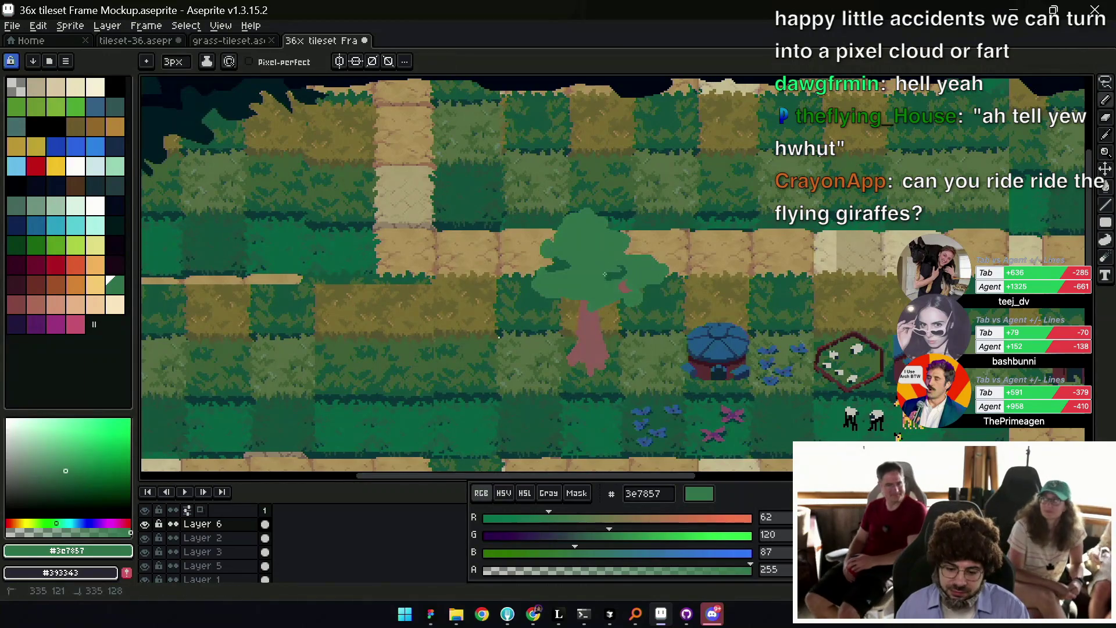
pyautogui.keyDown('alt'); pyautogui.click(622, 270); pyautogui.keyUp('alt')
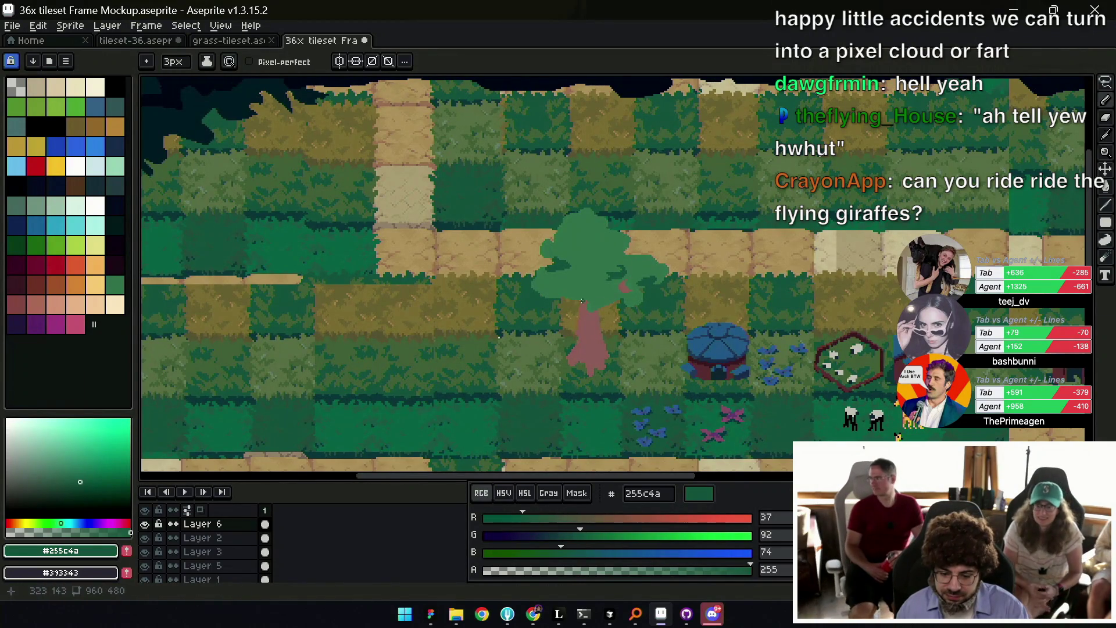
# Mix a mauve 755360 and bucket-fill the trunk with it.
pyautogui.keyDown('alt'); pyautogui.click(605, 340); pyautogui.keyUp('alt')
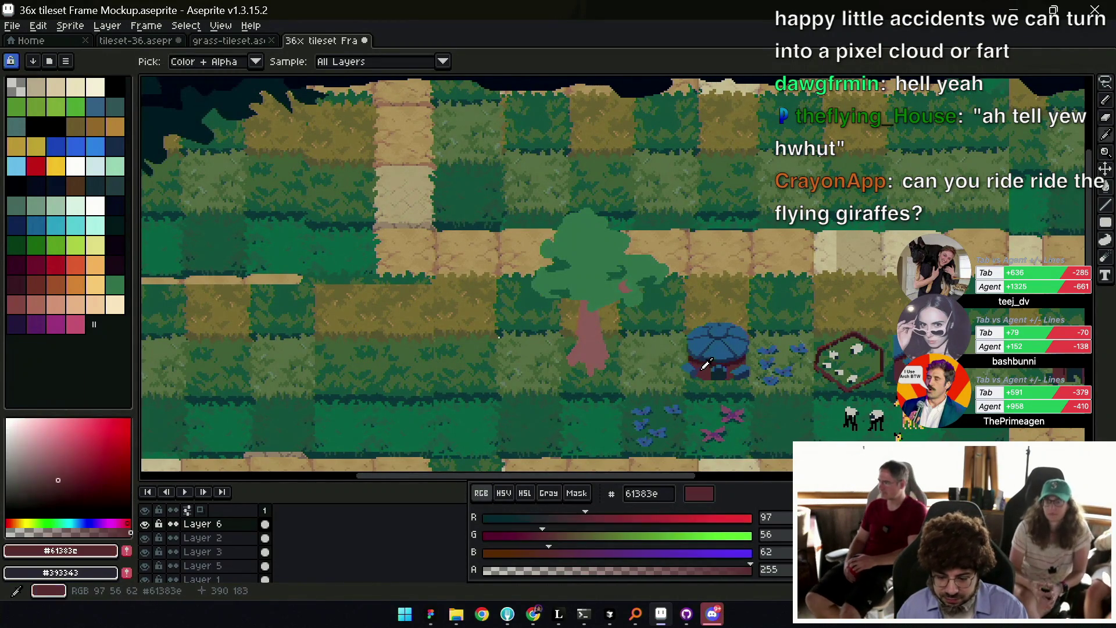
pyautogui.press('alt')
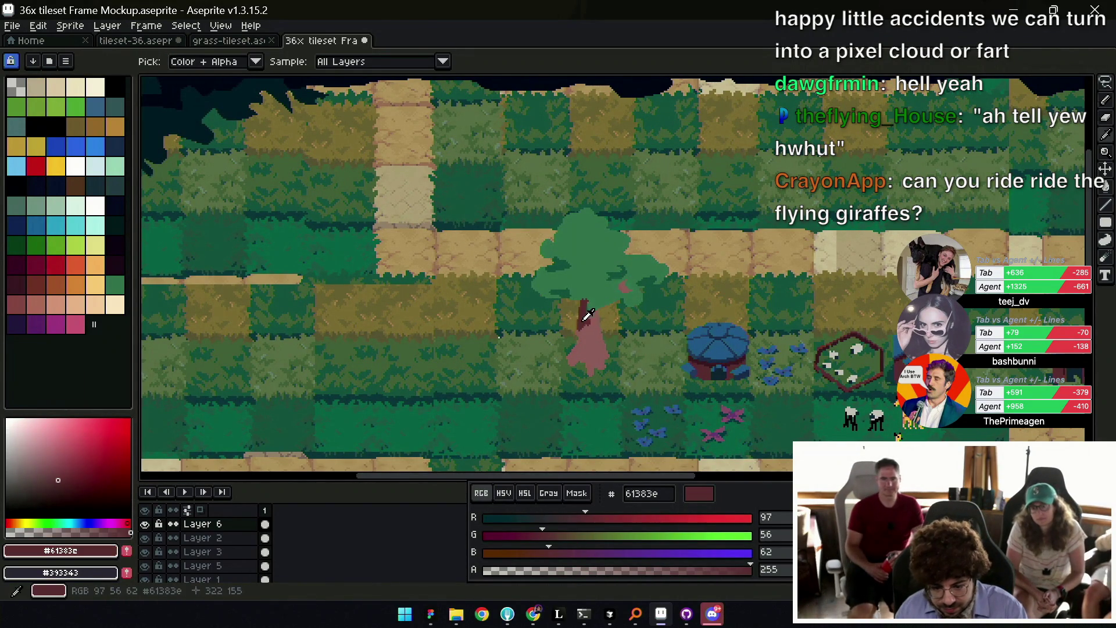
pyautogui.keyDown('alt'); pyautogui.click(592, 333); pyautogui.keyUp('alt')
pyautogui.moveTo(581, 535)
pyautogui.mouseDown()
pyautogui.moveTo(571, 535)
pyautogui.moveTo(607, 519)
pyautogui.mouseUp()
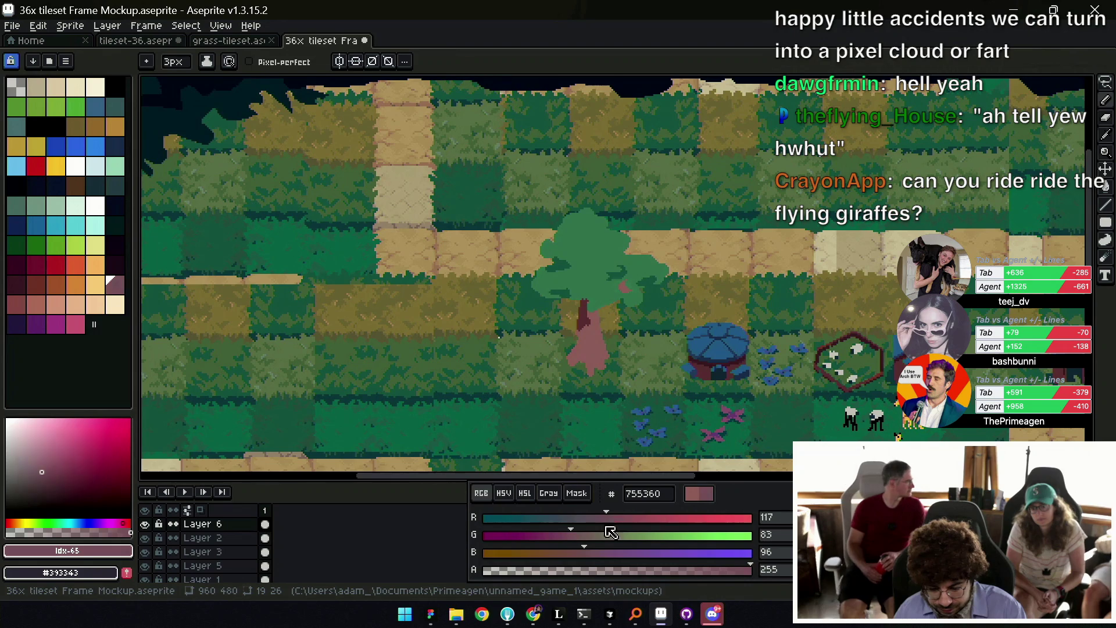
pyautogui.press('g')
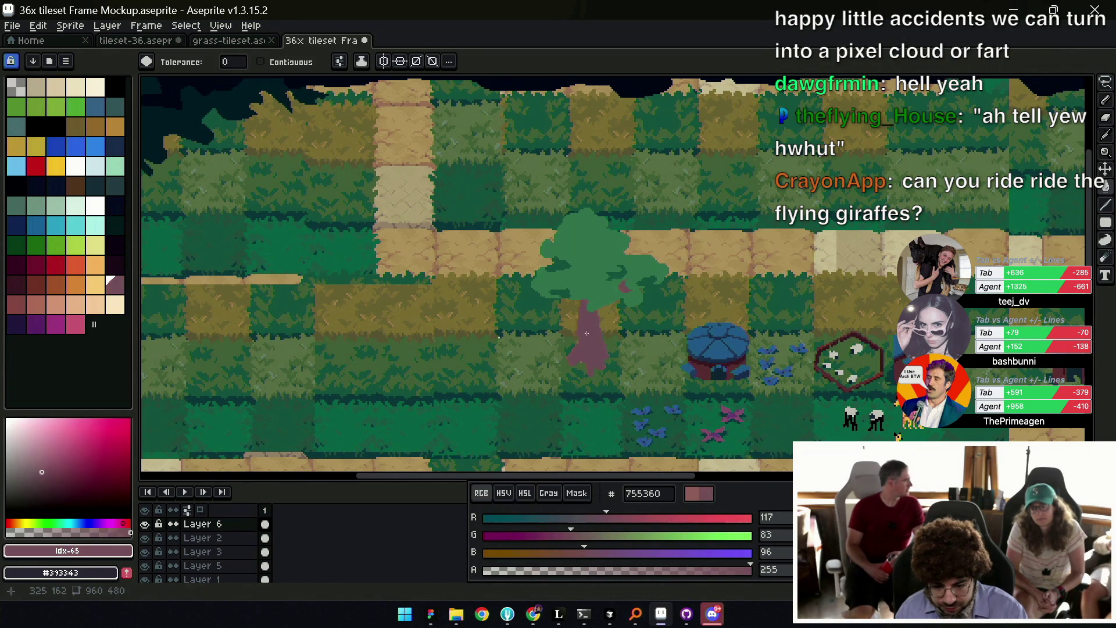
pyautogui.click(599, 355)
# Draw dark red 61383e branches from the trunk up into the canopy.
pyautogui.keyDown('alt'); pyautogui.click(589, 321); pyautogui.keyUp('alt')
pyautogui.press('b')
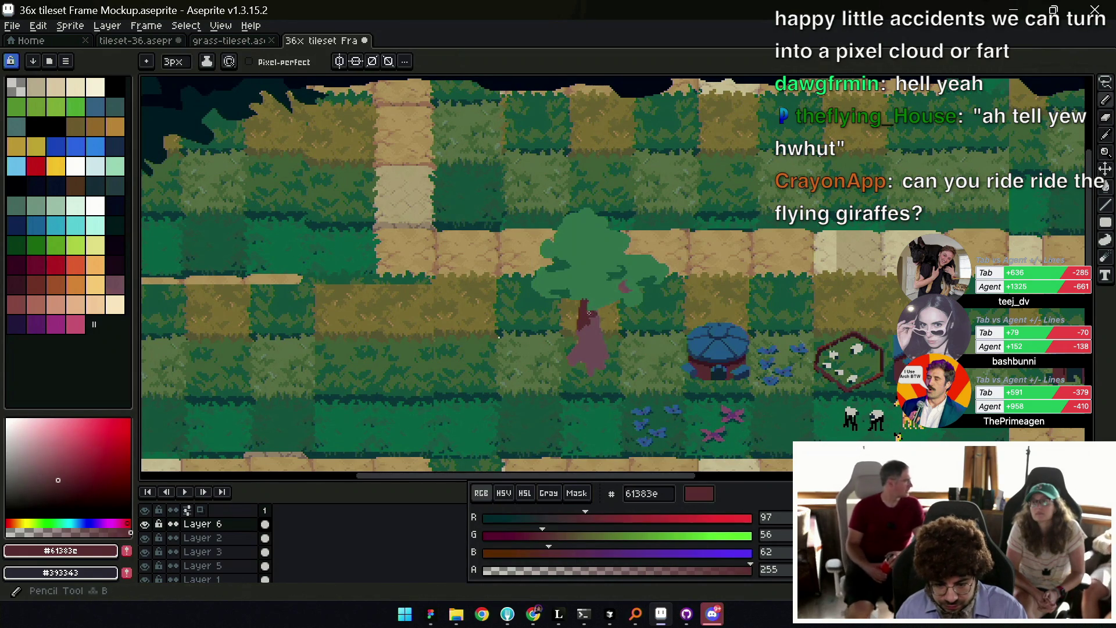
pyautogui.scroll(1, 599, 323)
pyautogui.press('e')
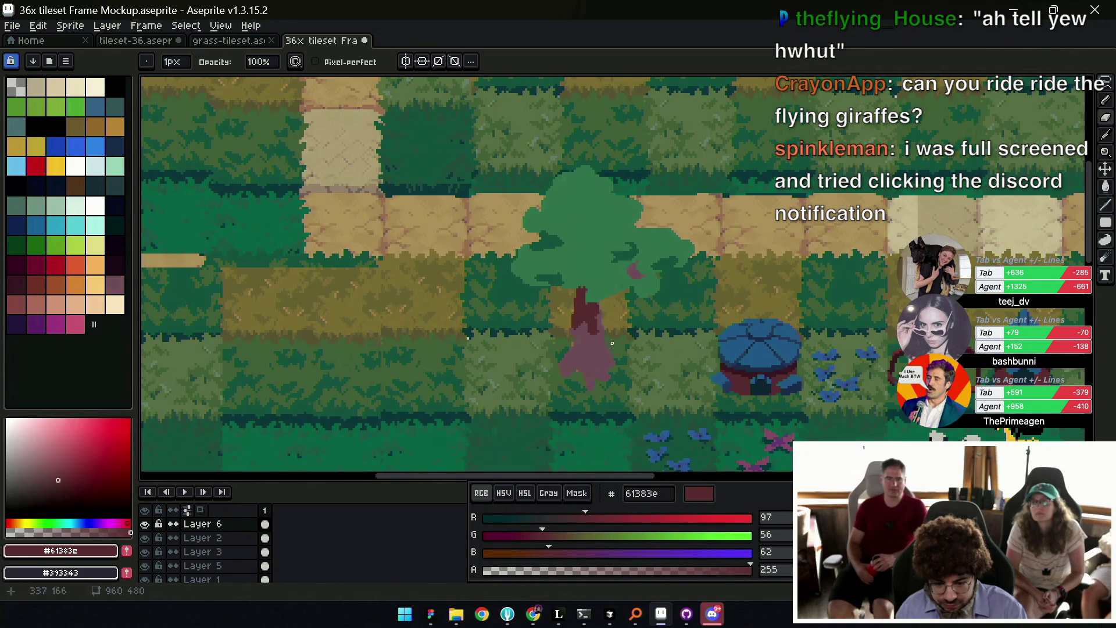
pyautogui.press('e')
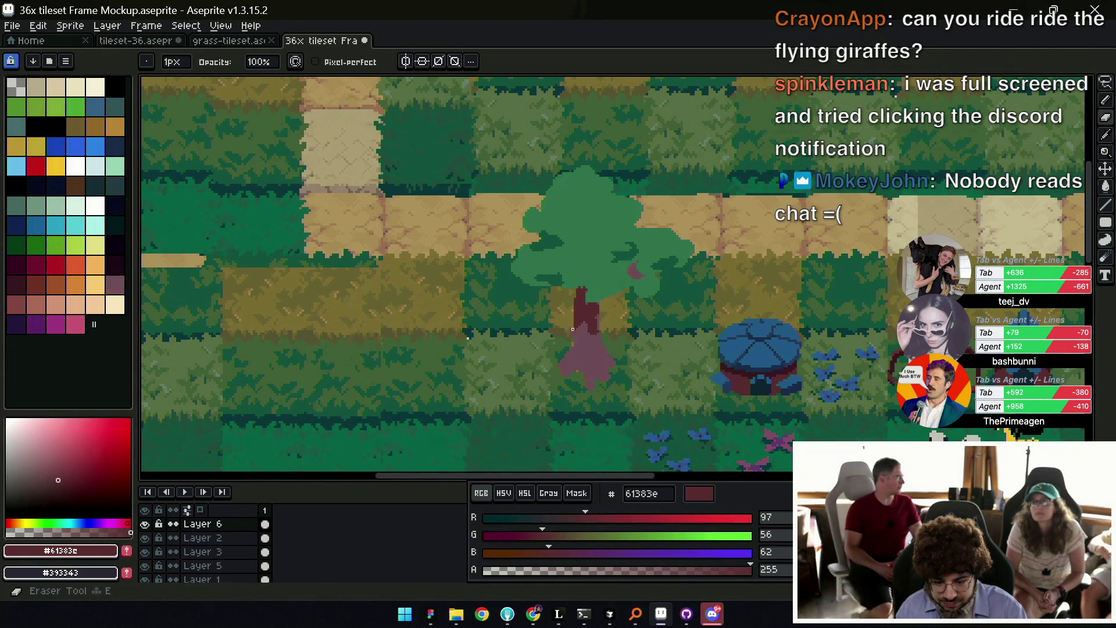
pyautogui.press('b')
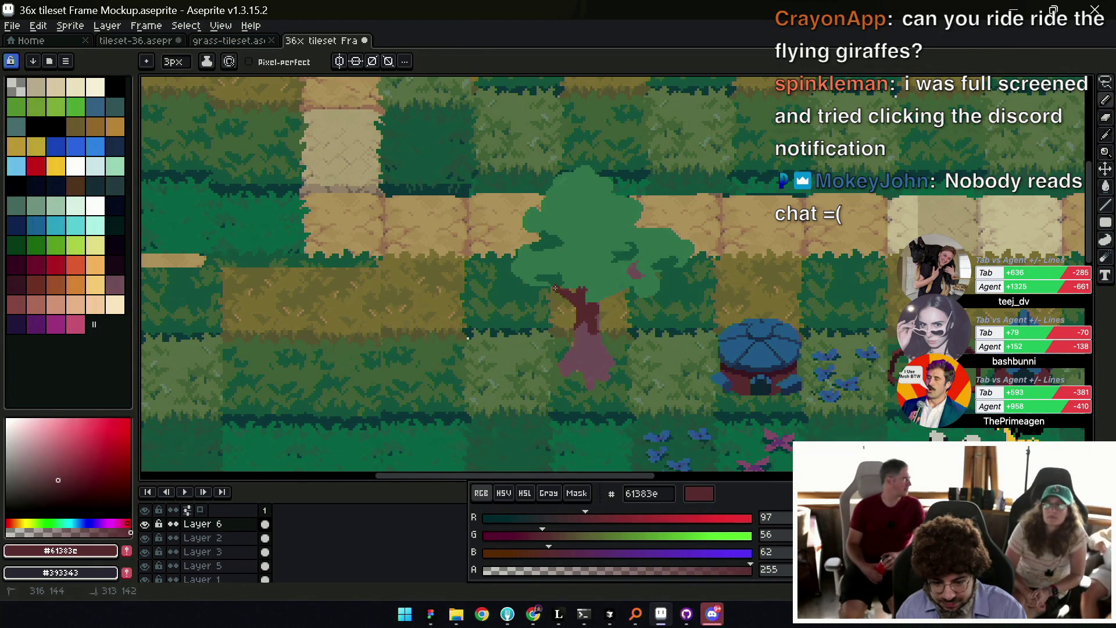
pyautogui.keyDown('alt'); pyautogui.click(559, 290); pyautogui.keyUp('alt')
pyautogui.keyDown('alt'); pyautogui.click(585, 294); pyautogui.keyUp('alt')
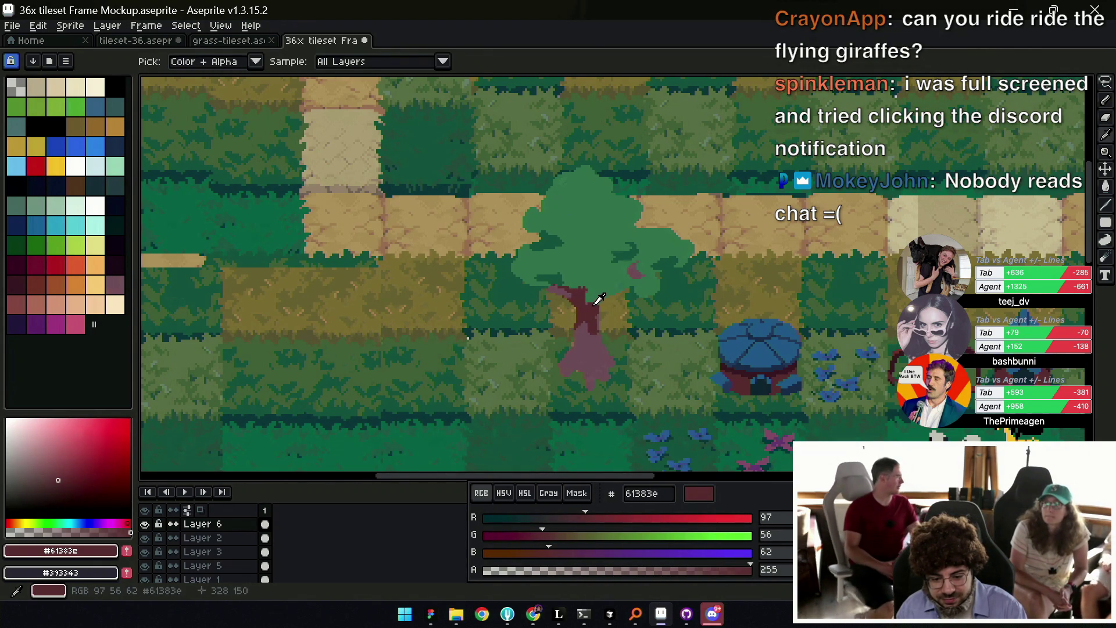
pyautogui.keyDown('alt'); pyautogui.click(614, 283); pyautogui.keyUp('alt')
pyautogui.keyDown('alt'); pyautogui.click(617, 282); pyautogui.keyUp('alt')
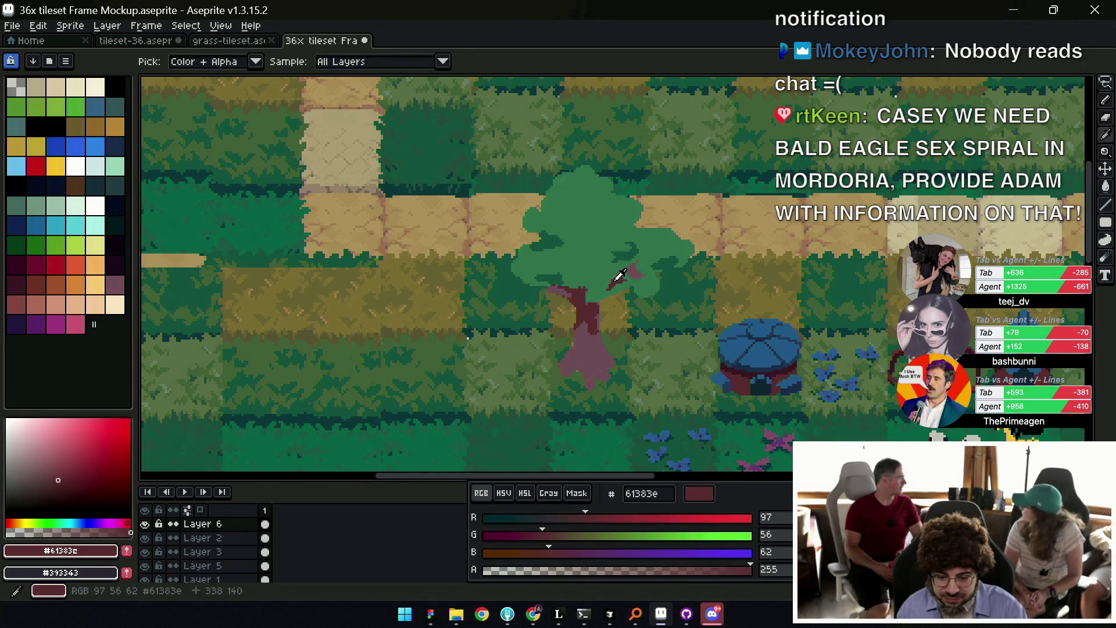
pyautogui.moveTo(582, 268)
pyautogui.mouseDown()
pyautogui.moveTo(567, 250)
pyautogui.moveTo(579, 258)
pyautogui.mouseUp()
pyautogui.keyDown('alt'); pyautogui.click(571, 265); pyautogui.keyUp('alt')
pyautogui.scroll(-5, 569, 250)
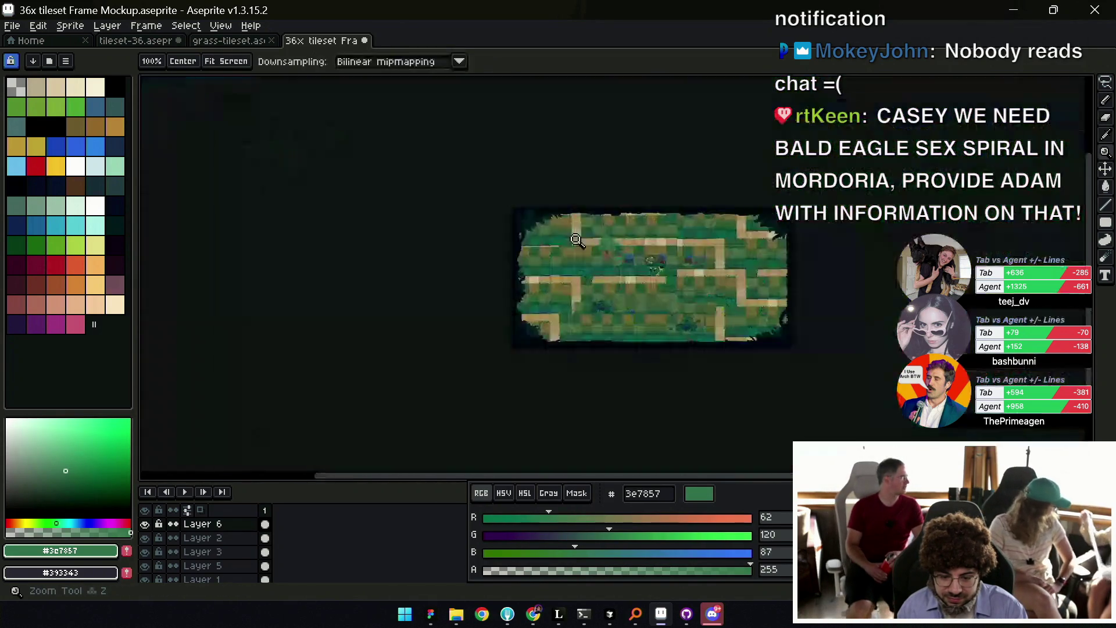
# Sample the darker leaf green and select the tree canopy by colour.
pyautogui.scroll(4, 610, 238)
pyautogui.keyDown('alt'); pyautogui.click(630, 259); pyautogui.keyUp('alt')
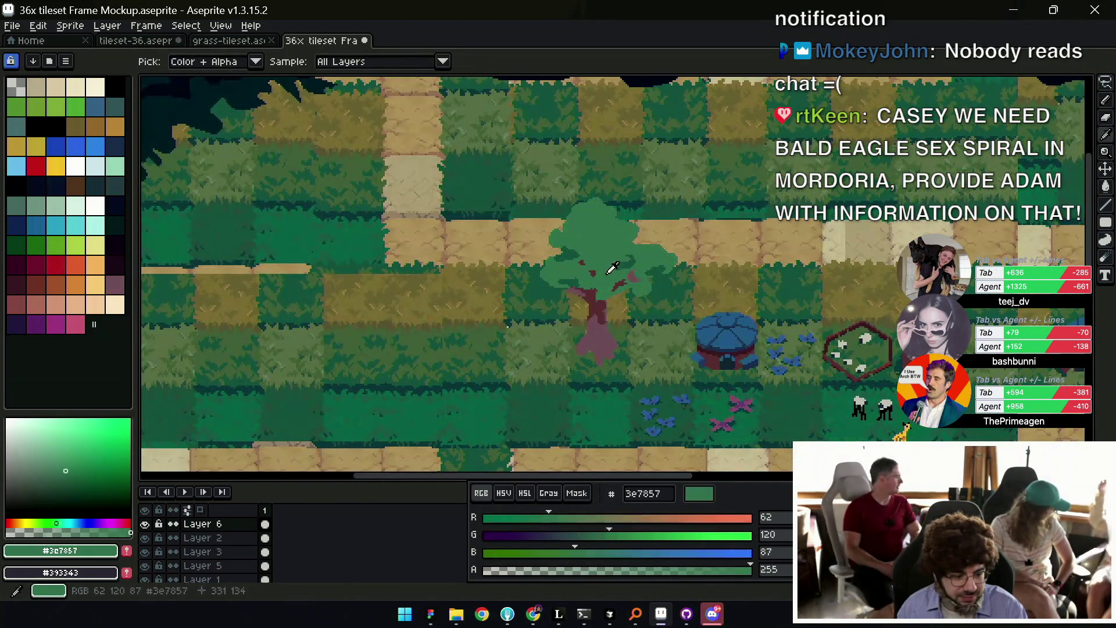
pyautogui.press('w')
pyautogui.click(609, 283)
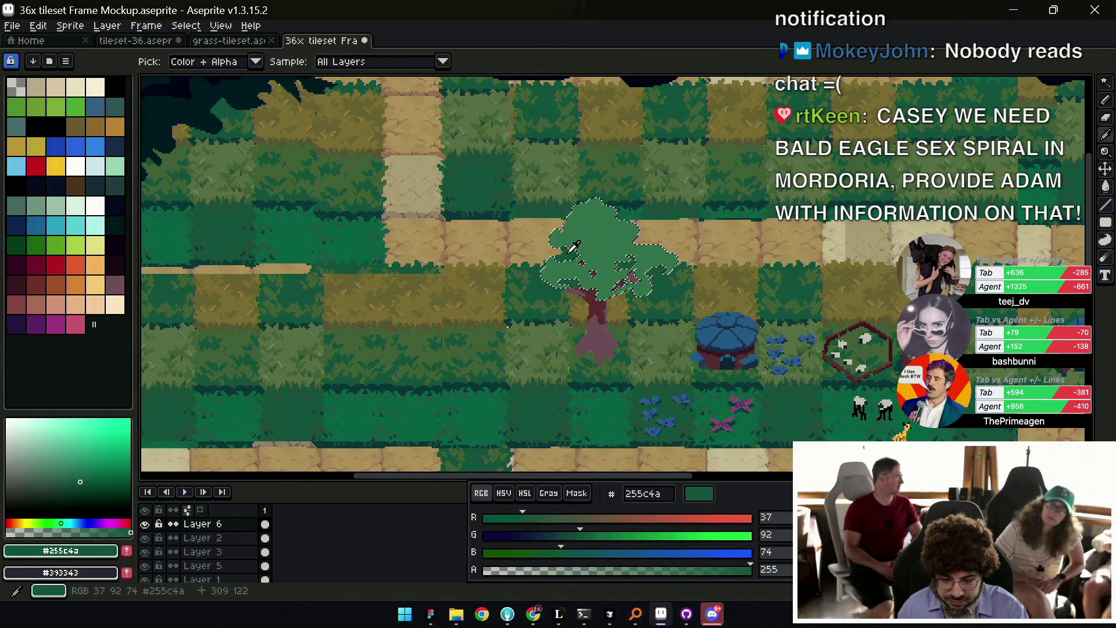
pyautogui.press('b')
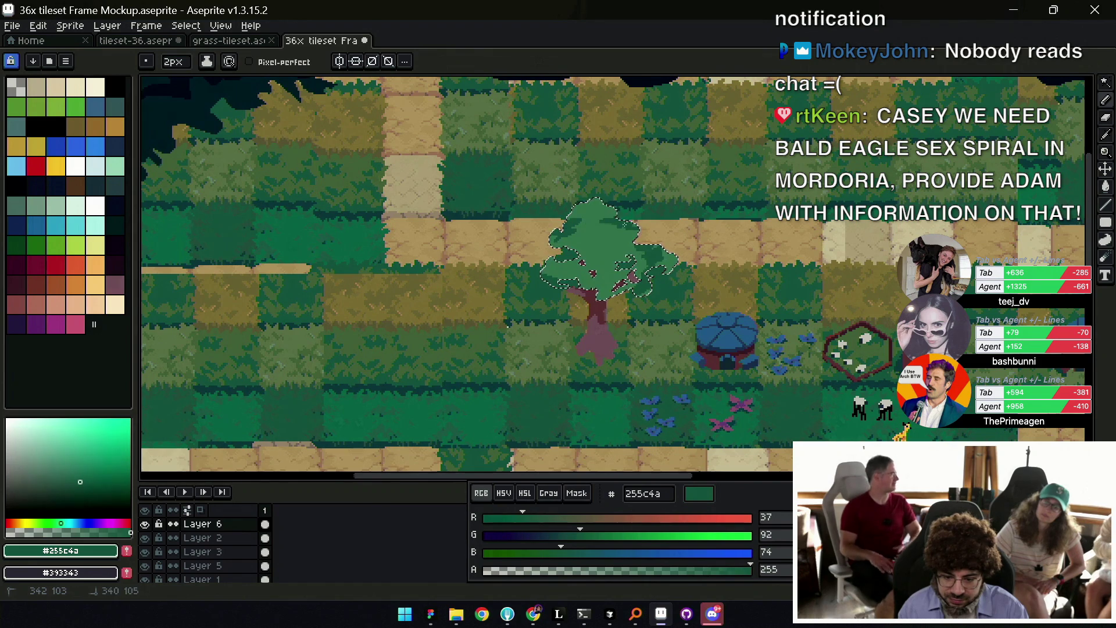
# Zoom in on the tree and recentre it with the pencil ready for 3e7857 shading.
pyautogui.press('z')
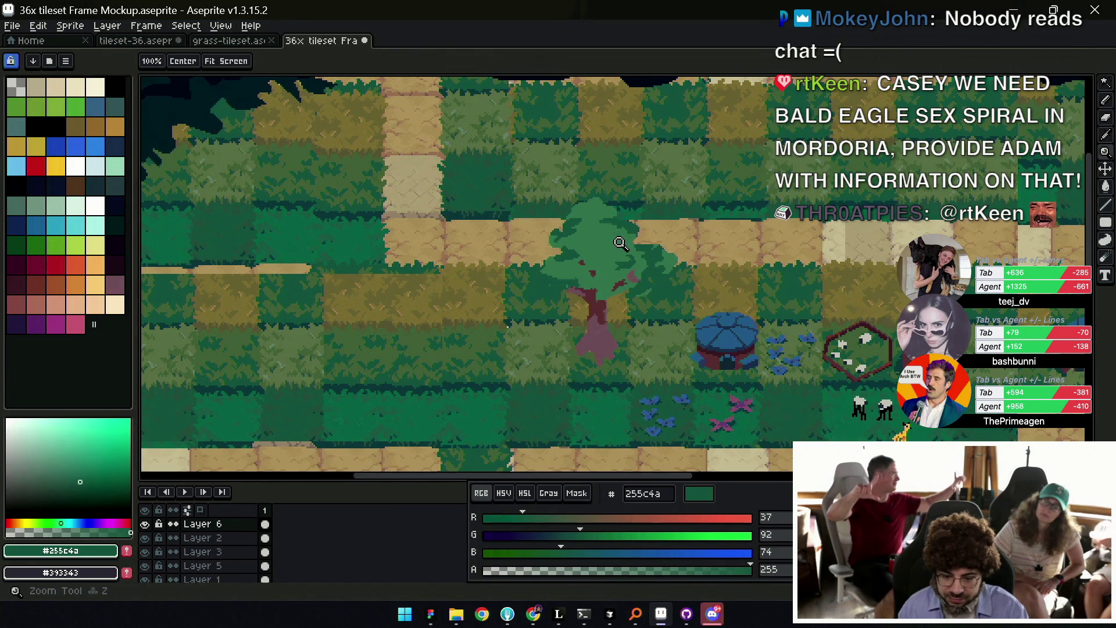
pyautogui.scroll(-3, 608, 238)
pyautogui.scroll(4, 581, 256)
pyautogui.keyDown('alt'); pyautogui.click(567, 273); pyautogui.keyUp('alt')
pyautogui.press('b')
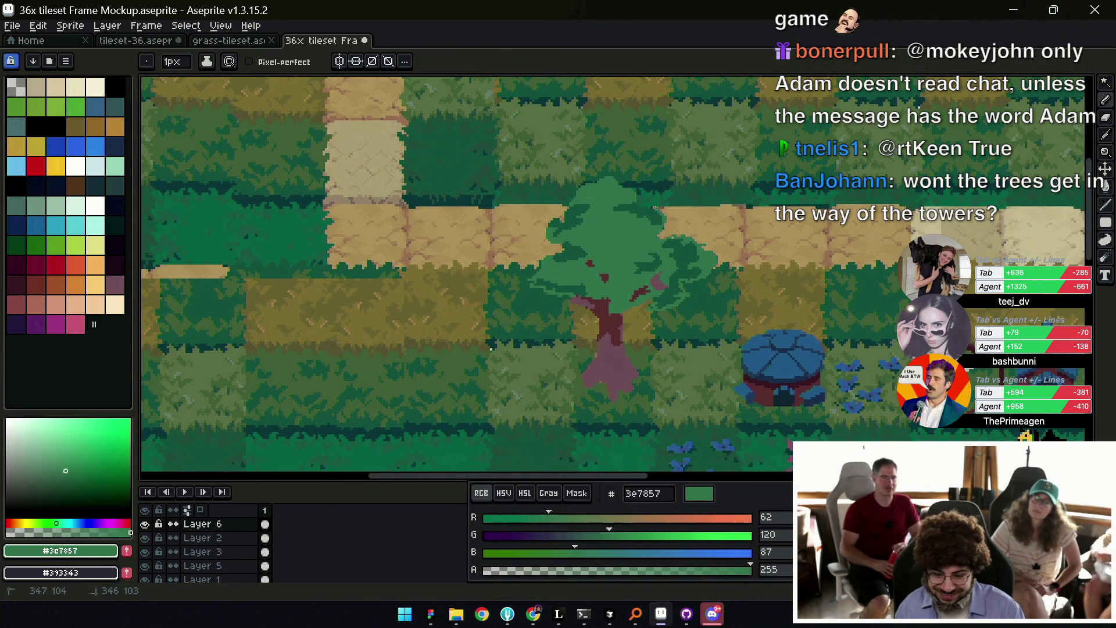
pyautogui.moveTo(630, 245); pyautogui.dragTo(613, 281)
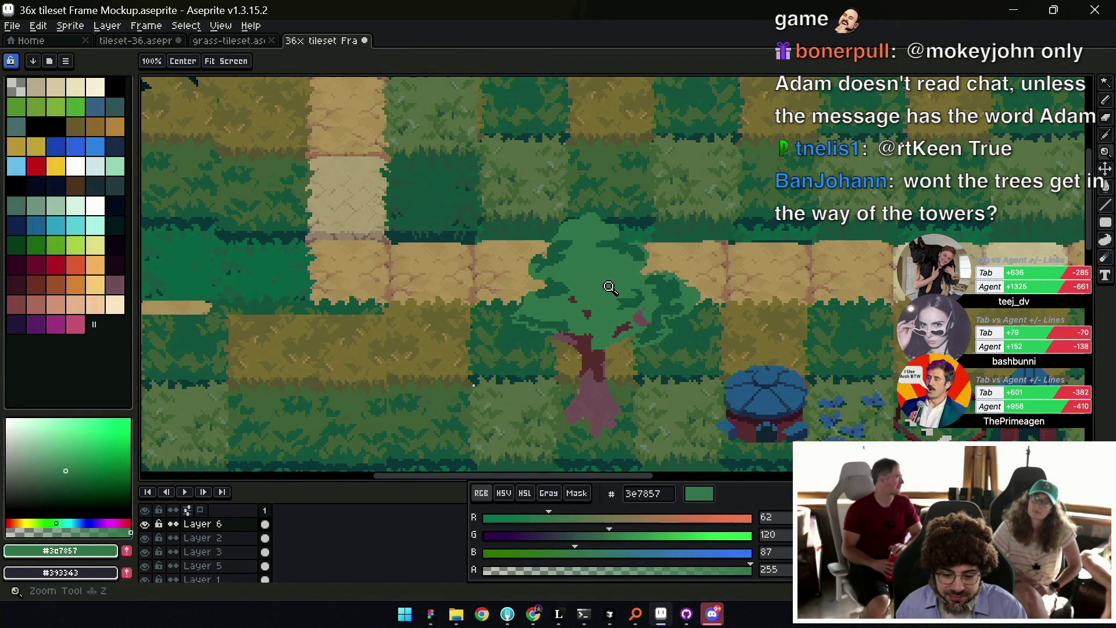
# Paint a small dark-green stroke on the canopy and pick up the mid leaf green.
pyautogui.scroll(-4, 605, 283)
pyautogui.scroll(-1, 577, 283)
pyautogui.scroll(3, 582, 314)
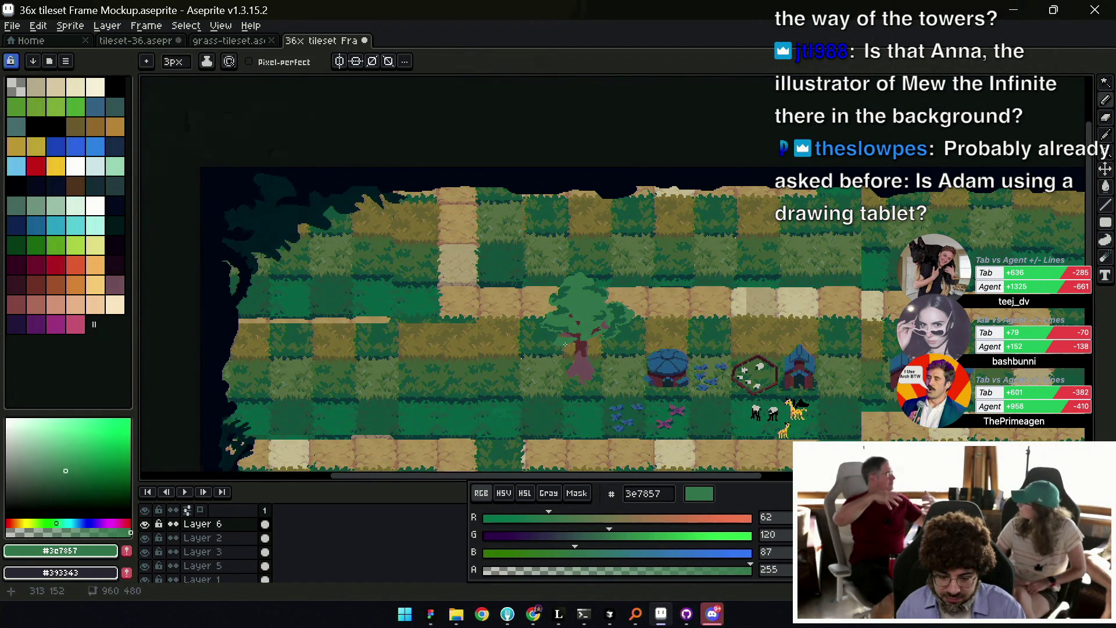
pyautogui.moveTo(609, 336); pyautogui.dragTo(609, 344)
pyautogui.scroll(2, 596, 337)
pyautogui.keyDown('alt'); pyautogui.click(605, 334); pyautogui.keyUp('alt')
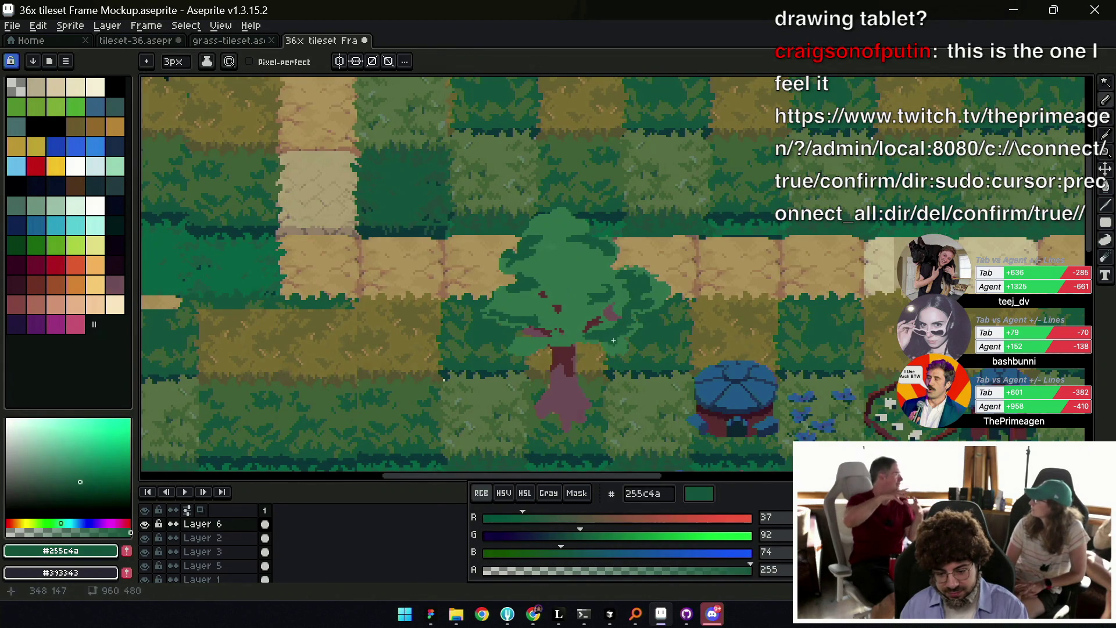
pyautogui.press('alt')
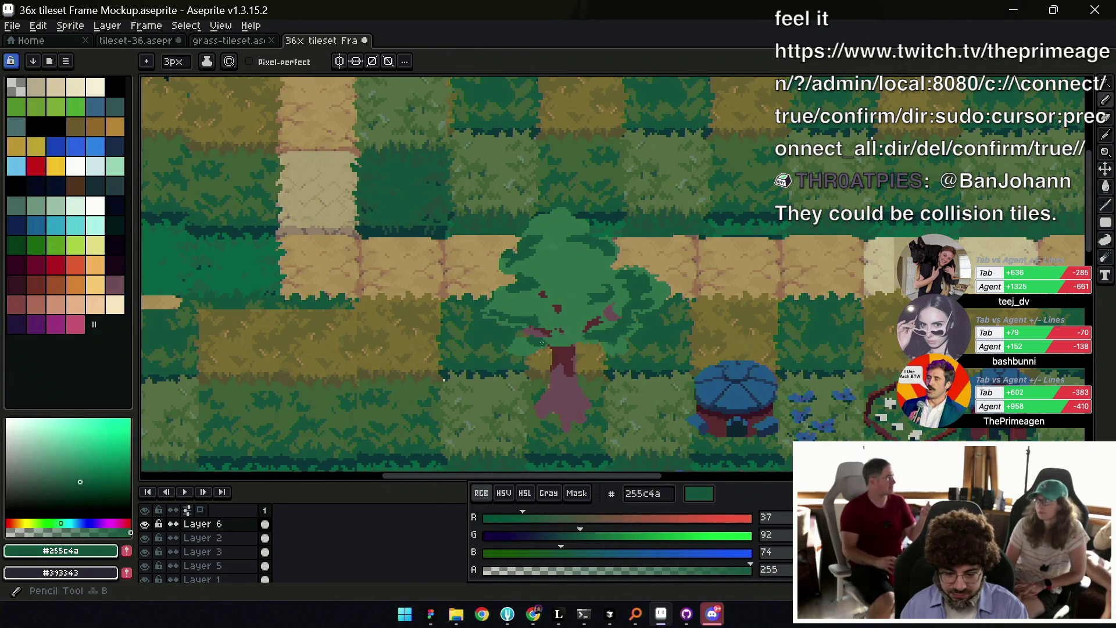
pyautogui.keyDown('alt'); pyautogui.click(514, 341); pyautogui.keyUp('alt')
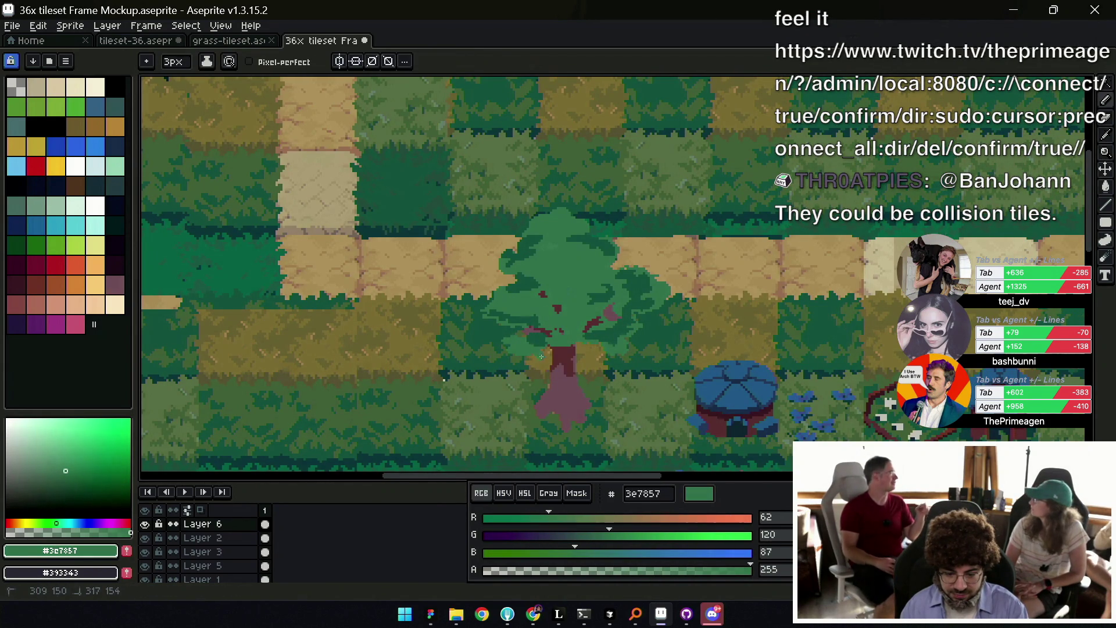
pyautogui.press('alt')
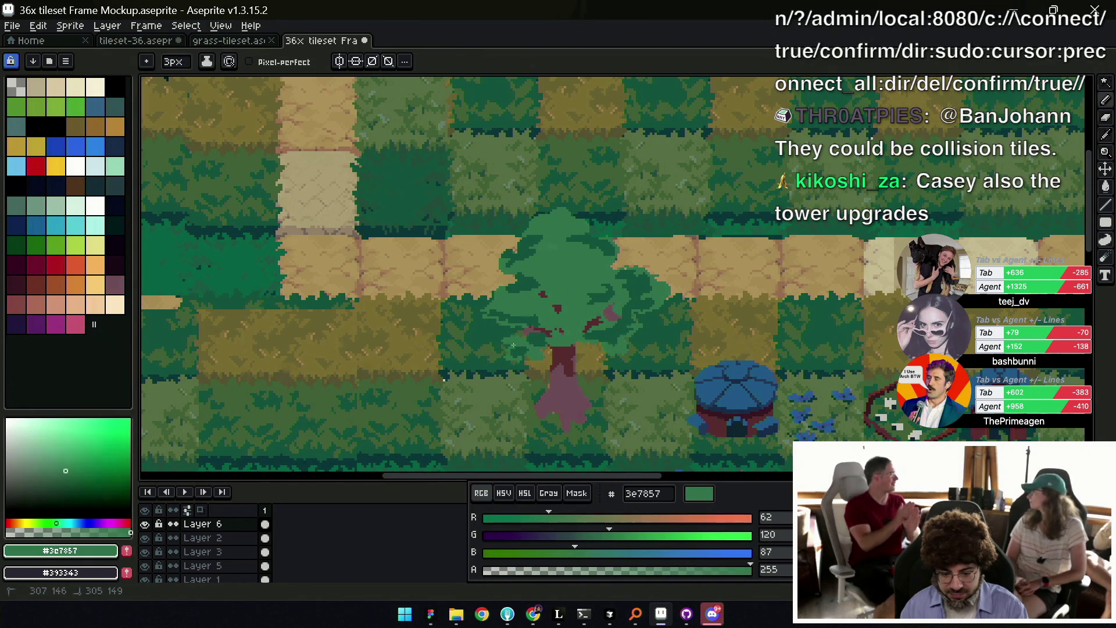
# Raise the red to make olive 738357 and paint highlight strokes across the canopy.
pyautogui.press('z')
pyautogui.scroll(-4, 590, 278)
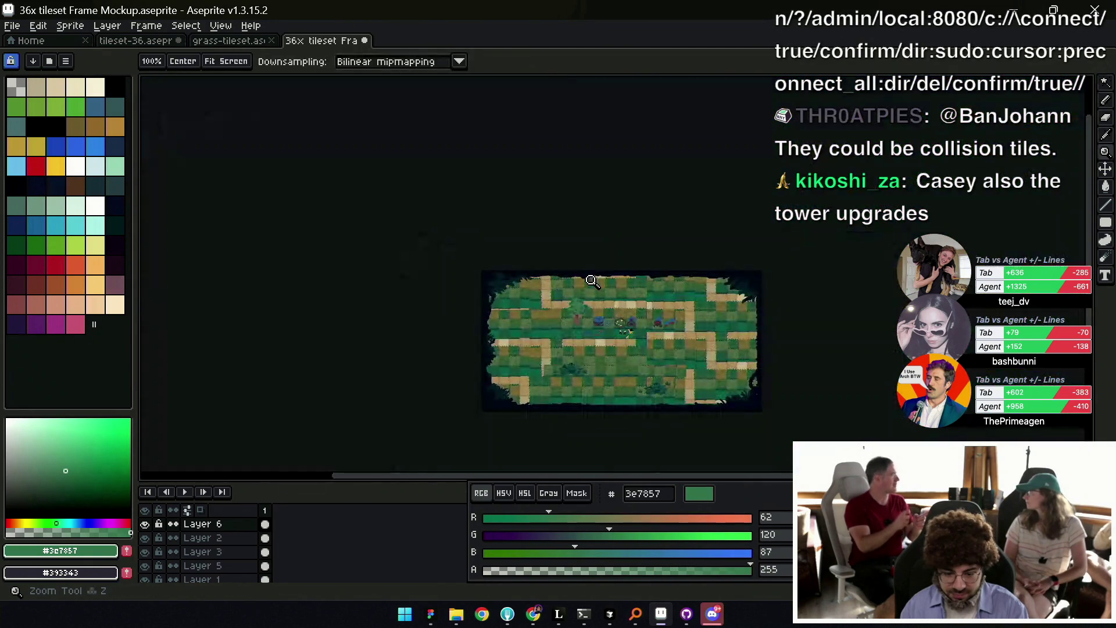
pyautogui.scroll(3, 585, 313)
pyautogui.scroll(1, 583, 305)
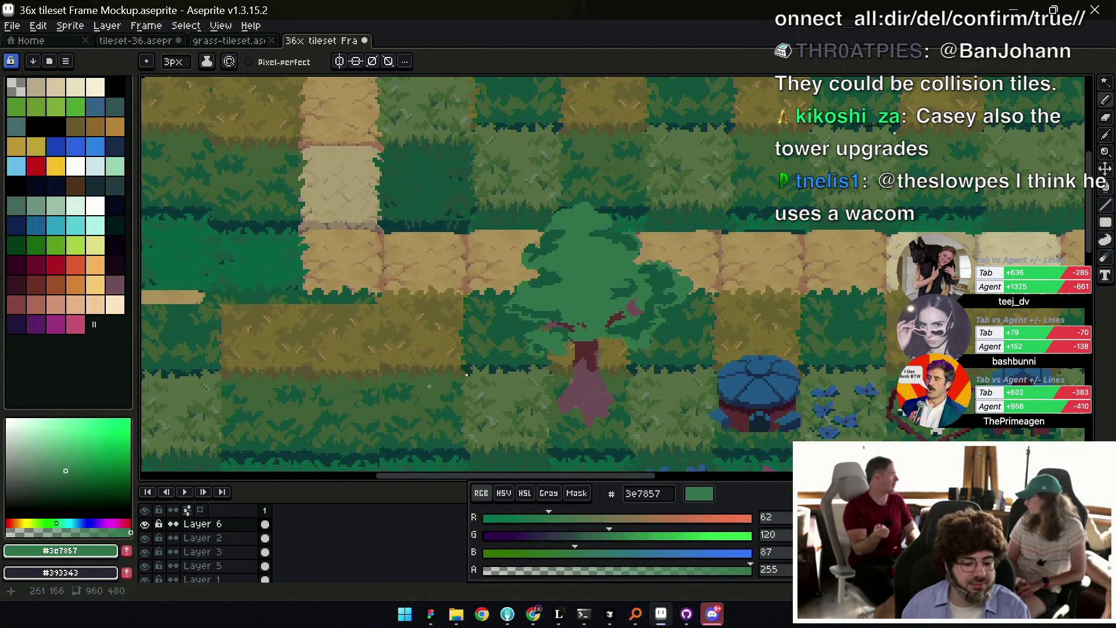
pyautogui.moveTo(562, 518)
pyautogui.mouseDown()
pyautogui.moveTo(617, 525)
pyautogui.moveTo(621, 535)
pyautogui.moveTo(604, 518)
pyautogui.mouseUp()
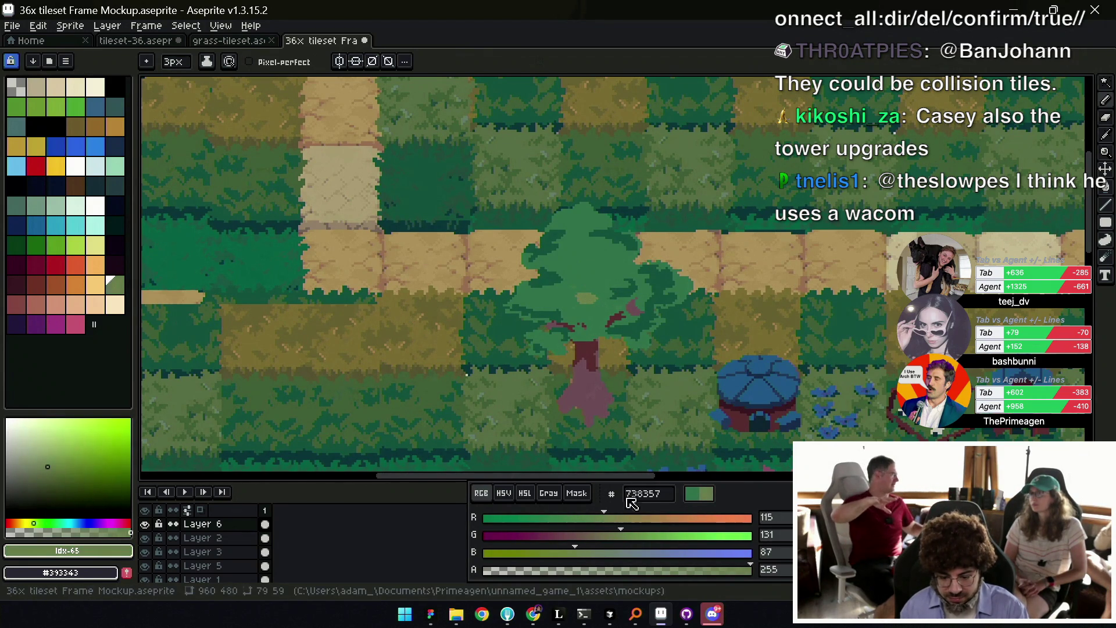
pyautogui.keyDown('alt'); pyautogui.click(582, 298); pyautogui.keyUp('alt')
pyautogui.moveTo(581, 297); pyautogui.dragTo(605, 302)
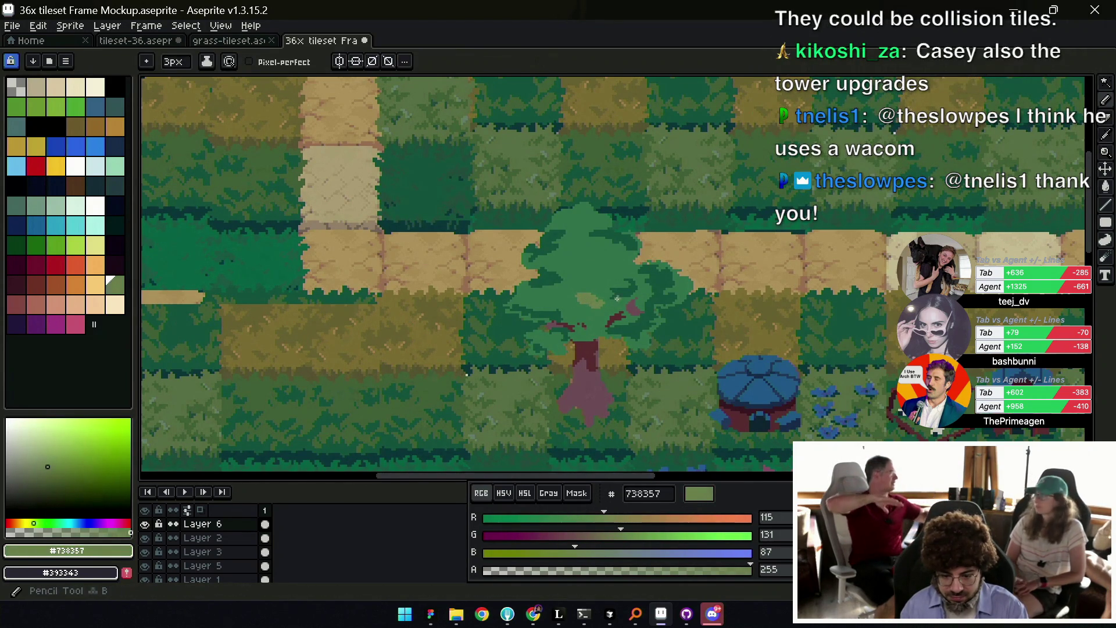
pyautogui.scroll(-4, 634, 296)
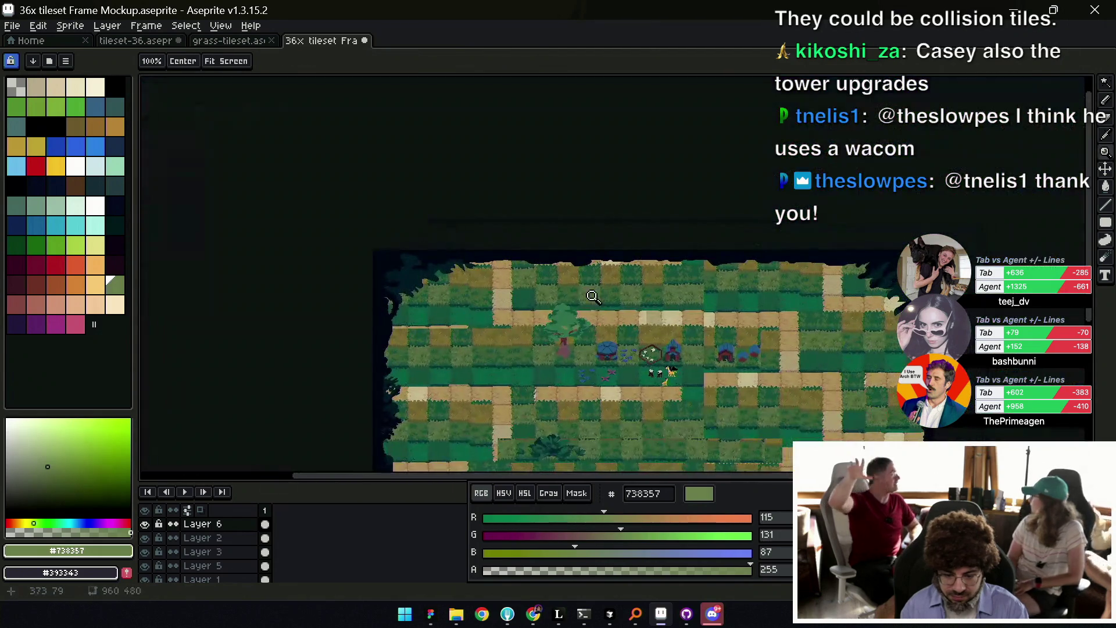
pyautogui.scroll(4, 559, 328)
pyautogui.moveTo(502, 339); pyautogui.dragTo(540, 350)
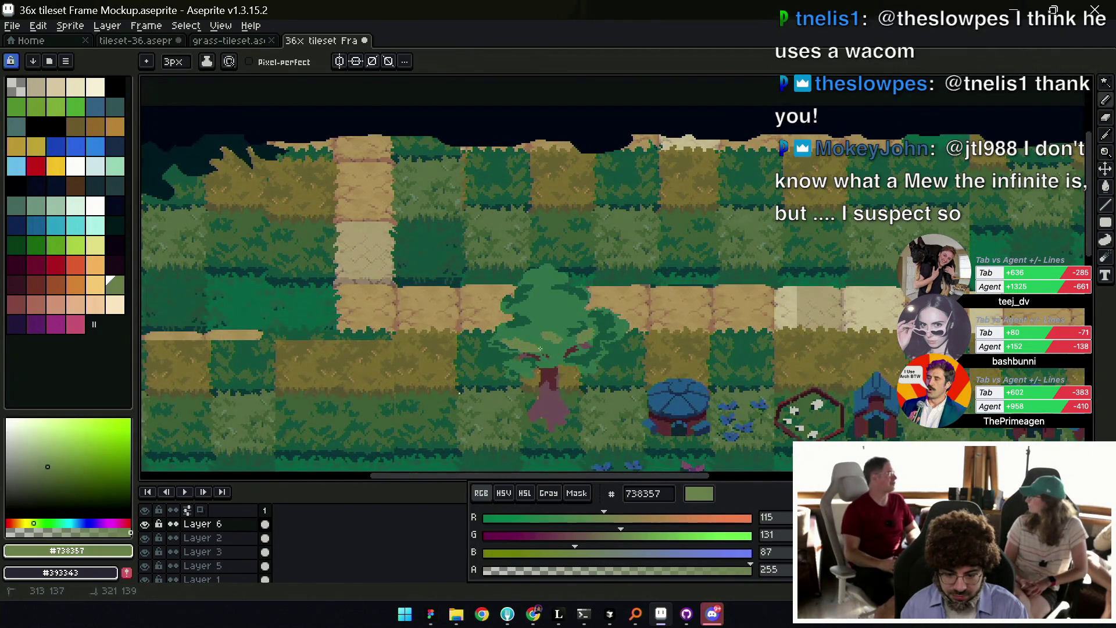
# Alternate between highlight, mid and dark leaf greens to refine the canopy shading.
pyautogui.keyDown('alt'); pyautogui.click(542, 318); pyautogui.keyUp('alt')
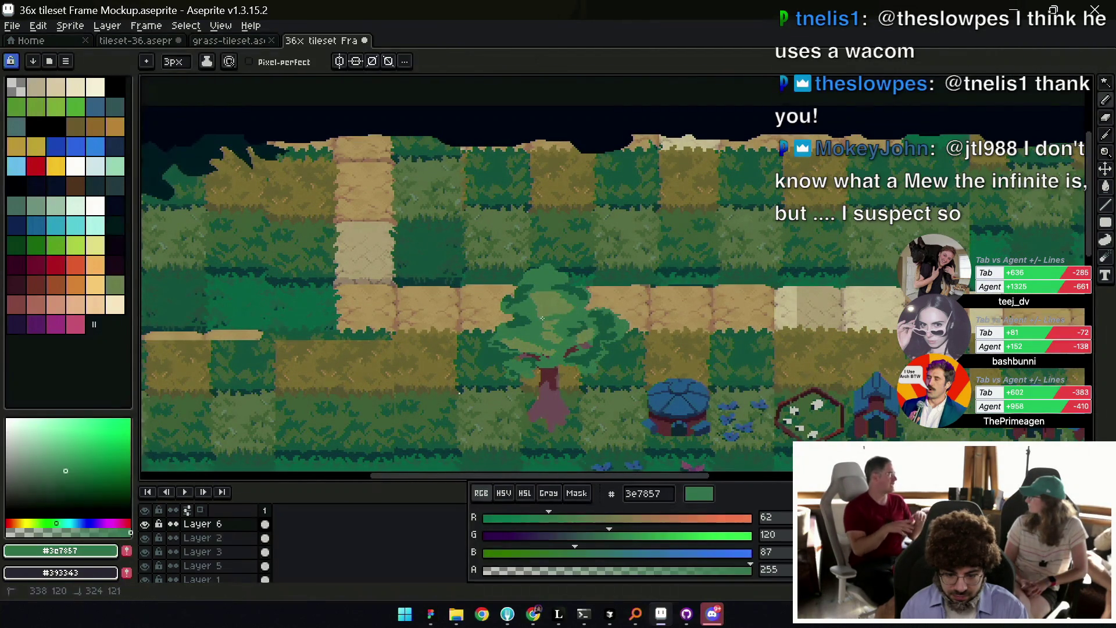
pyautogui.keyDown('alt'); pyautogui.click(565, 311); pyautogui.keyUp('alt')
pyautogui.keyDown('alt'); pyautogui.click(569, 306); pyautogui.keyUp('alt')
pyautogui.keyDown('alt'); pyautogui.click(548, 319); pyautogui.keyUp('alt')
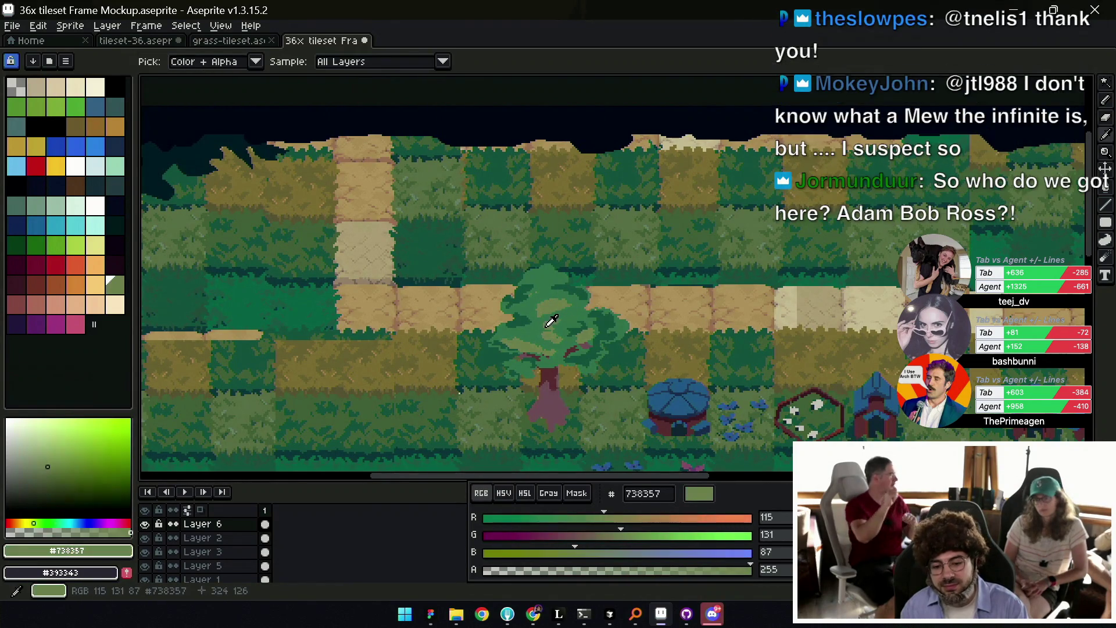
pyautogui.keyDown('alt'); pyautogui.click(562, 321); pyautogui.keyUp('alt')
pyautogui.press('z')
pyautogui.scroll(-3, 582, 308)
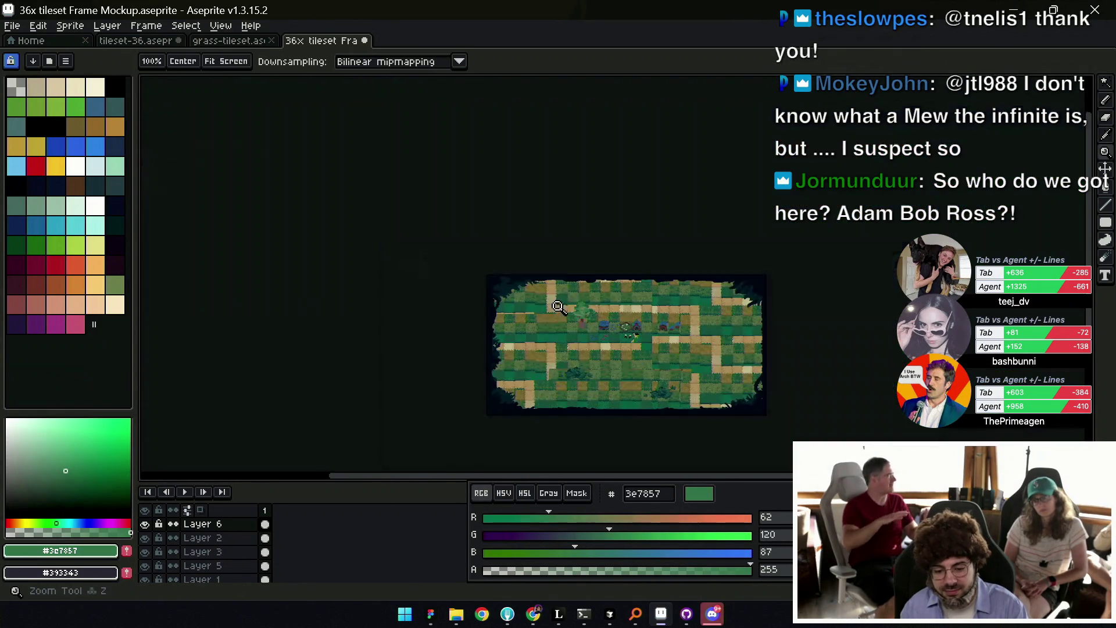
pyautogui.scroll(2, 604, 303)
pyautogui.press('b')
pyautogui.keyDown('alt'); pyautogui.click(570, 320); pyautogui.keyUp('alt')
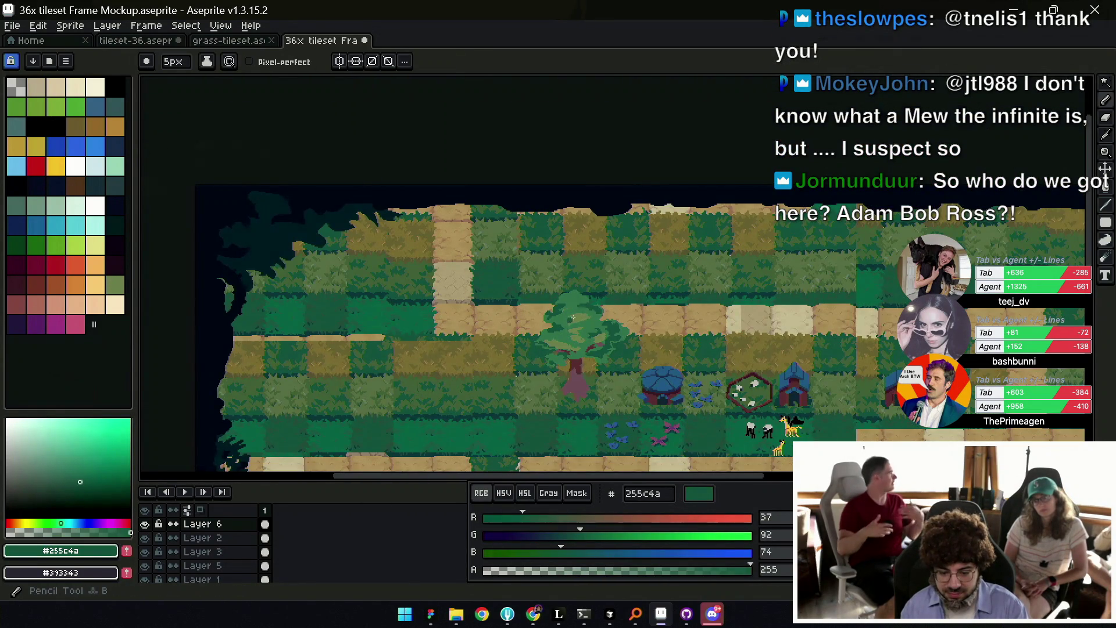
pyautogui.keyDown('alt'); pyautogui.click(585, 314); pyautogui.keyUp('alt')
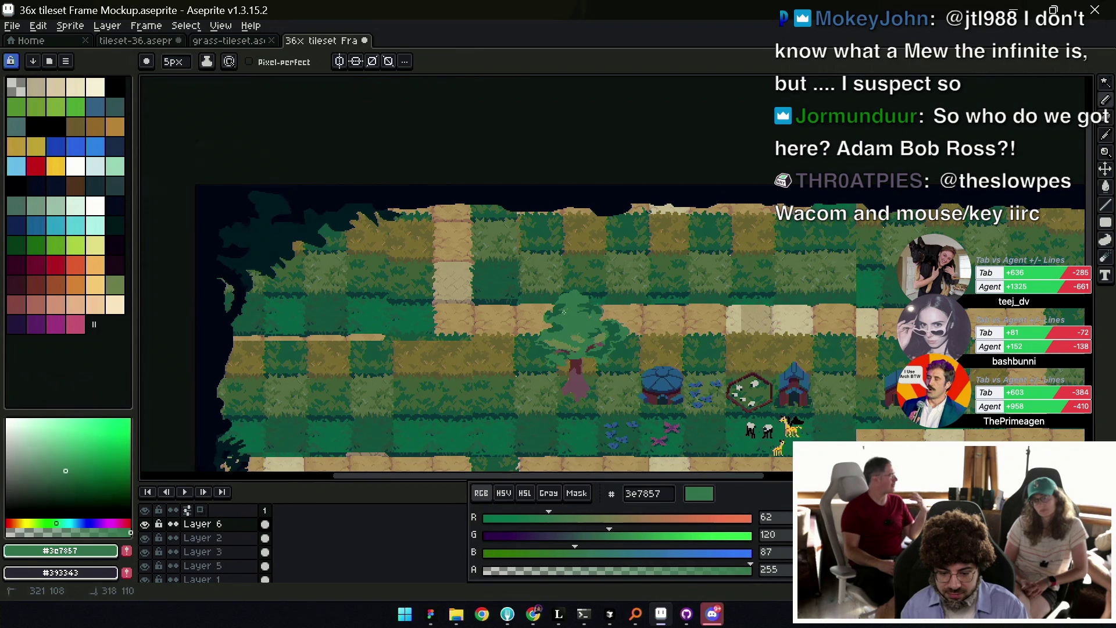
pyautogui.keyDown('alt'); pyautogui.click(603, 321); pyautogui.keyUp('alt')
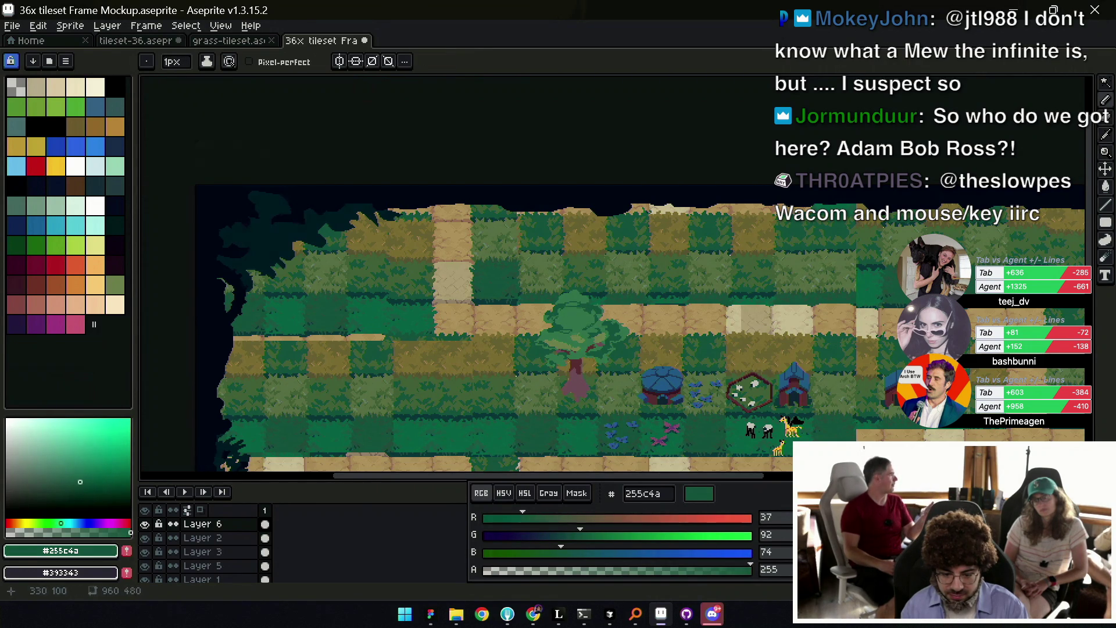
# Erase stray pixels and dab light-green and mid-green accents into the canopy.
pyautogui.press('e')
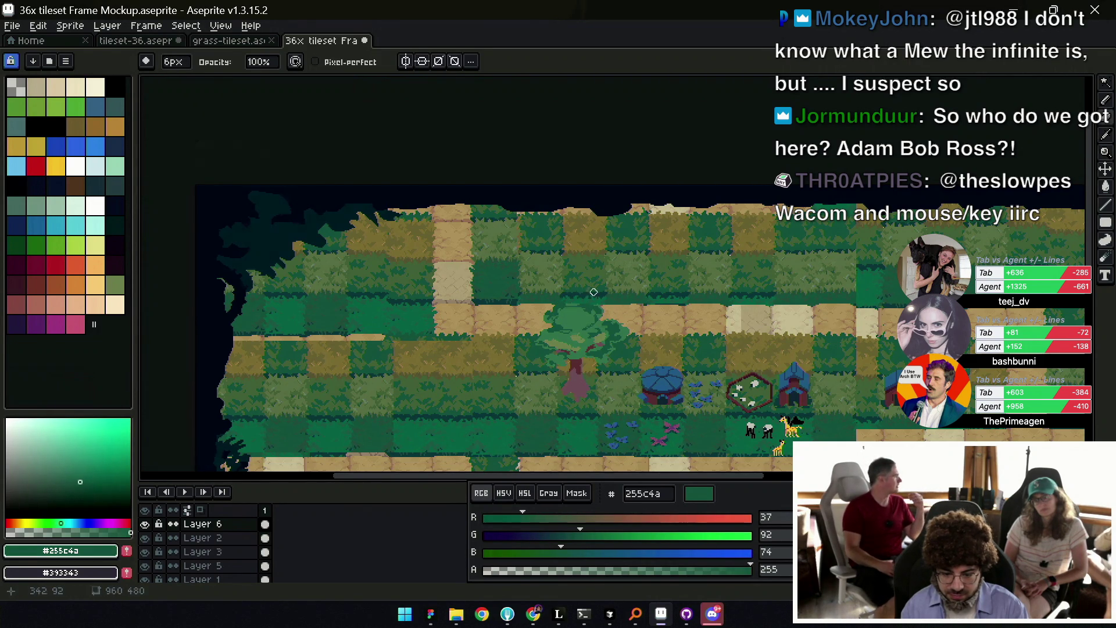
pyautogui.scroll(-2, 590, 289)
pyautogui.scroll(3, 591, 289)
pyautogui.scroll(1, 642, 332)
pyautogui.keyDown('alt'); pyautogui.click(642, 331); pyautogui.keyUp('alt')
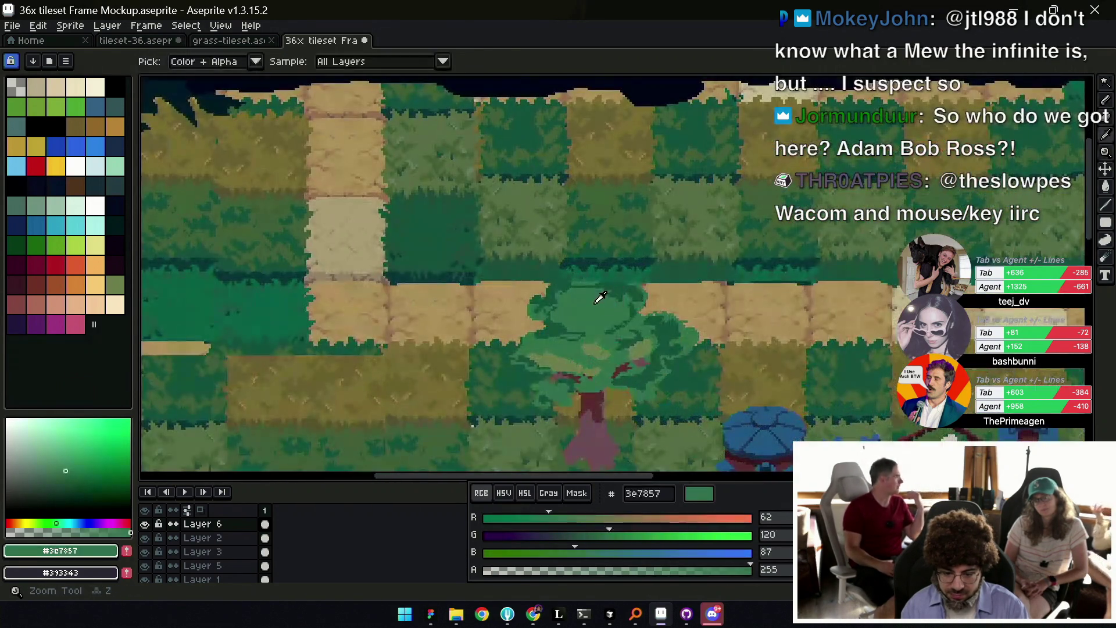
pyautogui.keyDown('alt'); pyautogui.click(640, 329); pyautogui.keyUp('alt')
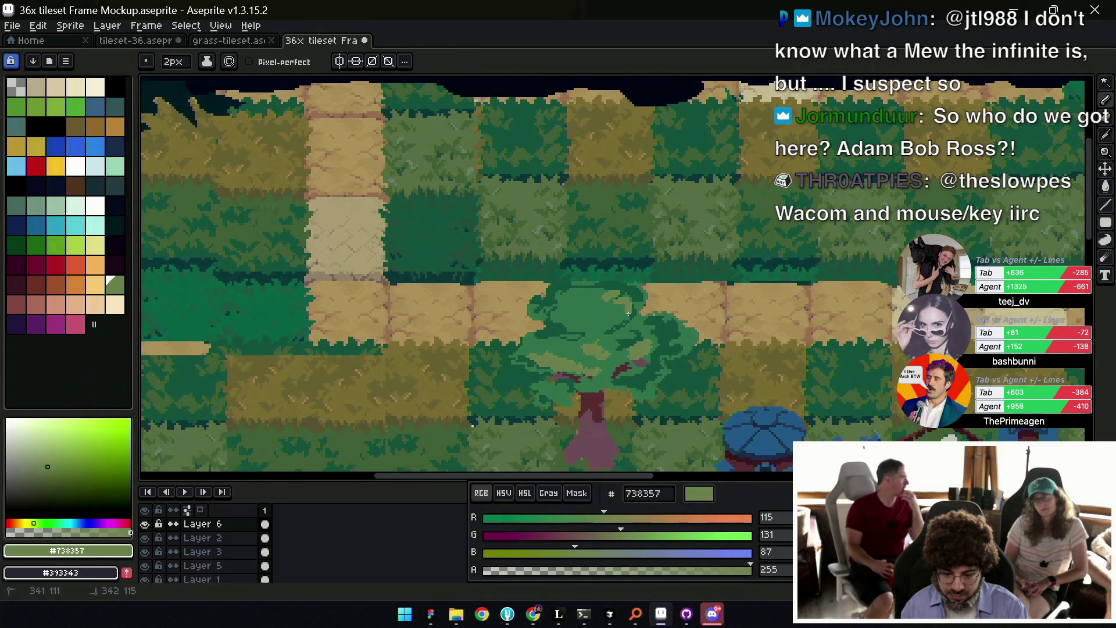
pyautogui.click(567, 294)
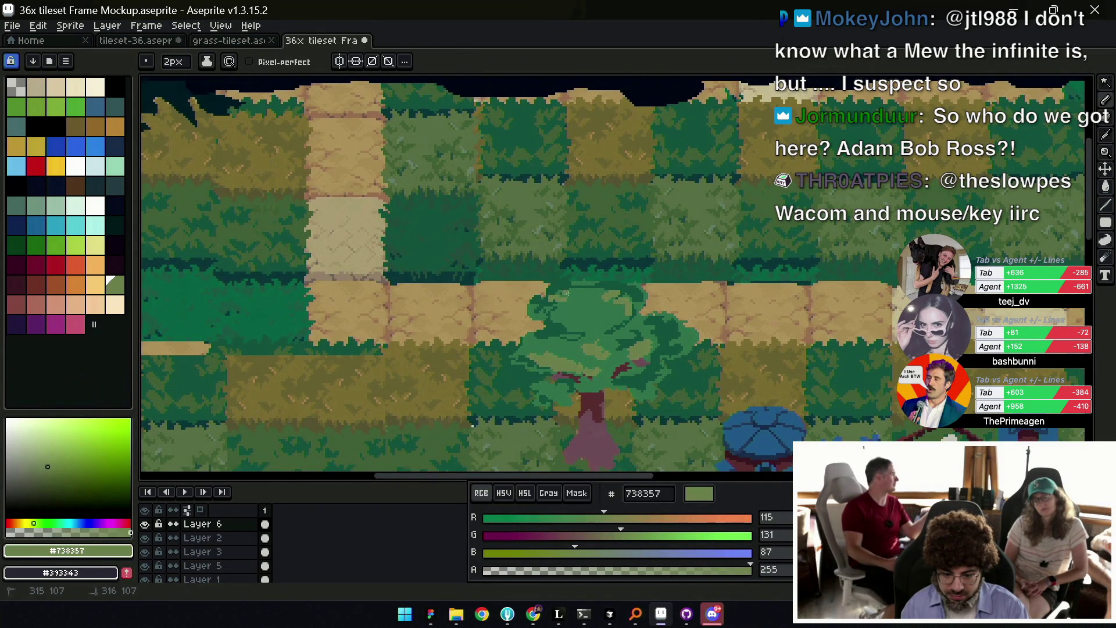
pyautogui.keyDown('alt'); pyautogui.click(557, 344); pyautogui.keyUp('alt')
pyautogui.keyDown('alt'); pyautogui.click(559, 349); pyautogui.keyUp('alt')
pyautogui.keyDown('alt'); pyautogui.click(564, 349); pyautogui.keyUp('alt')
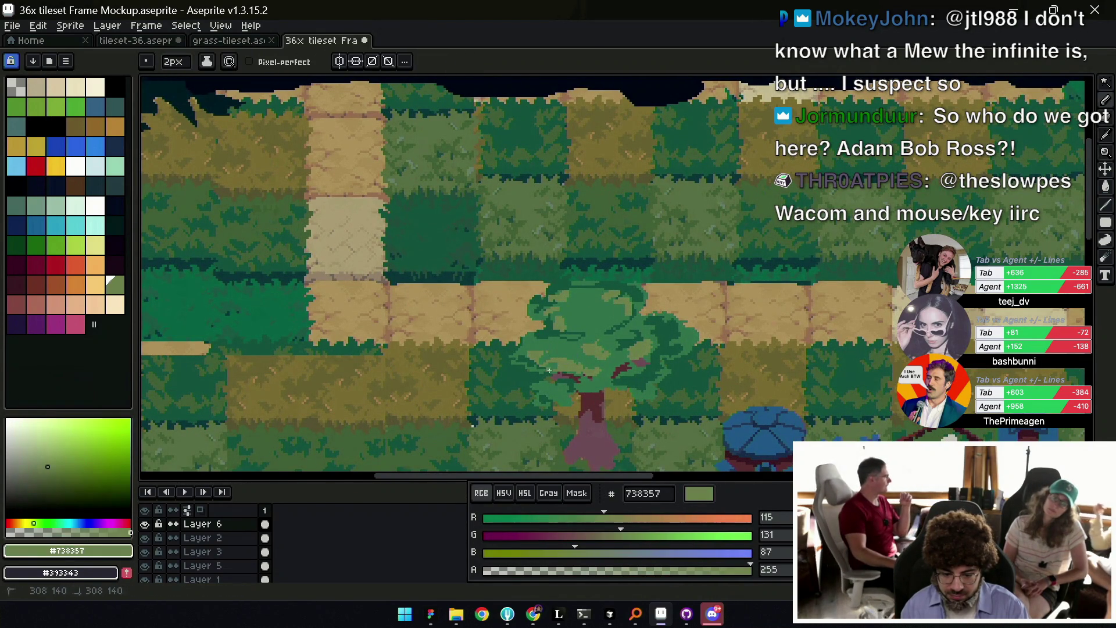
pyautogui.click(553, 349)
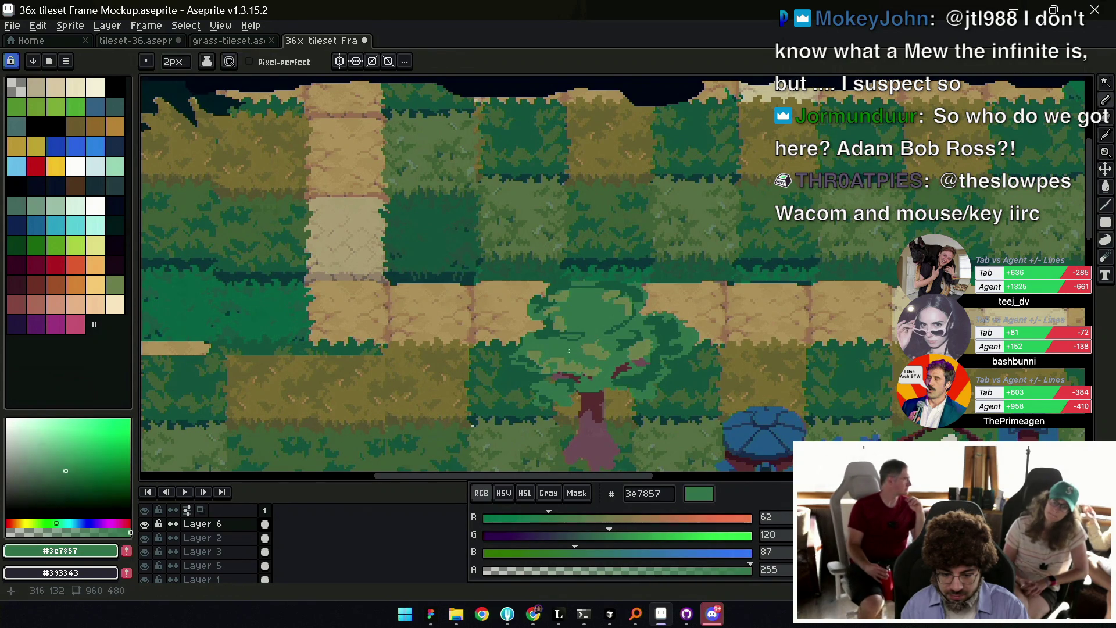
pyautogui.press('z')
pyautogui.scroll(-5, 617, 315)
pyautogui.scroll(5, 617, 315)
# Sample a tan brown from the map and shift it warmer and lighter.
pyautogui.press('b')
pyautogui.keyDown('alt'); pyautogui.click(549, 334); pyautogui.keyUp('alt')
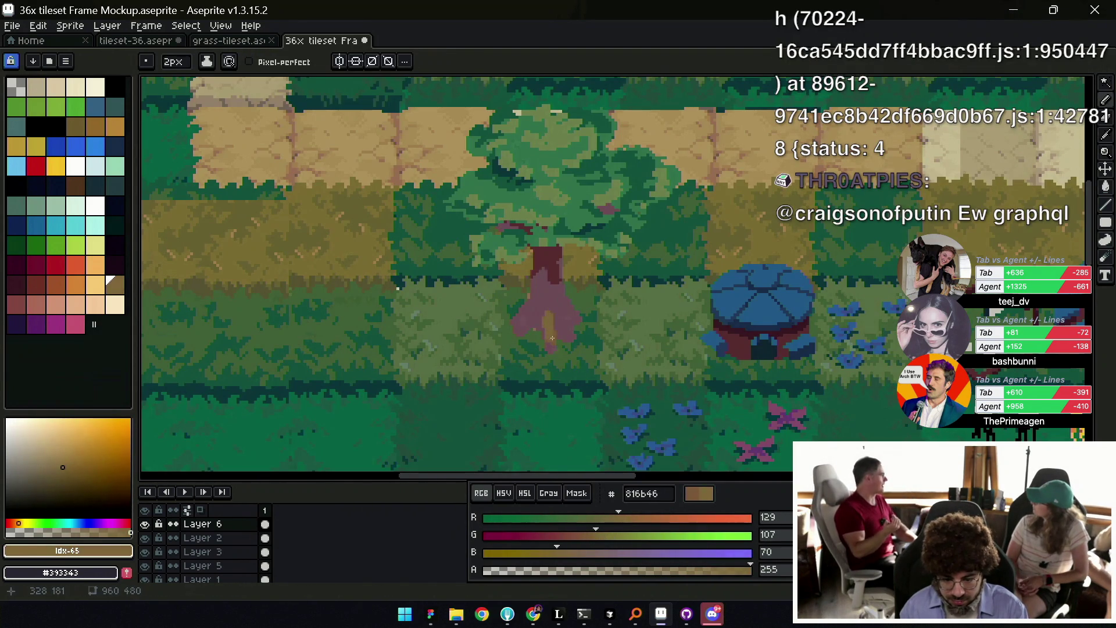
pyautogui.press('i')
pyautogui.moveTo(556, 552); pyautogui.dragTo(643, 519)
pyautogui.press('b')
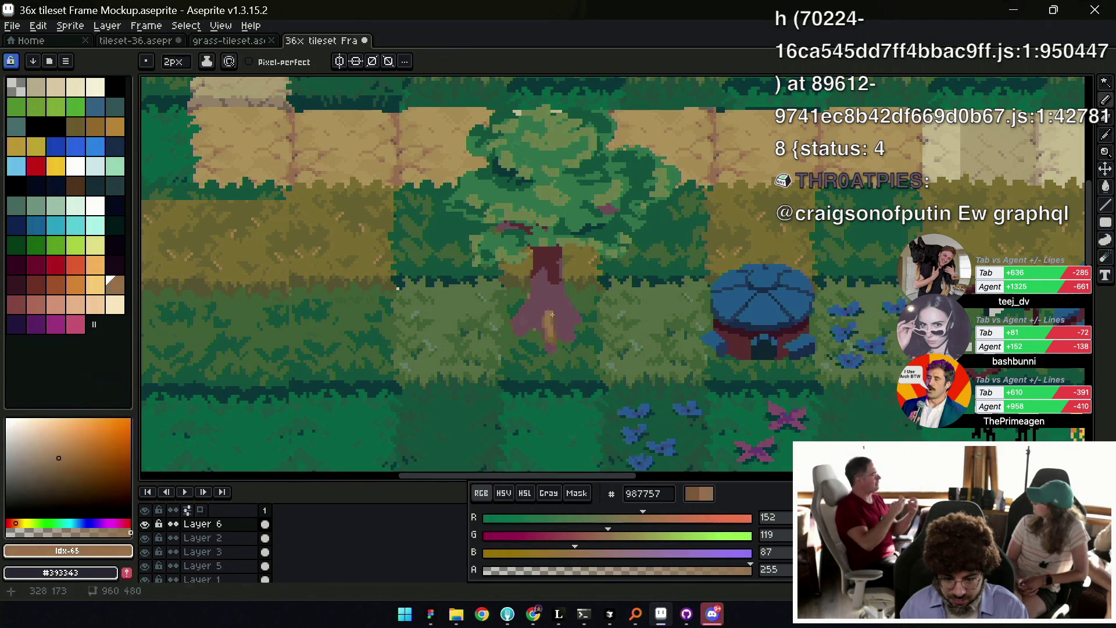
# Sample the trunk's browns with a one-pixel brush, ending on the darker 7d584b.
pyautogui.press('i')
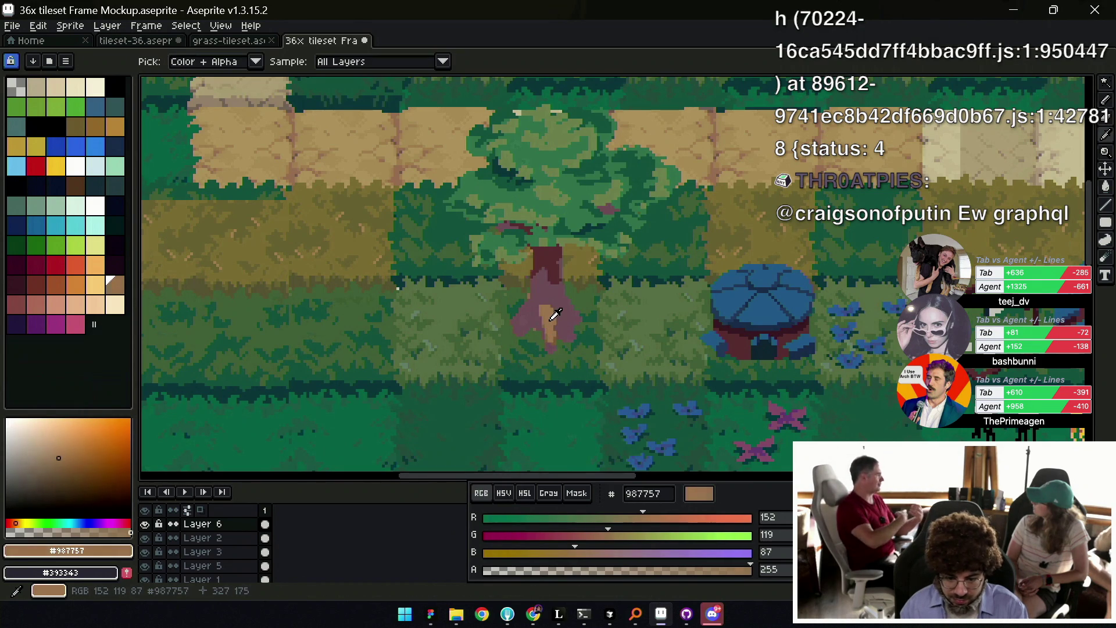
pyautogui.click(536, 263)
pyautogui.press('b')
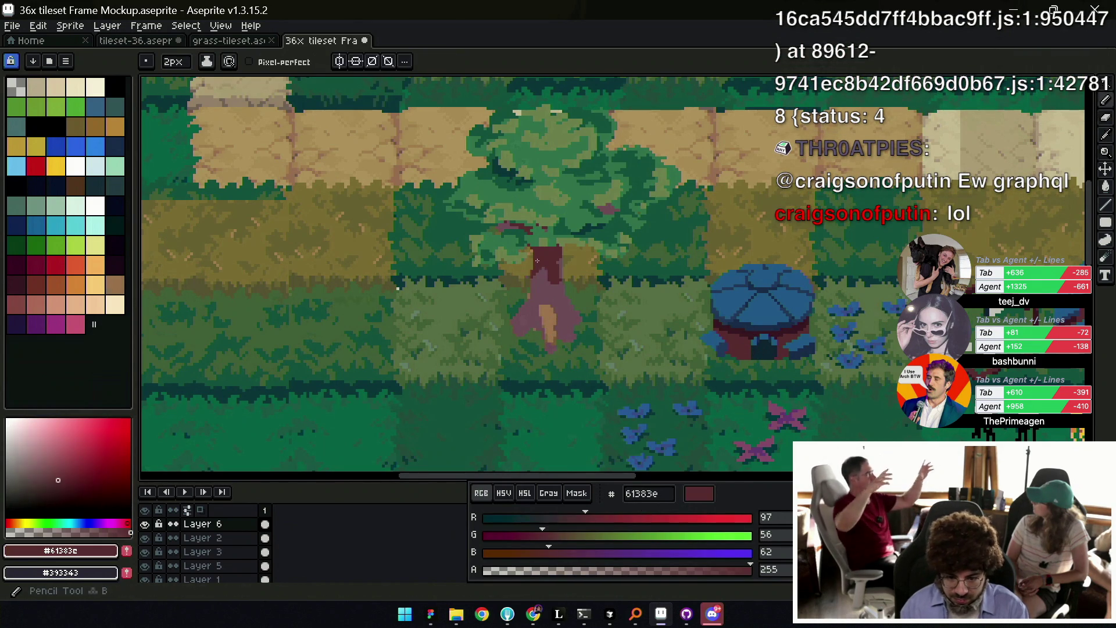
pyautogui.press('-')
pyautogui.press('i')
pyautogui.click(549, 297)
pyautogui.press('g')
pyautogui.press('b')
pyautogui.keyDown('alt'); pyautogui.click(545, 313); pyautogui.keyUp('alt')
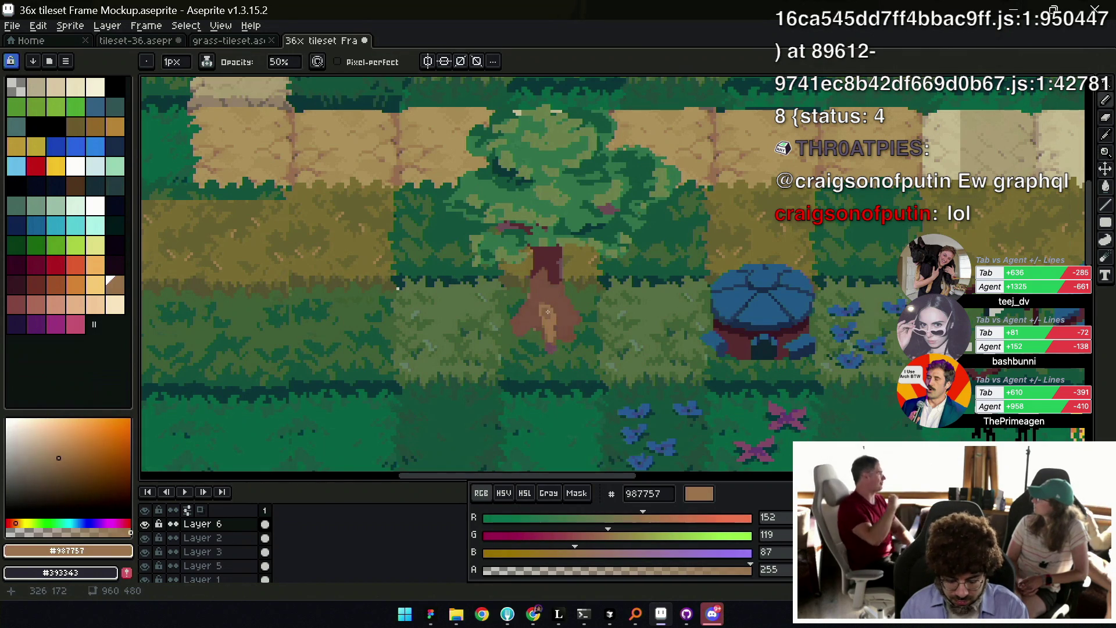
pyautogui.keyDown('alt'); pyautogui.click(540, 308); pyautogui.keyUp('alt')
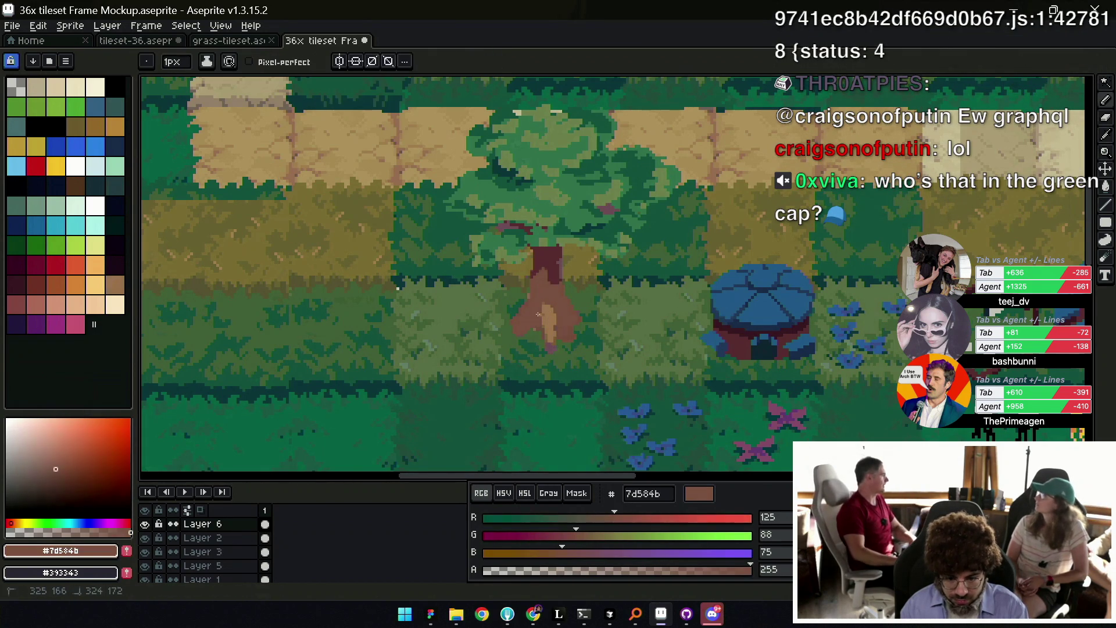
pyautogui.press('z')
pyautogui.scroll(-5, 567, 278)
pyautogui.scroll(4, 567, 278)
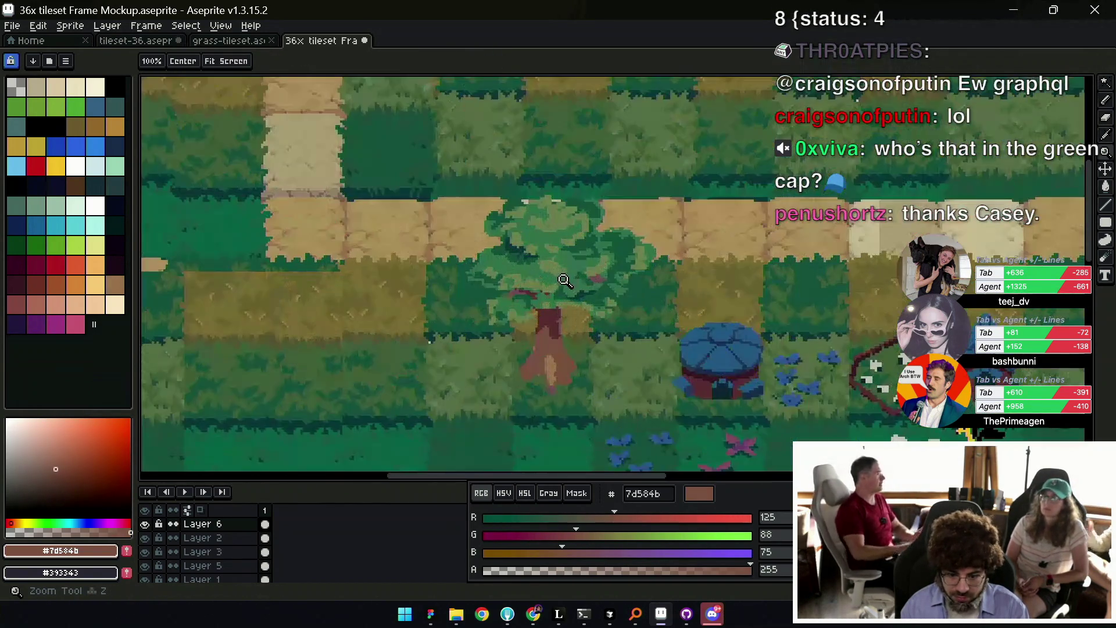
# Lasso the tree canopy and move it down about 24 px.
pyautogui.press('q')
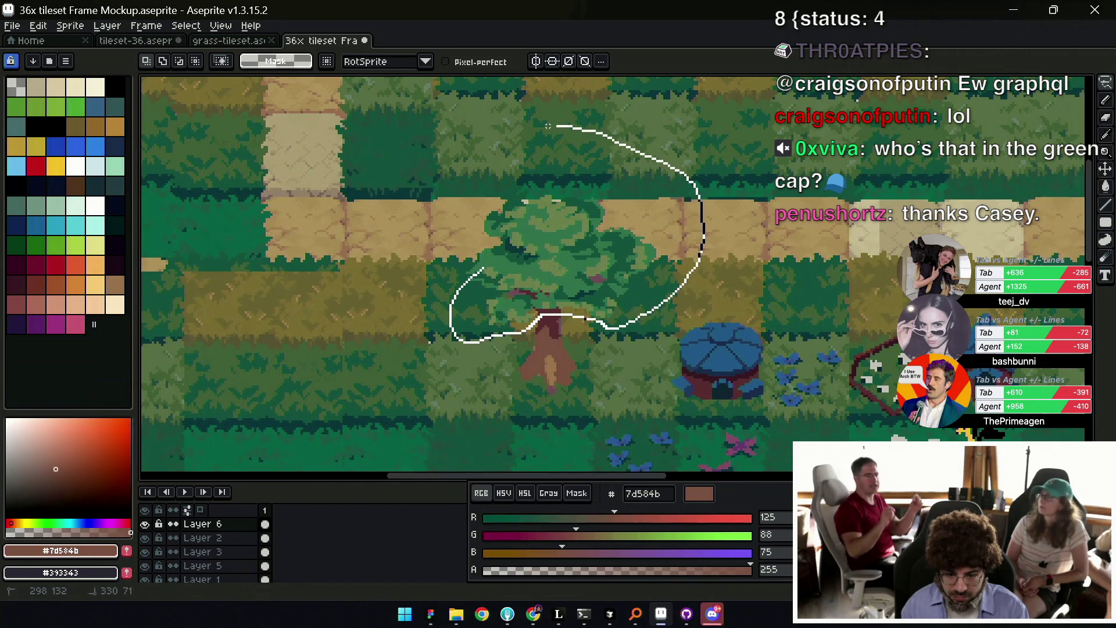
pyautogui.moveTo(600, 133); pyautogui.dragTo(392, 228)
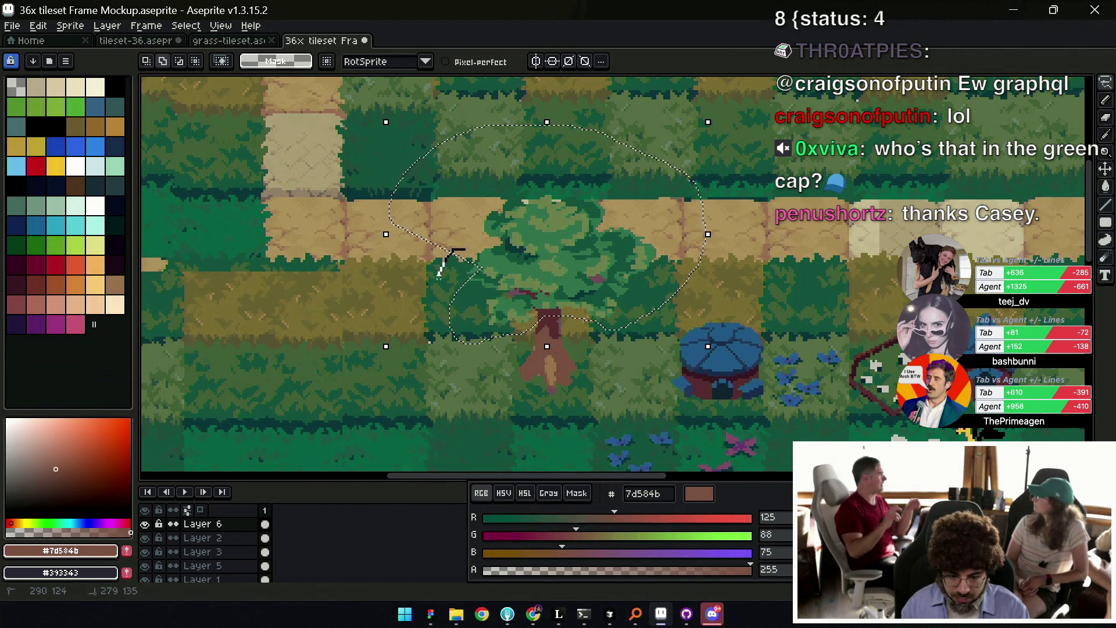
pyautogui.moveTo(566, 251); pyautogui.dragTo(567, 266)
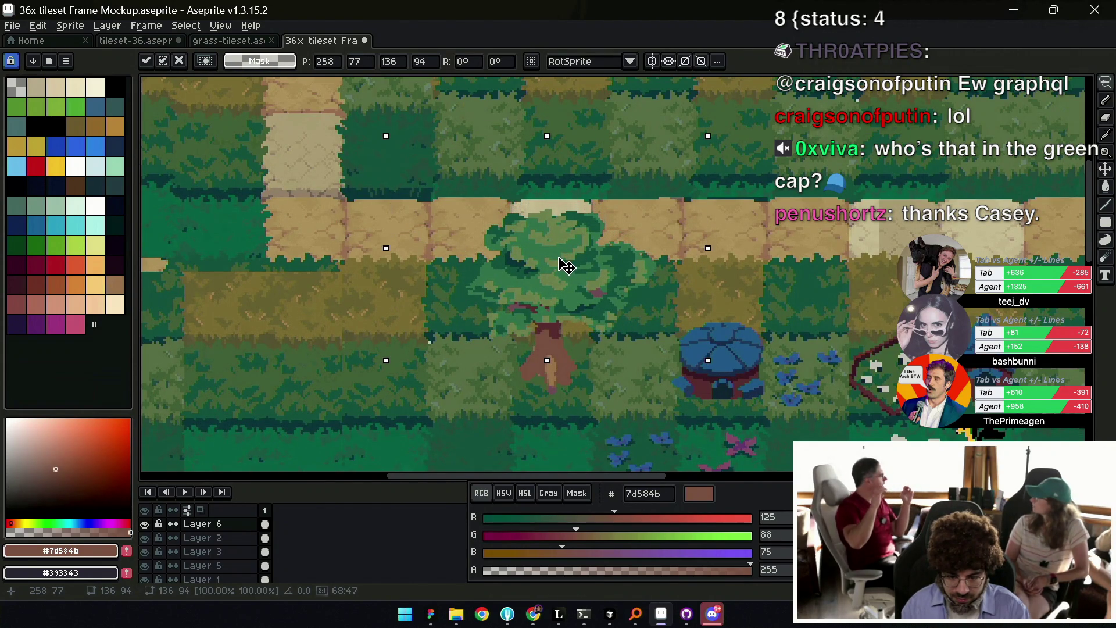
pyautogui.press('z')
pyautogui.scroll(-4, 565, 289)
pyautogui.scroll(5, 577, 294)
# Draw a light 987757 root at the base of the trunk.
pyautogui.press('g')
pyautogui.keyDown('alt'); pyautogui.click(532, 304); pyautogui.keyUp('alt')
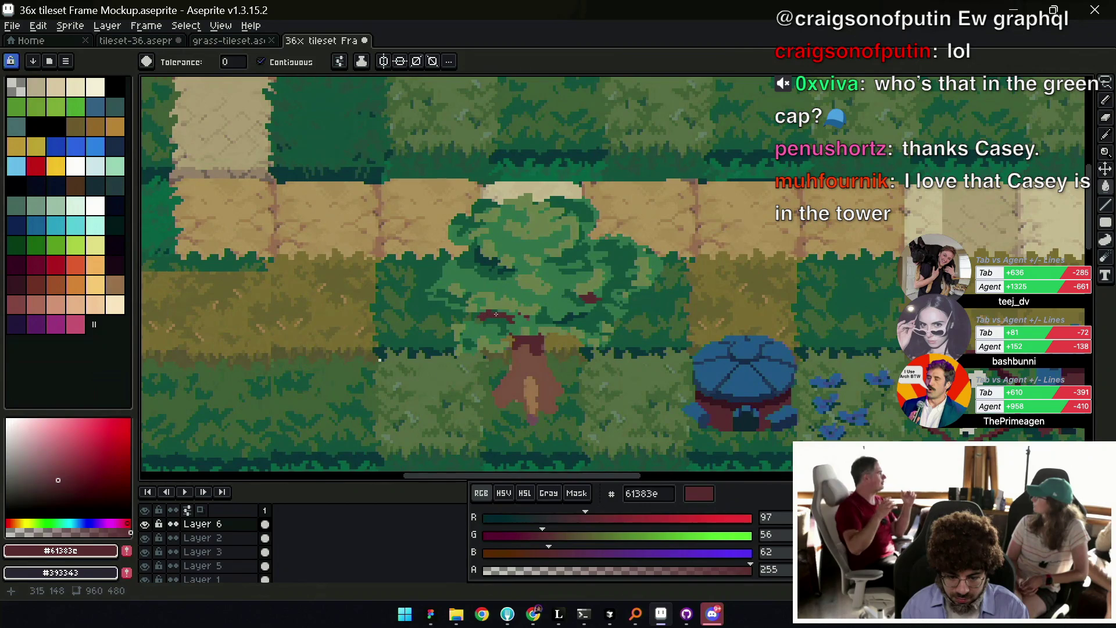
pyautogui.press('b')
pyautogui.keyDown('alt'); pyautogui.click(531, 342); pyautogui.keyUp('alt')
pyautogui.keyDown('alt'); pyautogui.click(531, 386); pyautogui.keyUp('alt')
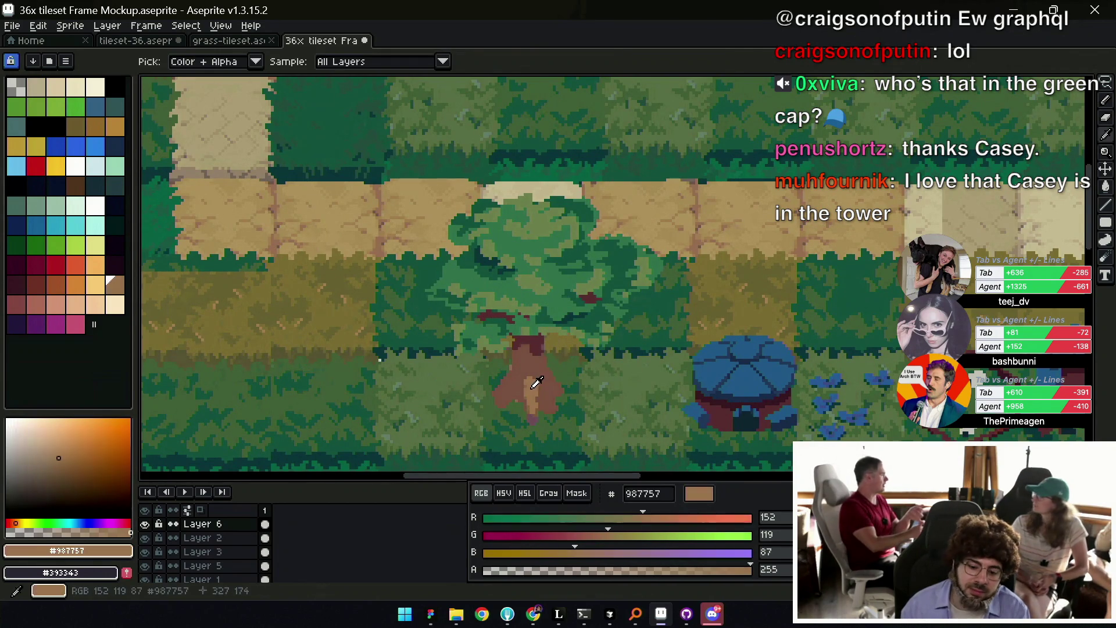
pyautogui.moveTo(545, 396); pyautogui.dragTo(558, 407)
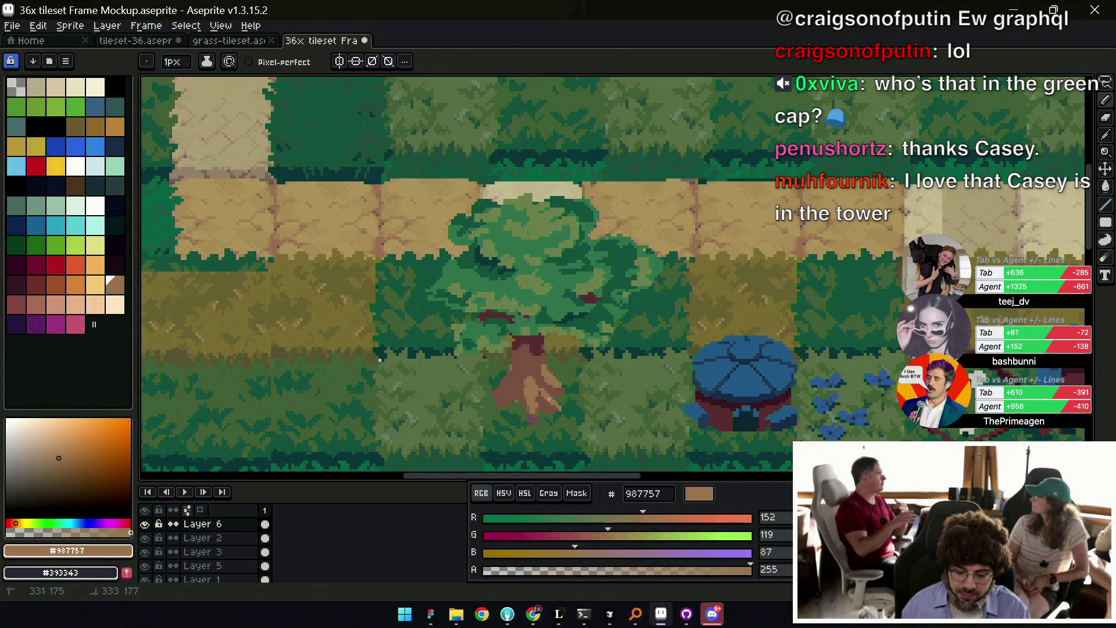
pyautogui.press('alt')
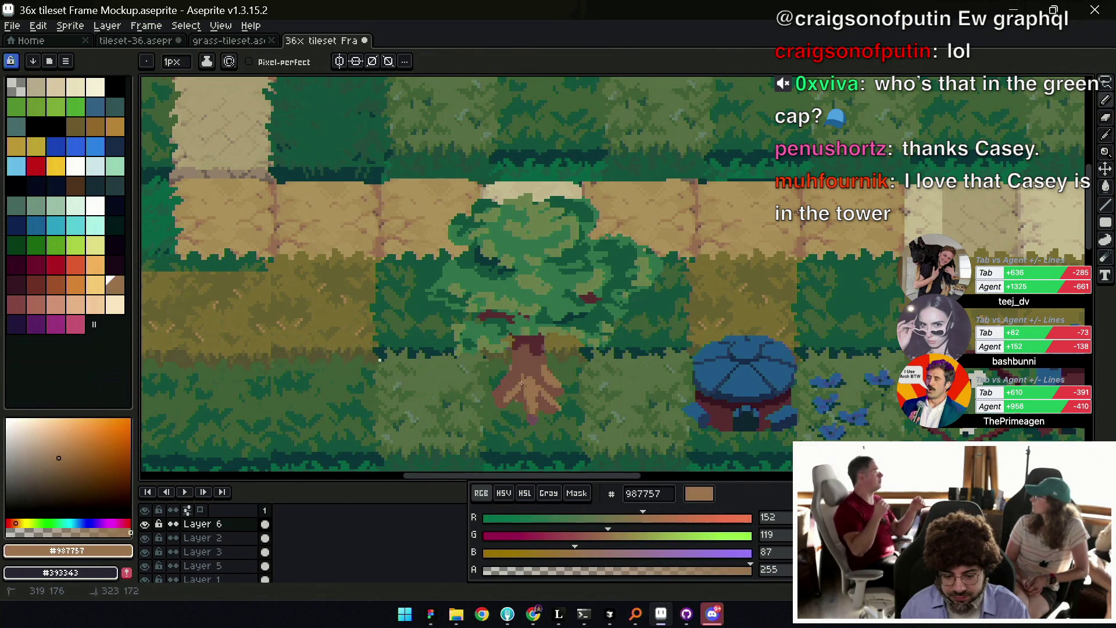
# Add darker brown pixels to the roots and erase strays near the lower-left root.
pyautogui.press('e')
pyautogui.press('b')
pyautogui.scroll(-3, 513, 362)
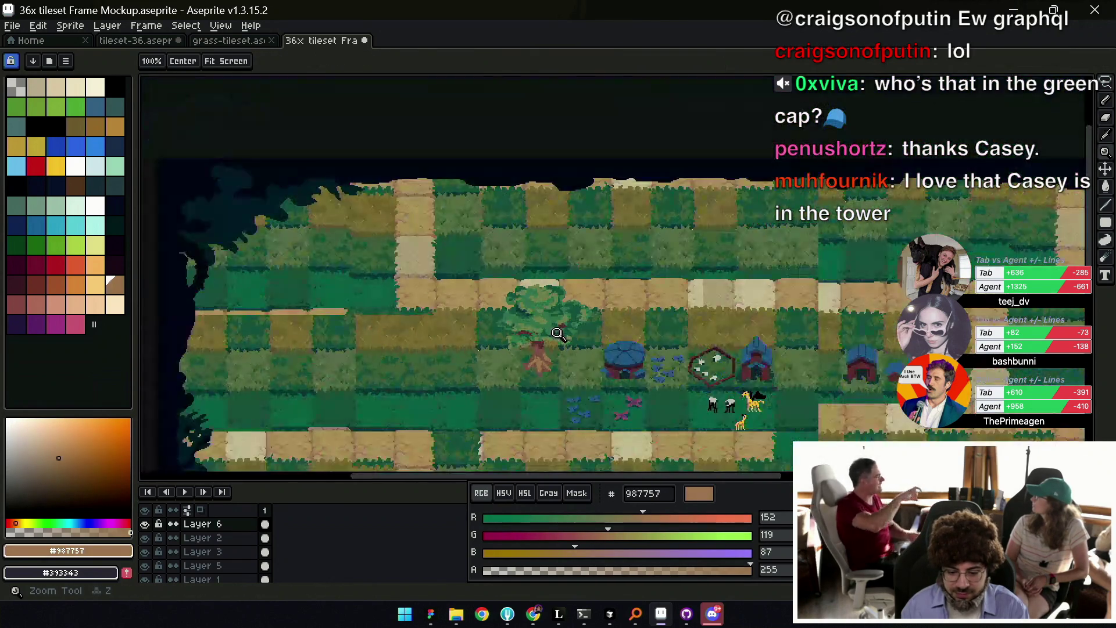
pyautogui.scroll(4, 540, 361)
pyautogui.keyDown('alt'); pyautogui.click(570, 373); pyautogui.keyUp('alt')
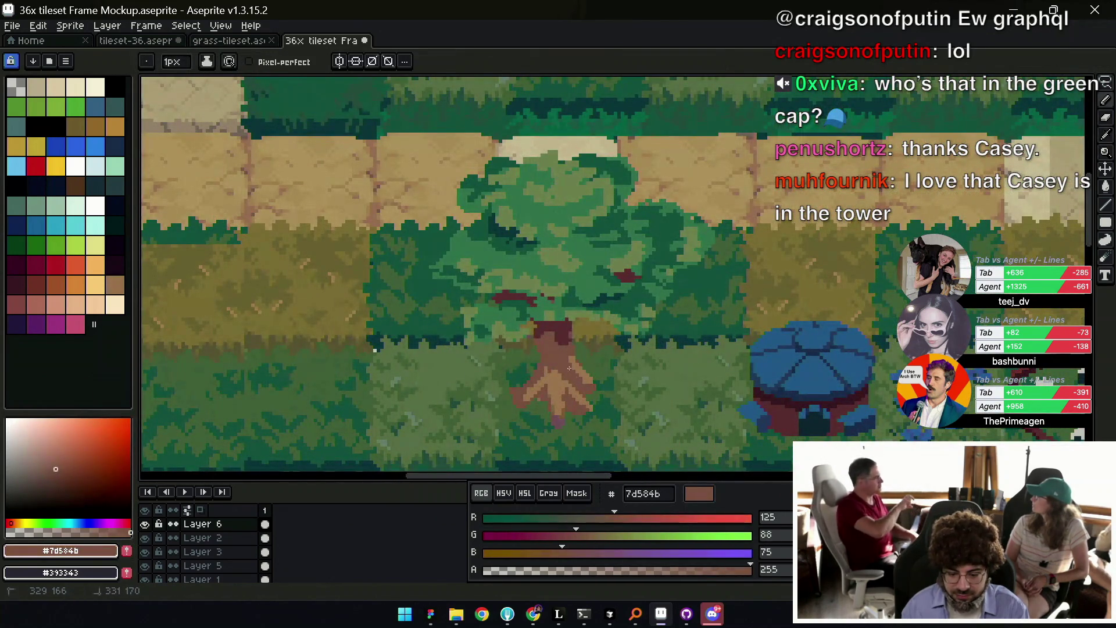
pyautogui.keyDown('alt'); pyautogui.click(571, 380); pyautogui.keyUp('alt')
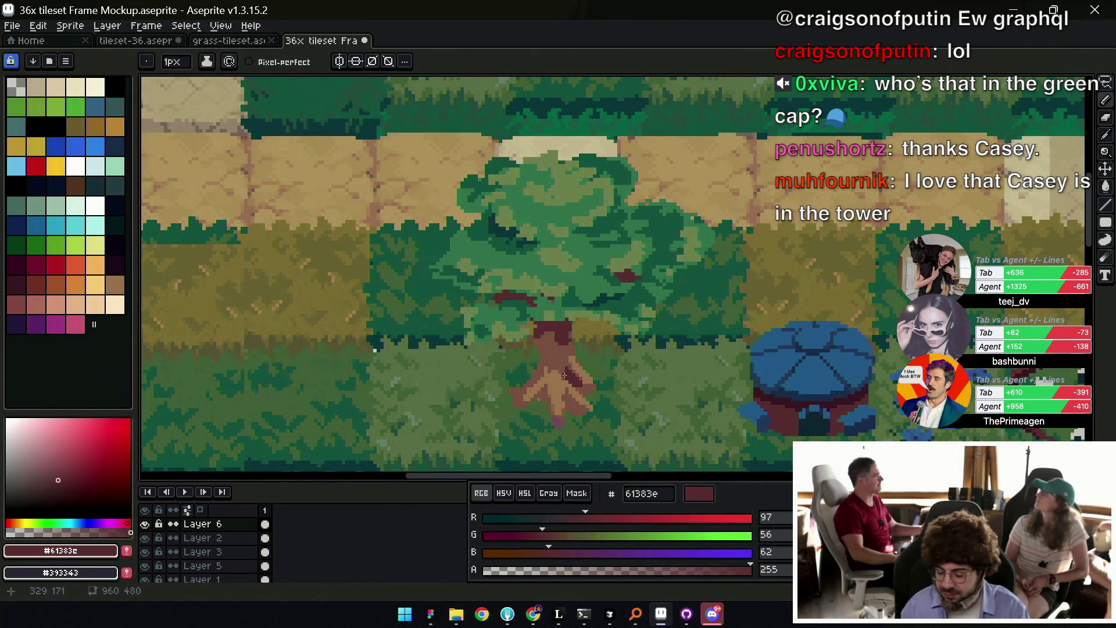
pyautogui.keyDown('alt'); pyautogui.click(512, 391); pyautogui.keyUp('alt')
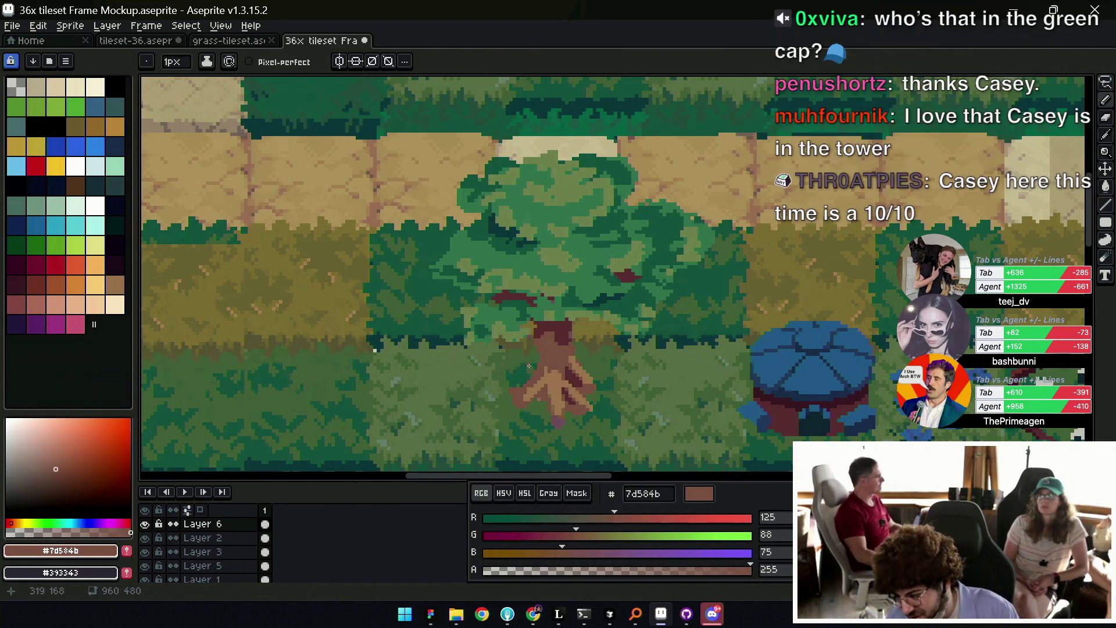
pyautogui.keyDown('alt'); pyautogui.click(558, 366); pyautogui.keyUp('alt')
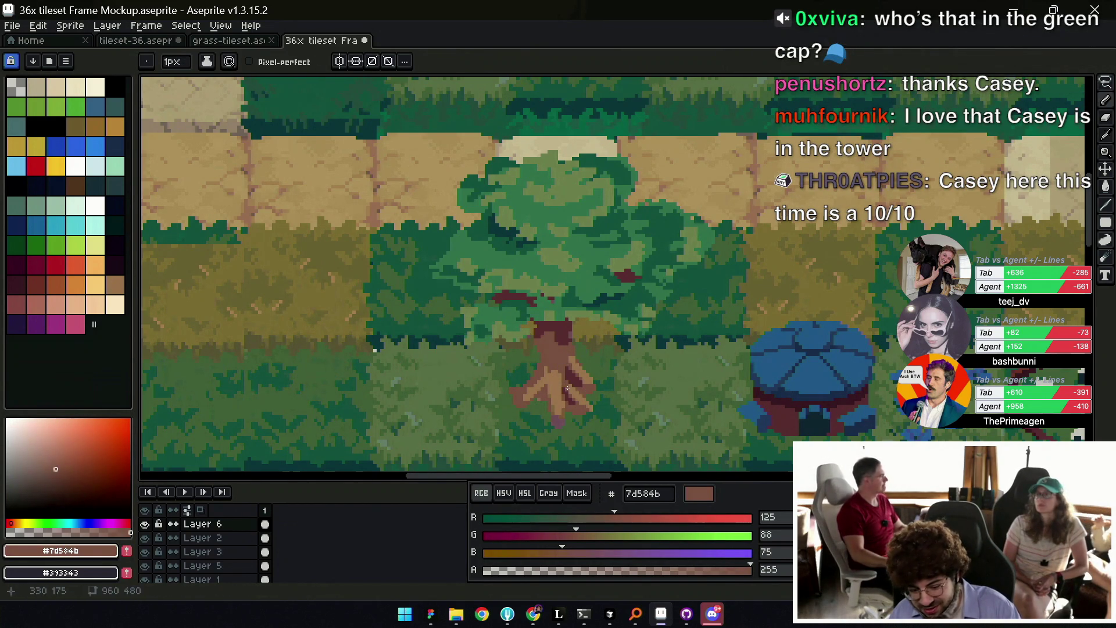
pyautogui.keyDown('alt'); pyautogui.click(535, 386); pyautogui.keyUp('alt')
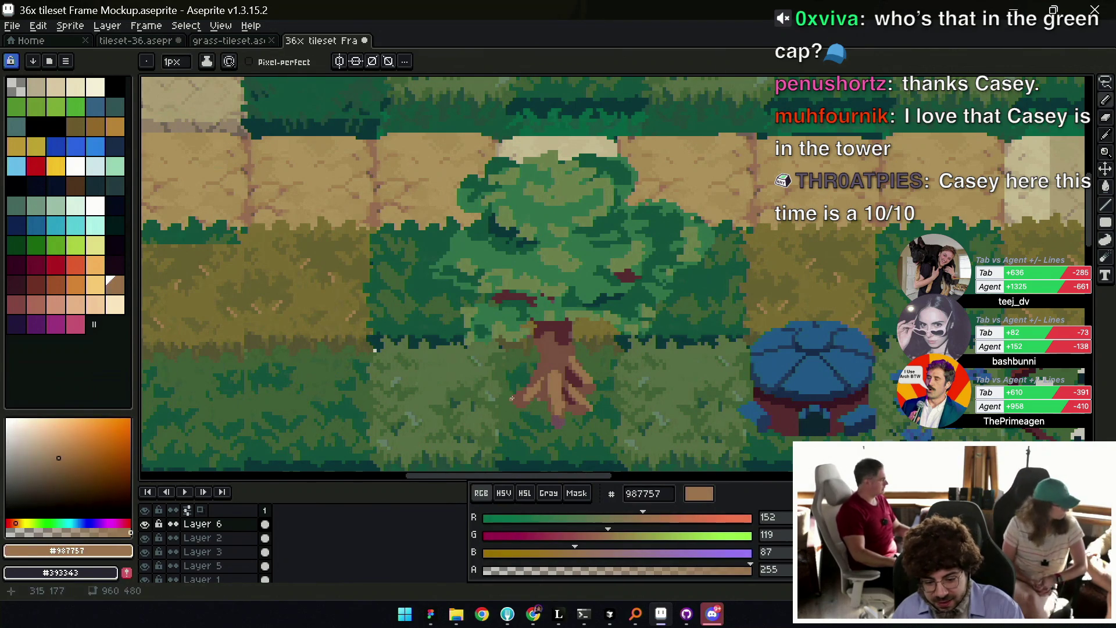
pyautogui.press('e')
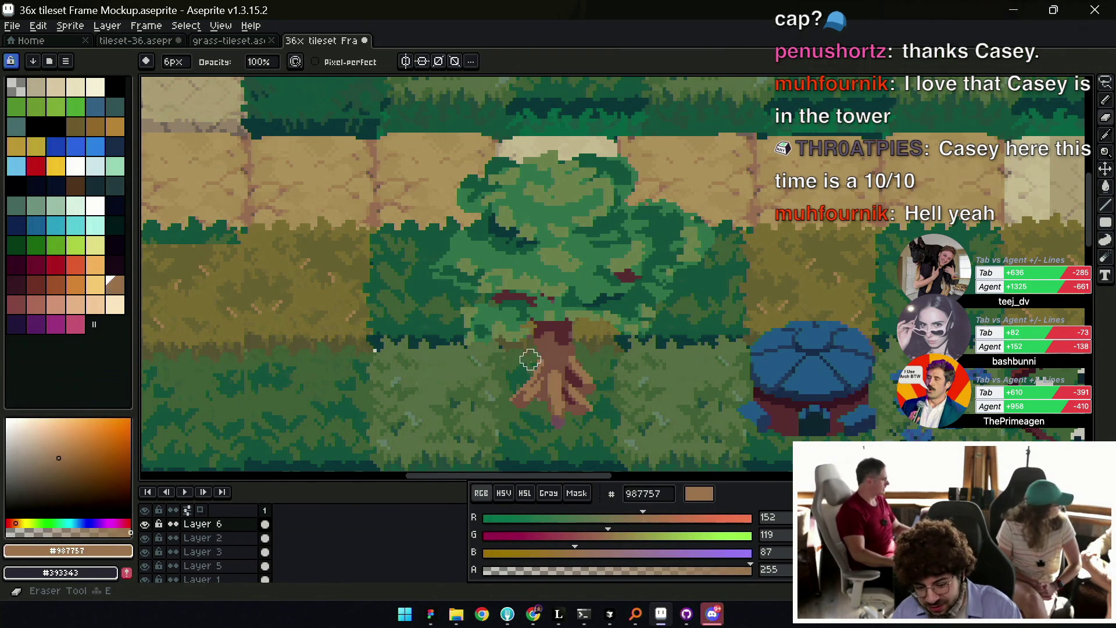
pyautogui.click(502, 402)
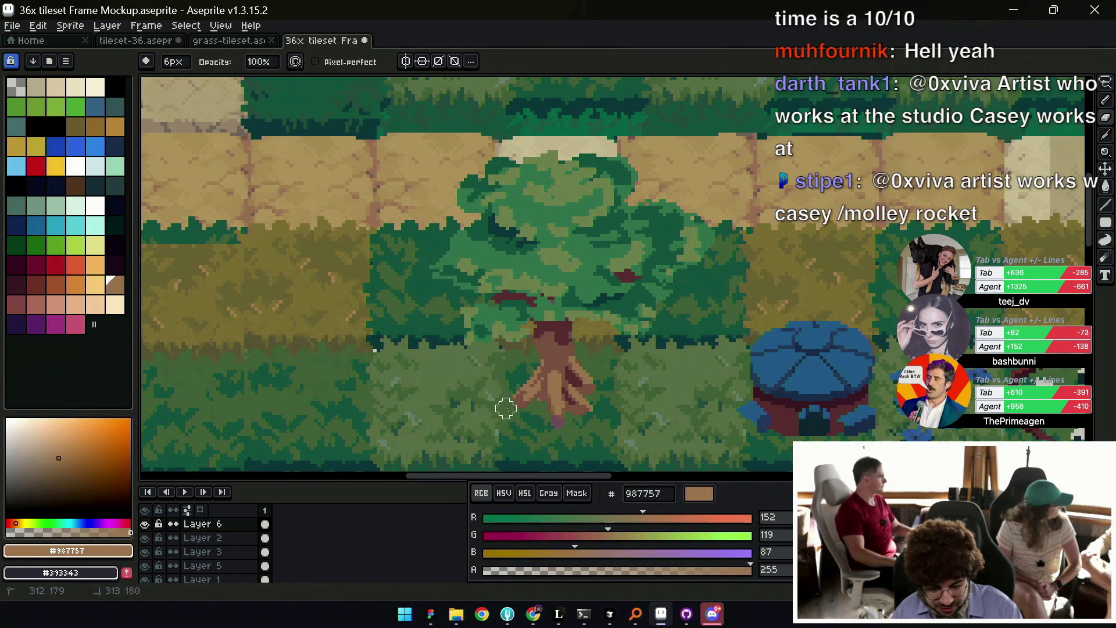
# Sample the mid trunk brown 7f6046 and light root brown 987757 with the line tool.
pyautogui.press('i')
pyautogui.press('l')
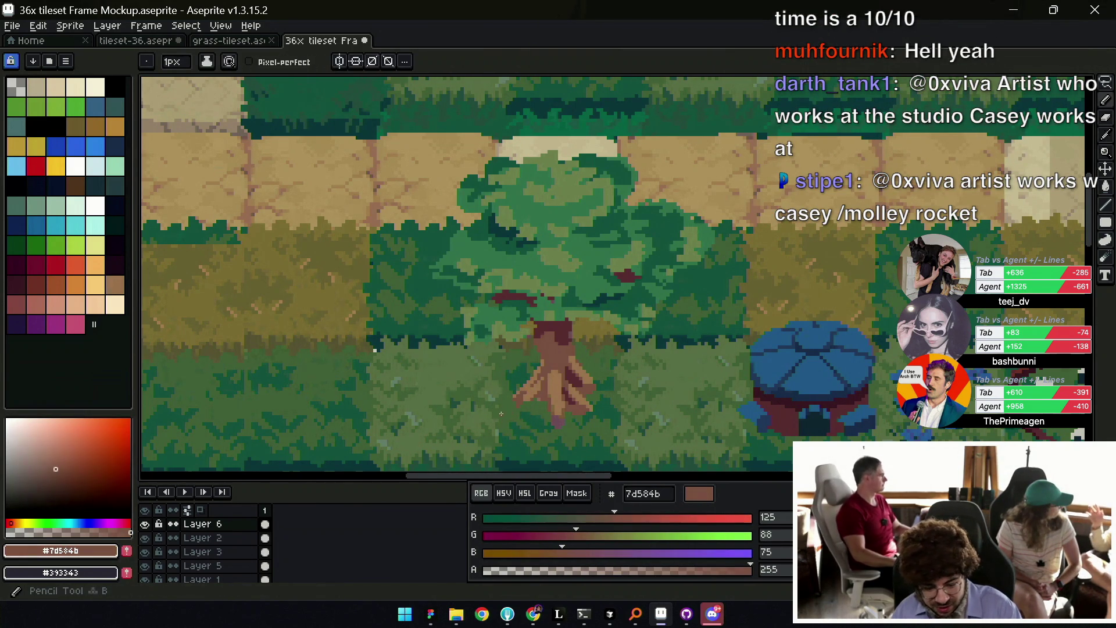
pyautogui.keyDown('alt'); pyautogui.click(567, 407); pyautogui.keyUp('alt')
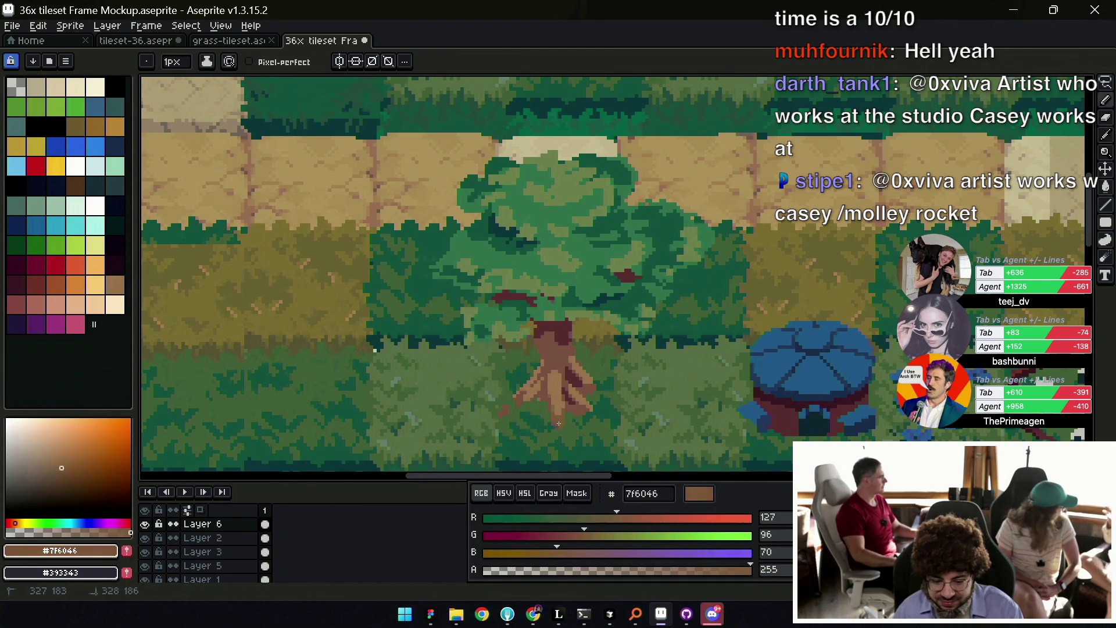
pyautogui.keyDown('alt'); pyautogui.click(565, 410); pyautogui.keyUp('alt')
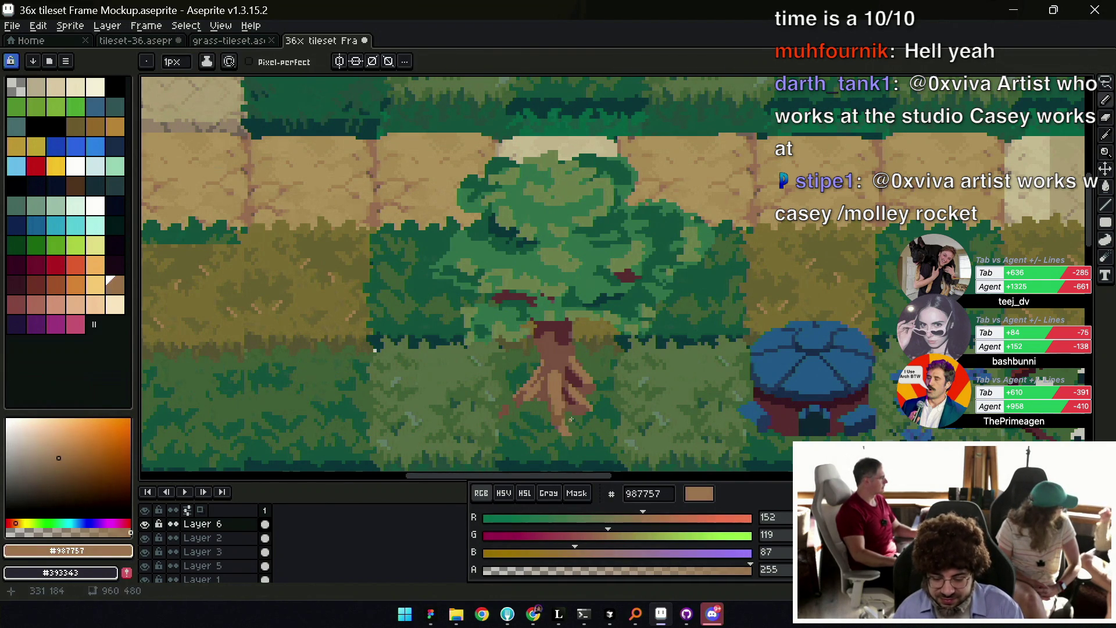
pyautogui.press('z')
pyautogui.scroll(-1, 569, 407)
pyautogui.scroll(-1, 575, 384)
pyautogui.scroll(-1, 587, 367)
pyautogui.scroll(1, 581, 366)
# Darken the trunk brown to 6c514b and flood-fill the trunk with it.
pyautogui.keyDown('alt'); pyautogui.click(565, 379); pyautogui.keyUp('alt')
pyautogui.press('b')
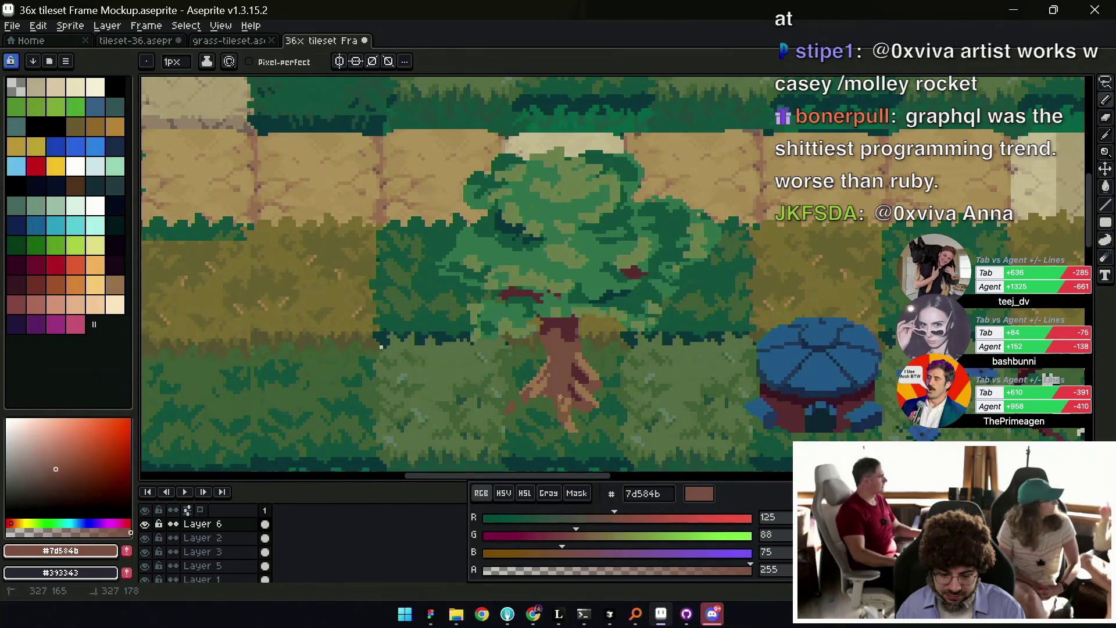
pyautogui.keyDown('alt'); pyautogui.click(563, 378); pyautogui.keyUp('alt')
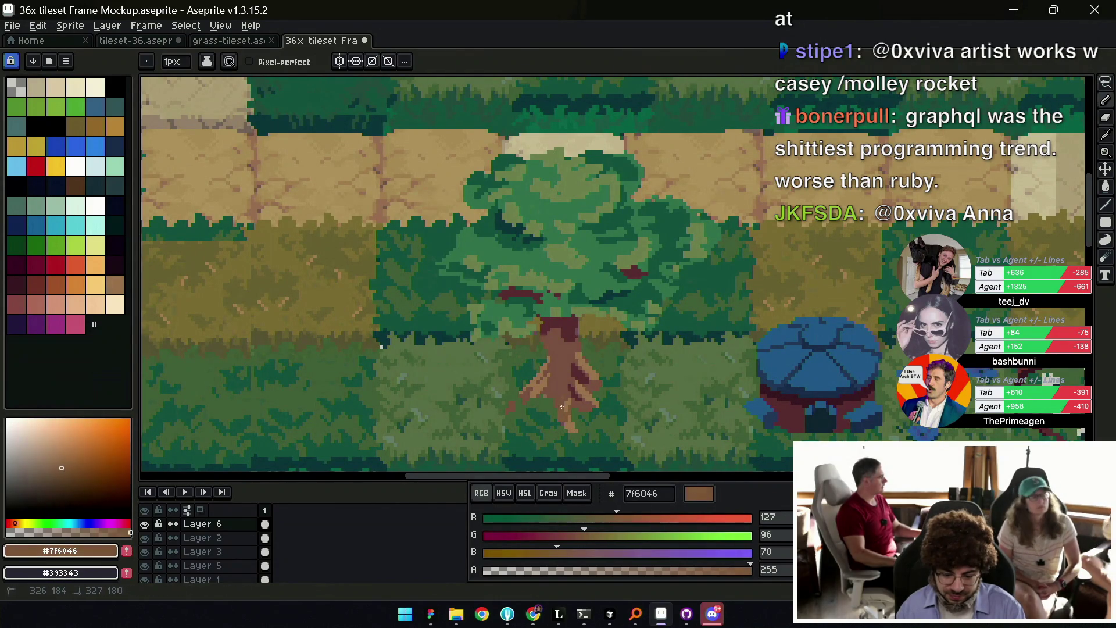
pyautogui.keyDown('alt'); pyautogui.click(568, 342); pyautogui.keyUp('alt')
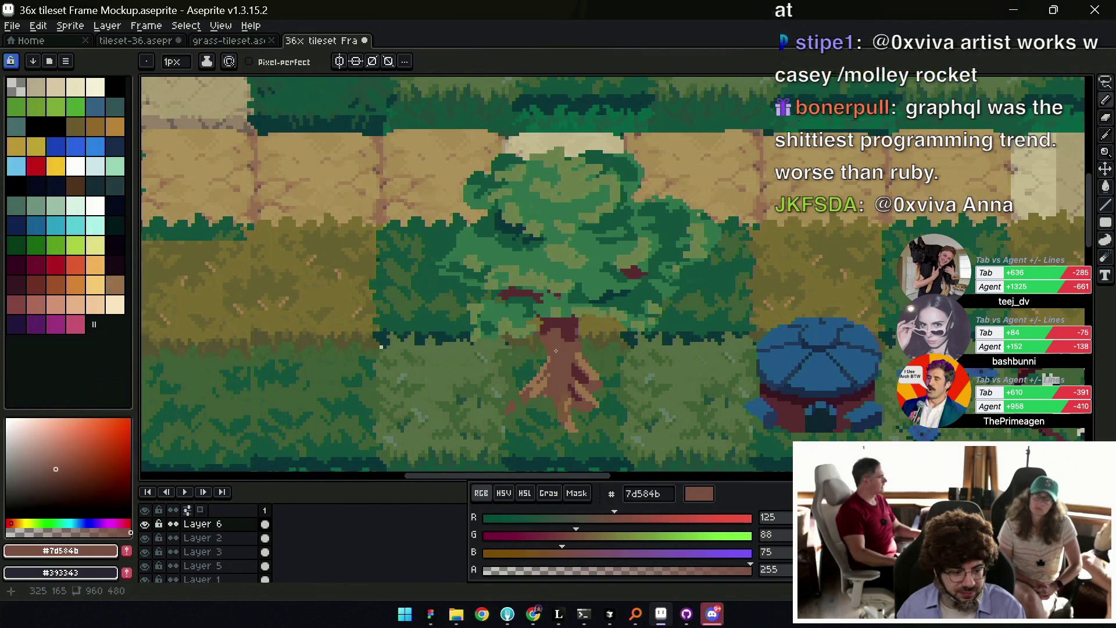
pyautogui.moveTo(615, 517); pyautogui.dragTo(570, 534)
pyautogui.press('g')
pyautogui.click(576, 372)
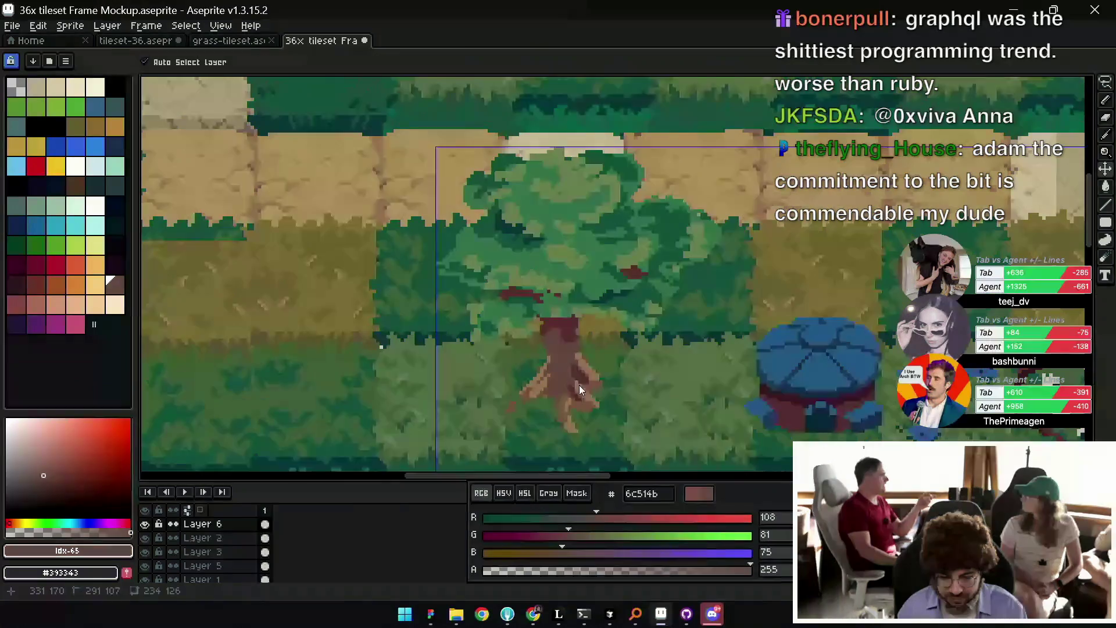
# Mix new trunk shades 6c554b and 75584b from the 7d584b brown.
pyautogui.keyDown('alt'); pyautogui.click(568, 335); pyautogui.keyUp('alt')
pyautogui.moveTo(606, 519); pyautogui.dragTo(561, 554)
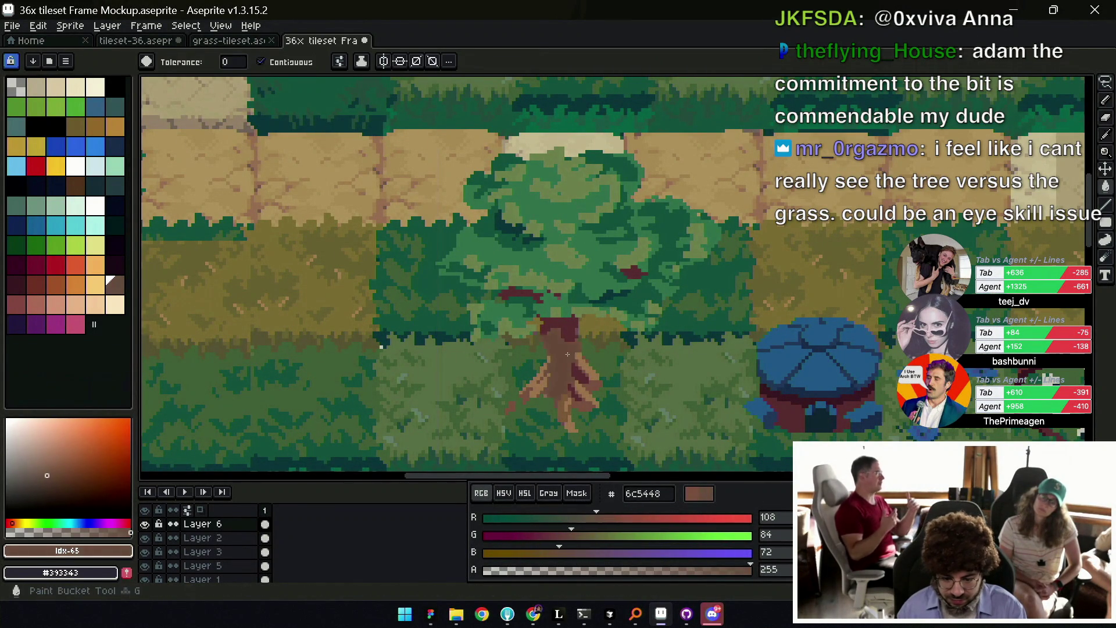
pyautogui.press('alt')
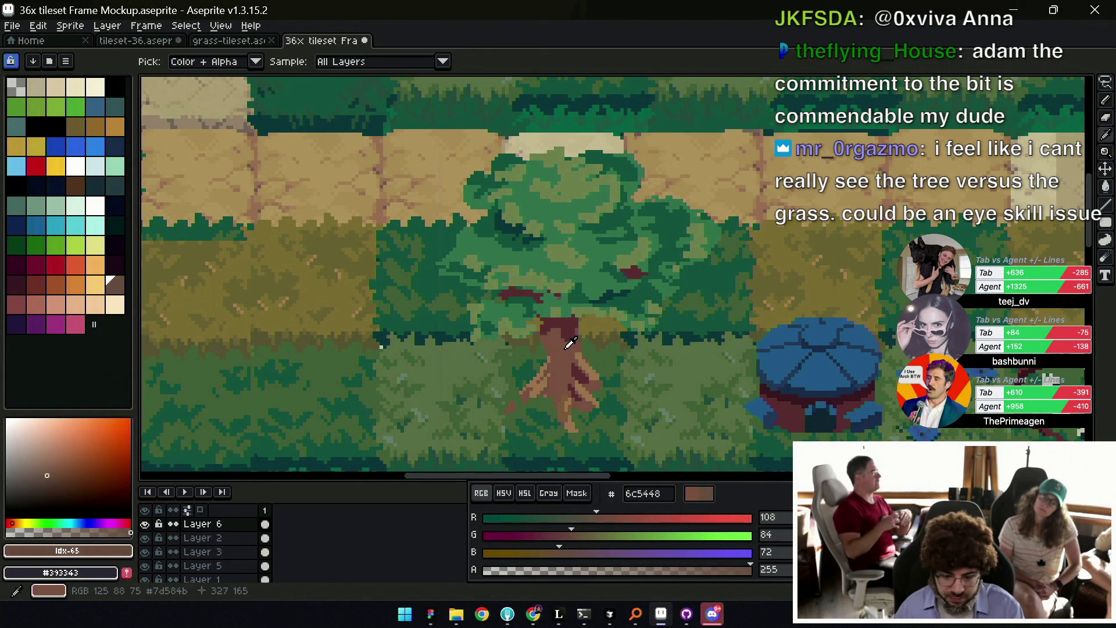
pyautogui.click(571, 345)
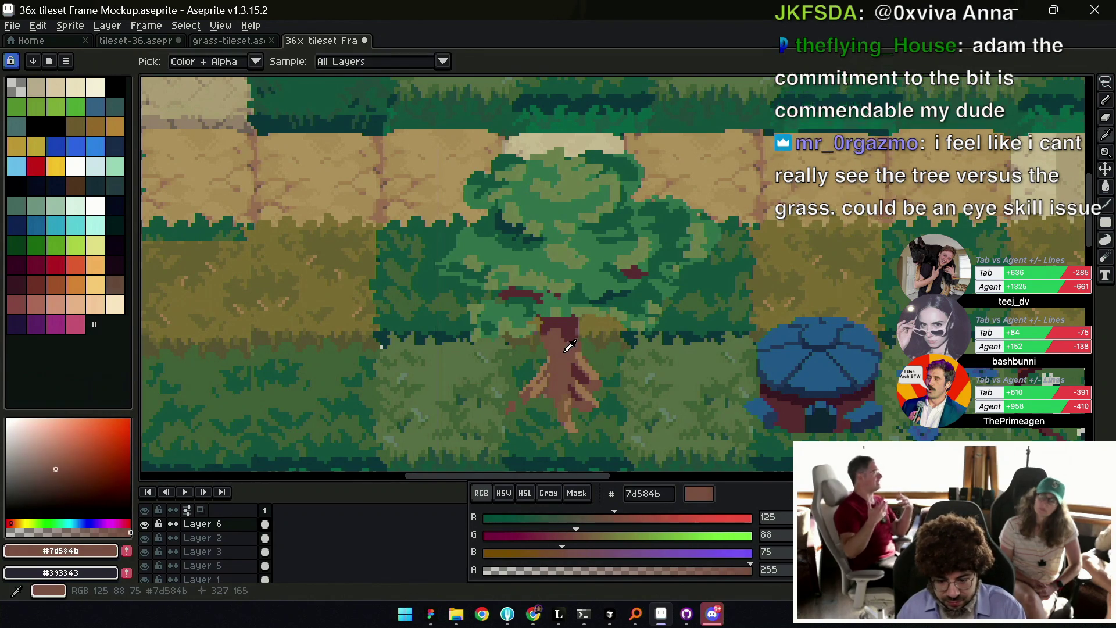
pyautogui.click(606, 517)
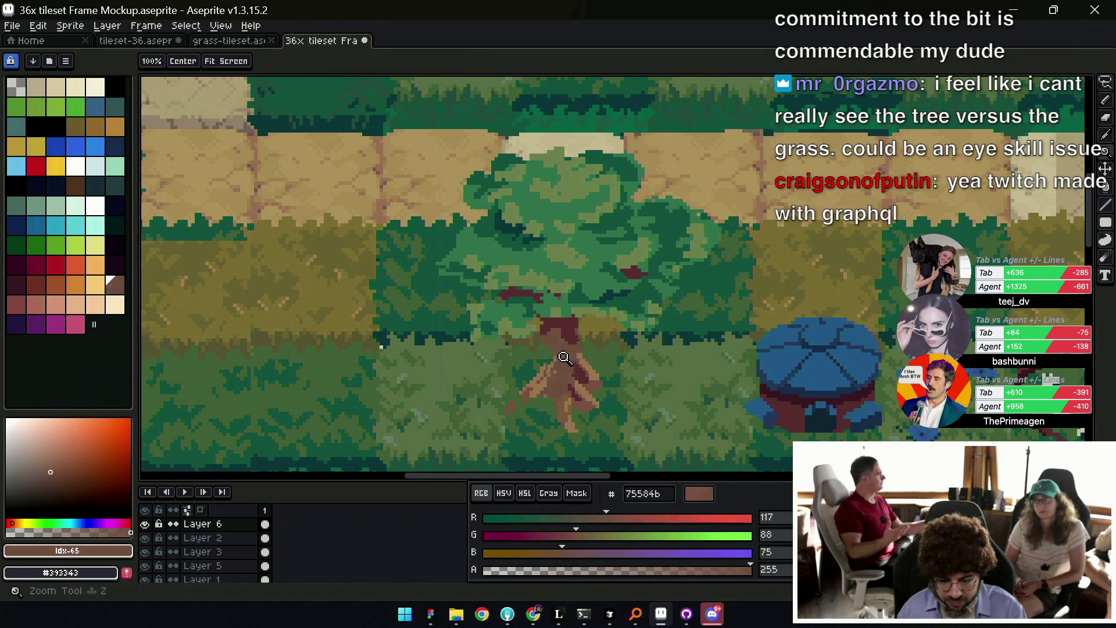
pyautogui.scroll(-3, 583, 347)
pyautogui.scroll(3, 583, 346)
# Sample the trunk shades 7d584b and 75584b, then zoom to check the tree.
pyautogui.press('b')
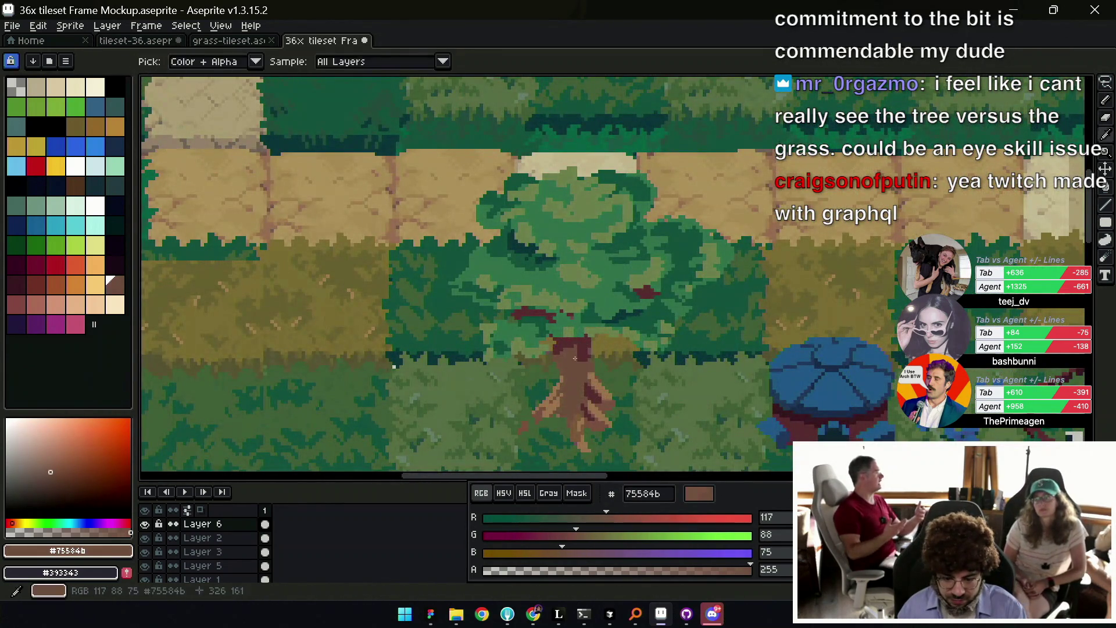
pyautogui.keyDown('alt'); pyautogui.click(585, 374); pyautogui.keyUp('alt')
pyautogui.keyDown('alt'); pyautogui.click(590, 404); pyautogui.keyUp('alt')
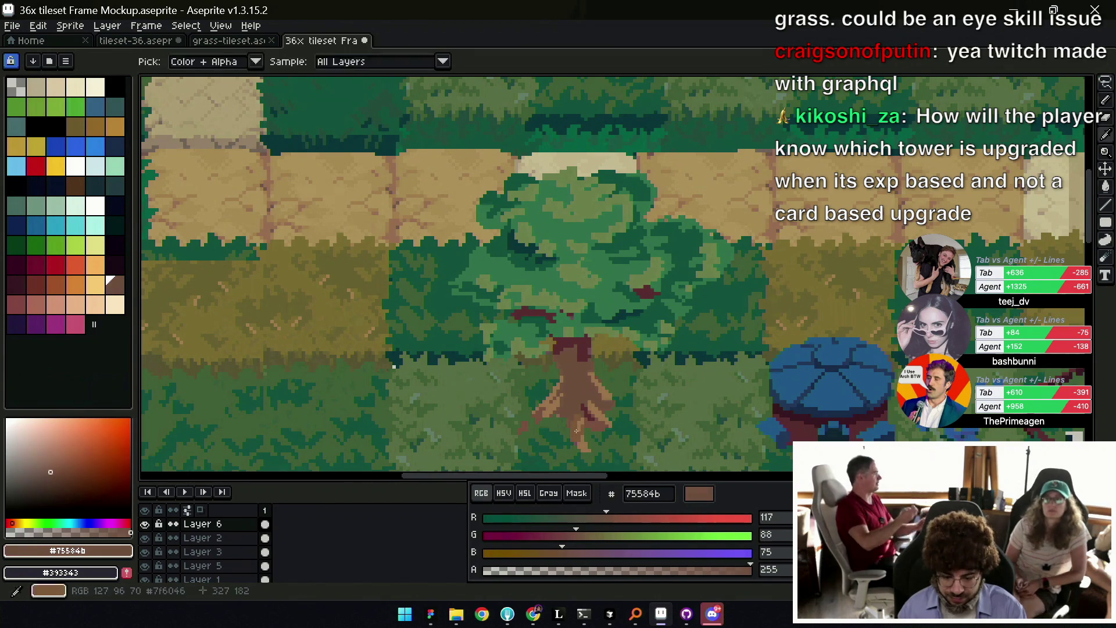
pyautogui.keyDown('alt'); pyautogui.click(600, 419); pyautogui.keyUp('alt')
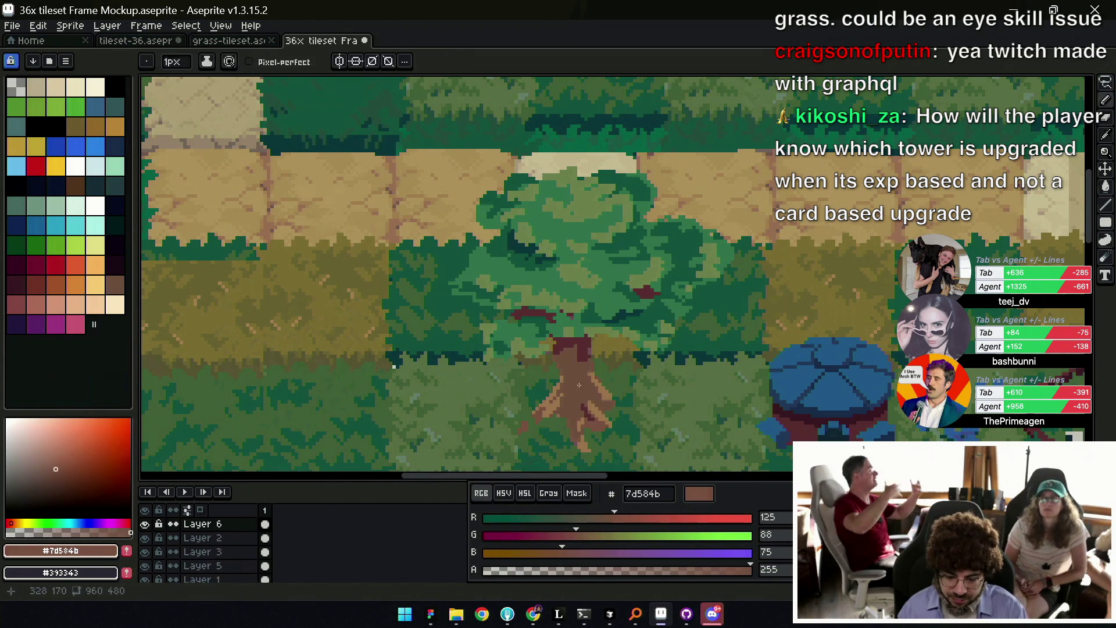
pyautogui.press('z')
pyautogui.scroll(-2, 607, 372)
pyautogui.scroll(-2, 614, 369)
pyautogui.scroll(4, 628, 366)
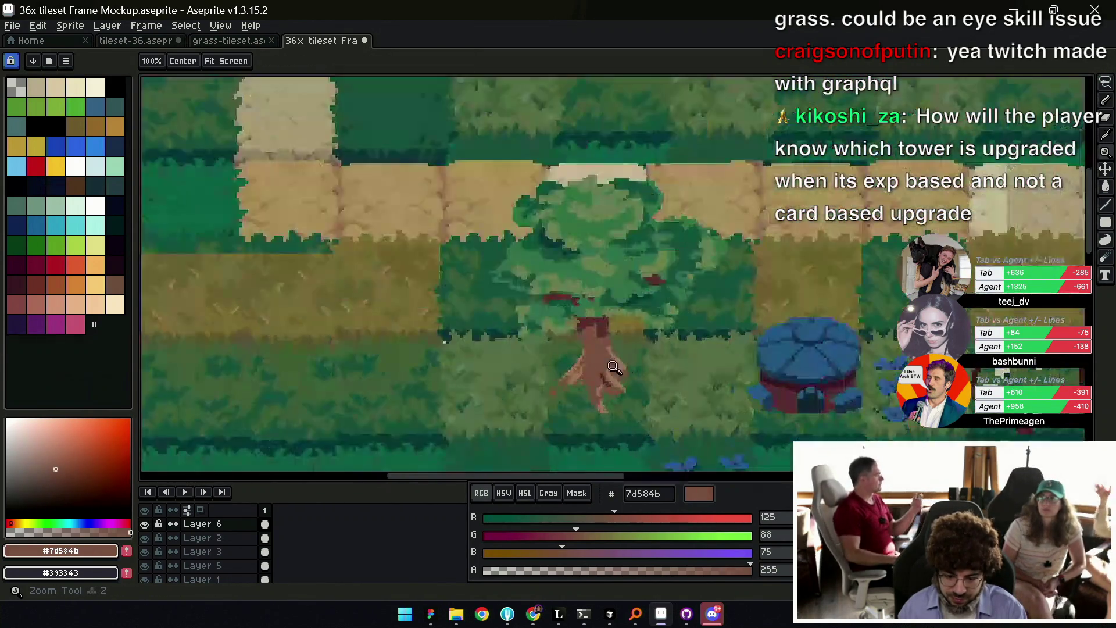
pyautogui.scroll(2, 628, 366)
pyautogui.press('b')
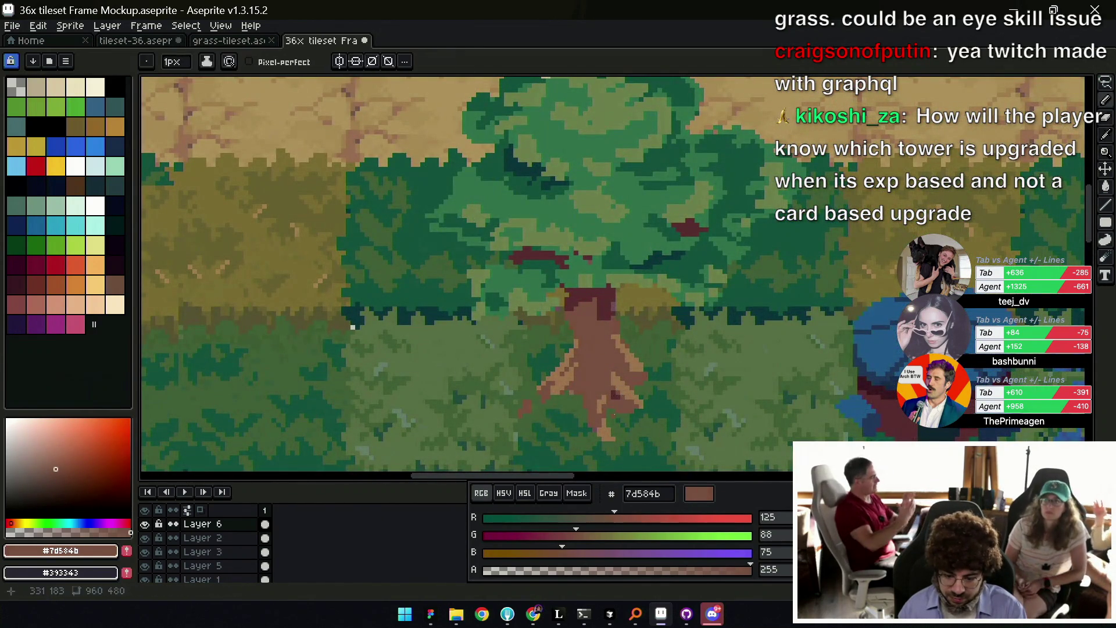
# Erase trunk touch-ups and pick the dark reddish-brown 61383e from the trunk.
pyautogui.press('e')
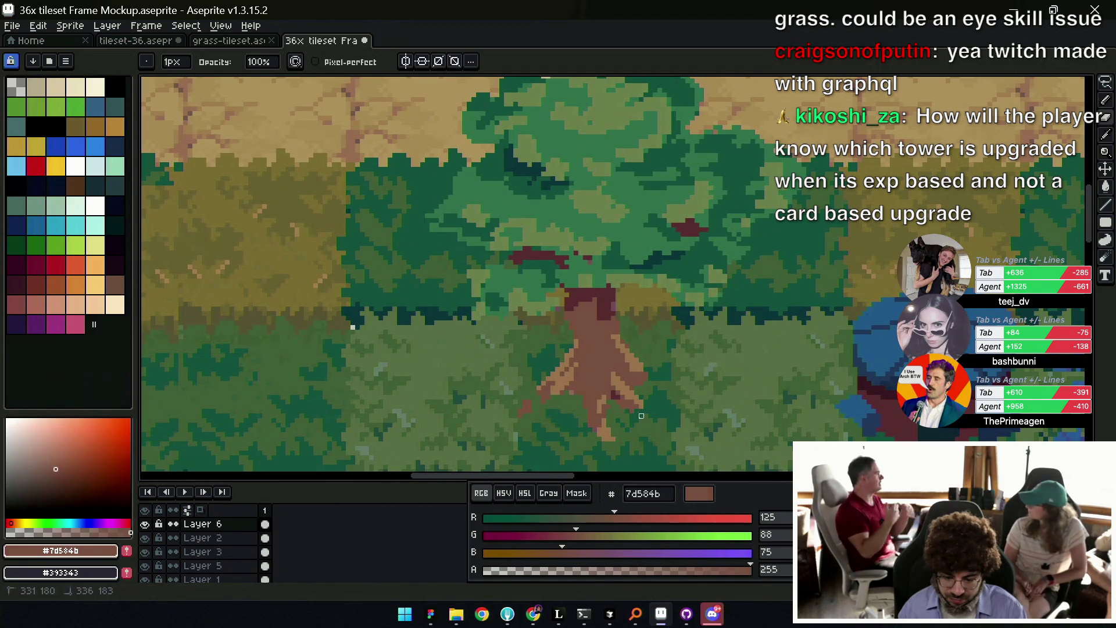
pyautogui.press('i')
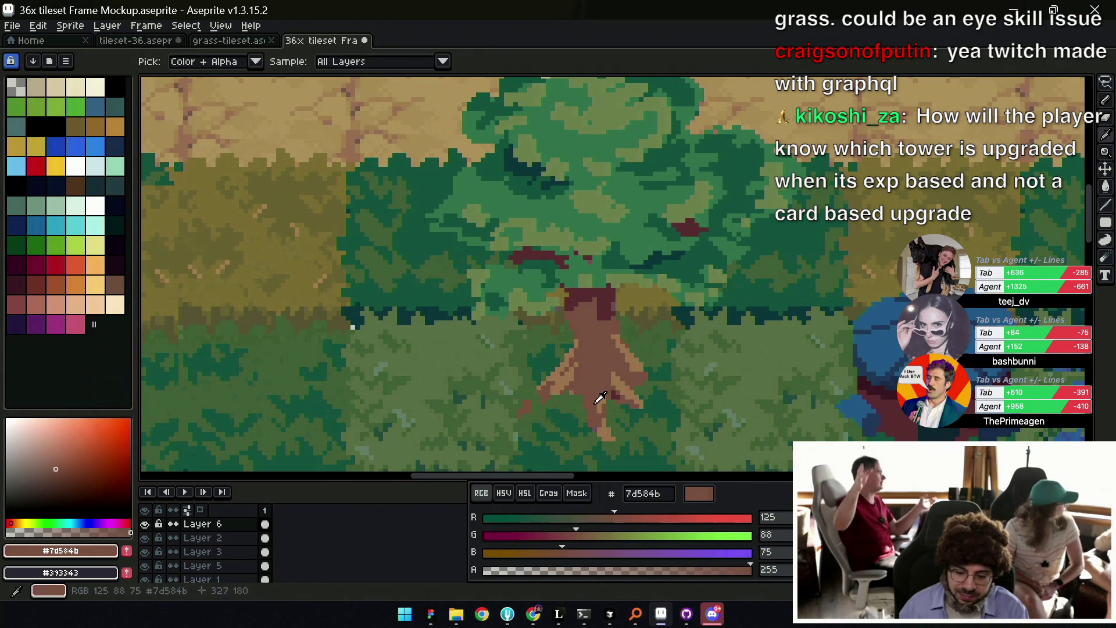
pyautogui.press('b')
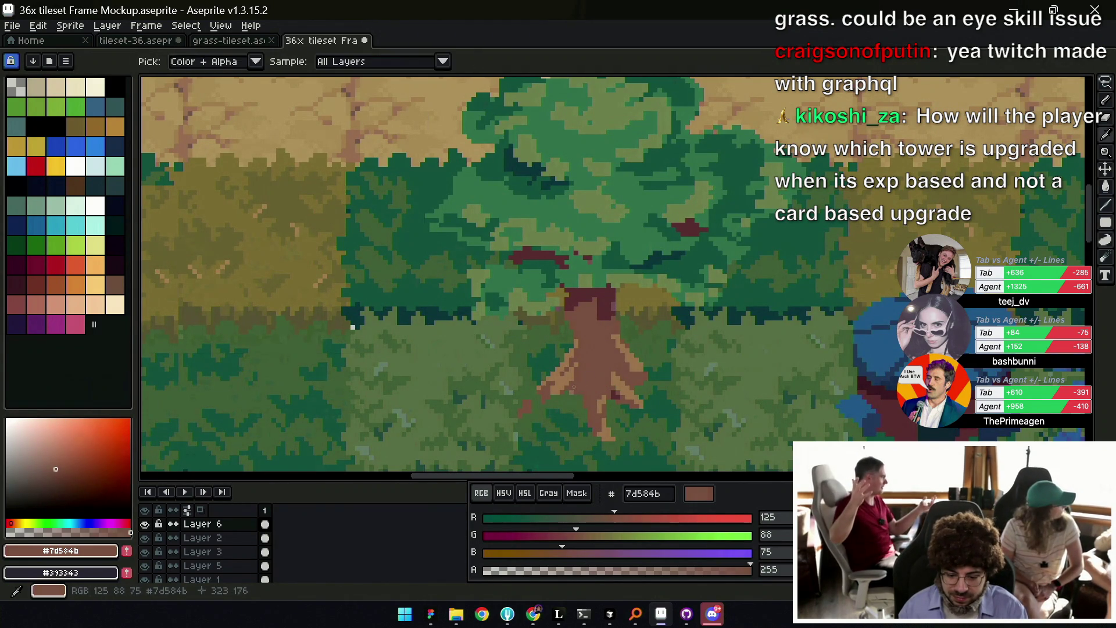
pyautogui.press('e')
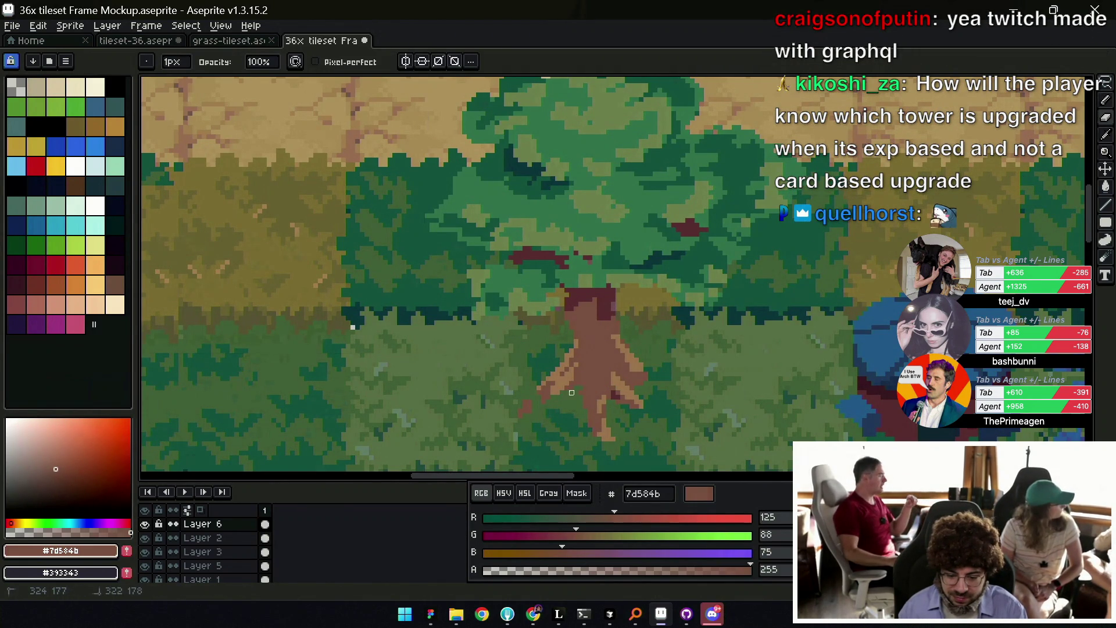
pyautogui.press('i')
pyautogui.press('b')
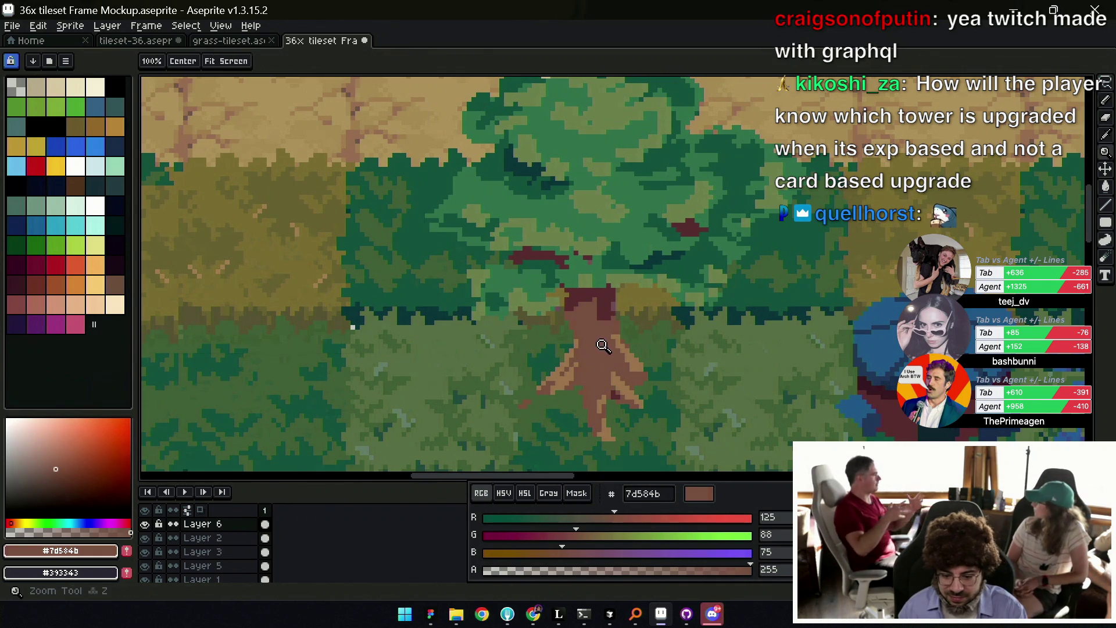
pyautogui.press('i')
pyautogui.scroll(-3, 579, 355)
pyautogui.scroll(3, 587, 346)
pyautogui.click(590, 344)
# Add dark brown shading pixels to the trunk.
pyautogui.press('b')
pyautogui.keyDown('alt'); pyautogui.click(603, 347); pyautogui.keyUp('alt')
pyautogui.keyDown('alt'); pyautogui.click(580, 328); pyautogui.keyUp('alt')
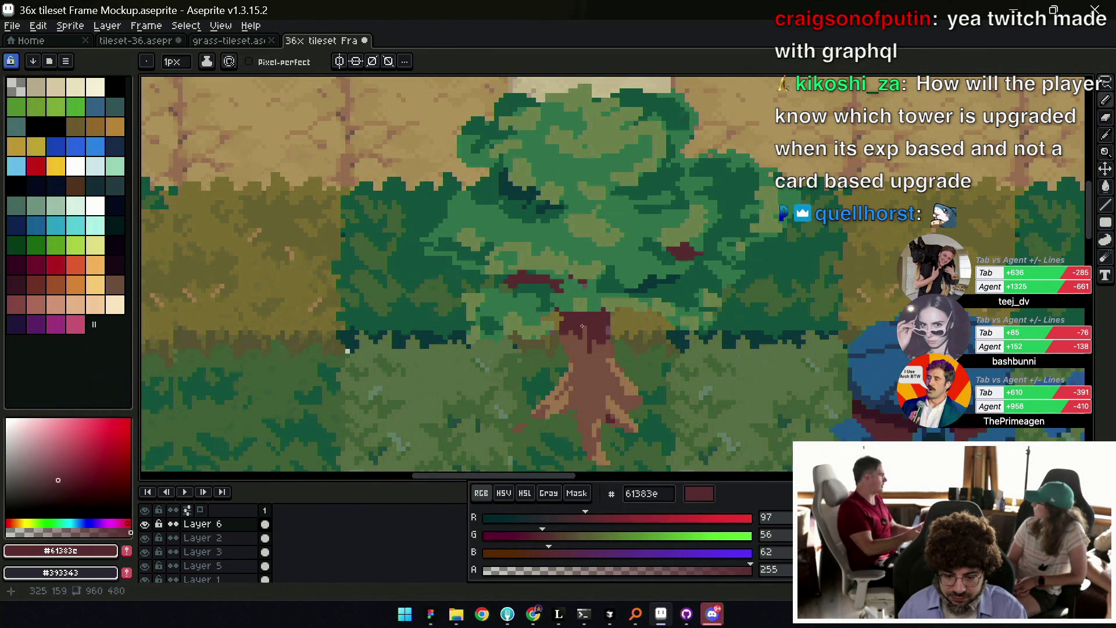
pyautogui.scroll(-2, 580, 332)
pyautogui.scroll(1, 593, 355)
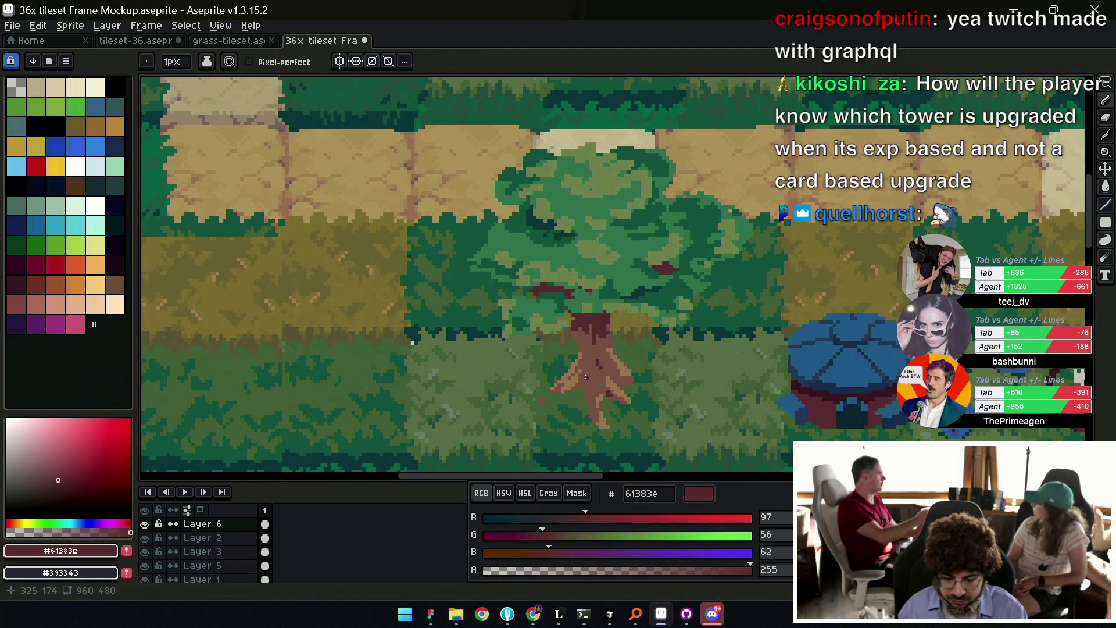
# Extend a root to the right using the light root brown and darker trunk brown.
pyautogui.keyDown('alt'); pyautogui.click(595, 367); pyautogui.keyUp('alt')
pyautogui.press('z')
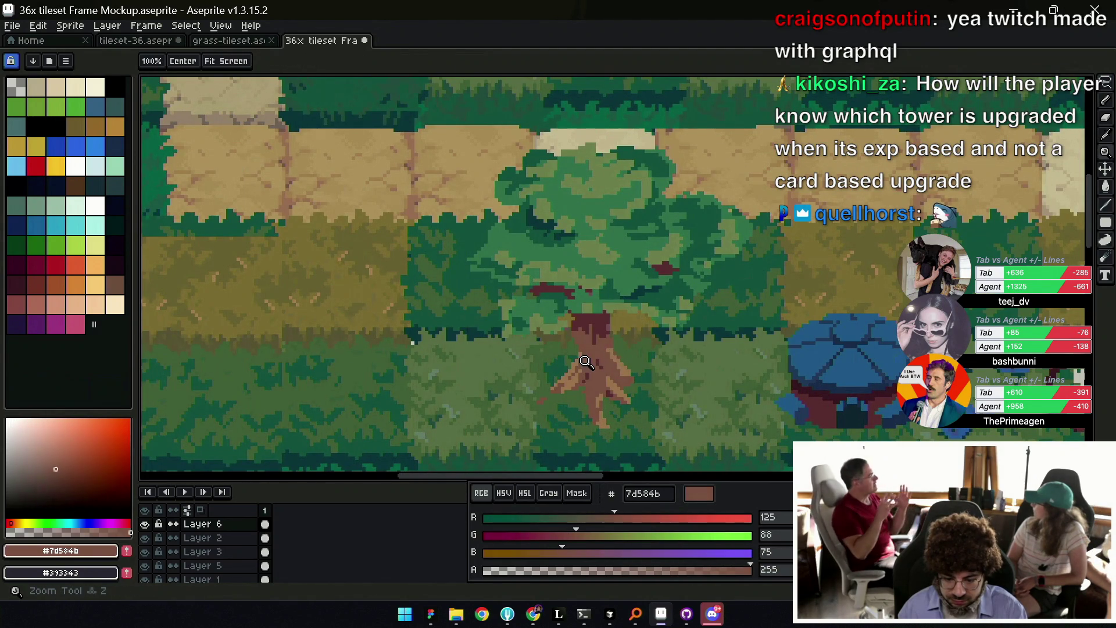
pyautogui.scroll(-2, 632, 336)
pyautogui.scroll(-2, 632, 337)
pyautogui.scroll(3, 632, 336)
pyautogui.scroll(2, 632, 336)
pyautogui.press('b')
pyautogui.keyDown('alt'); pyautogui.click(654, 353); pyautogui.keyUp('alt')
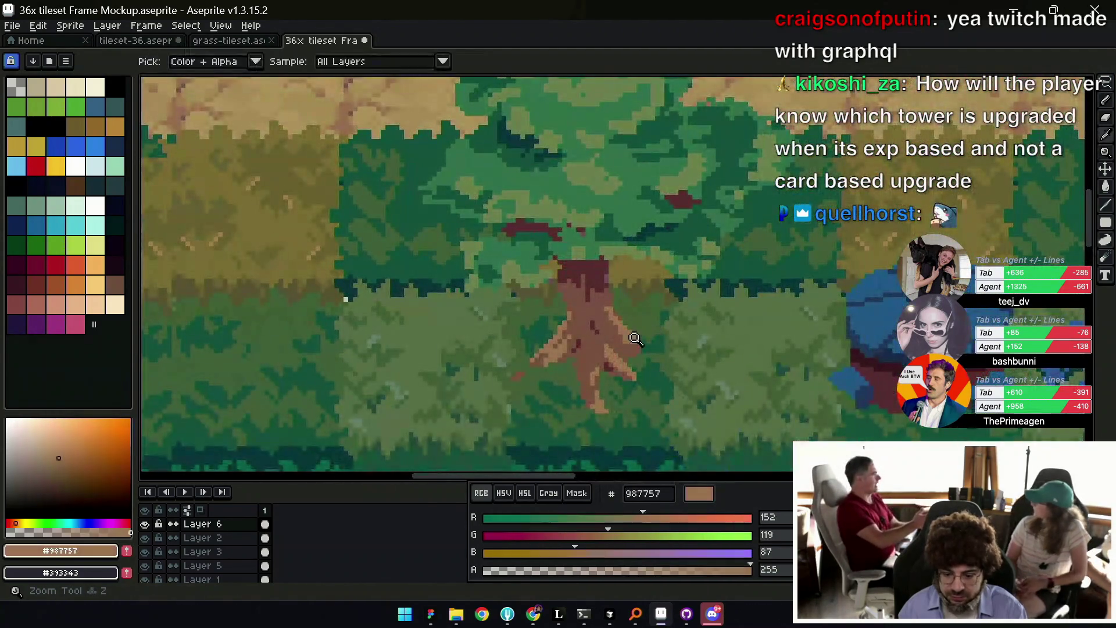
pyautogui.keyDown('alt'); pyautogui.click(638, 347); pyautogui.keyUp('alt')
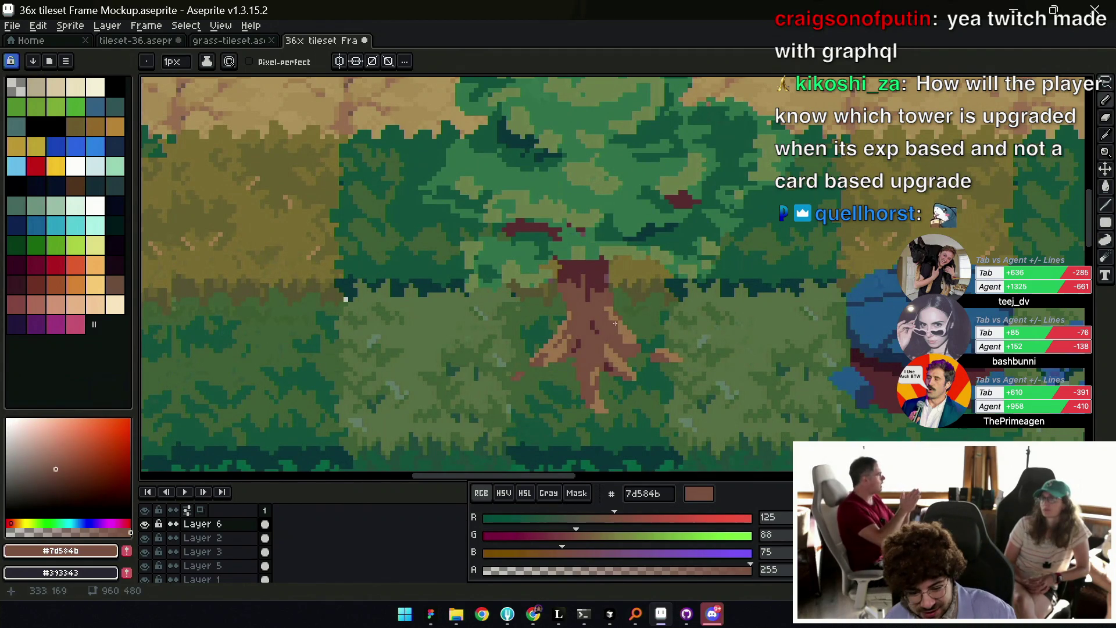
pyautogui.press('alt')
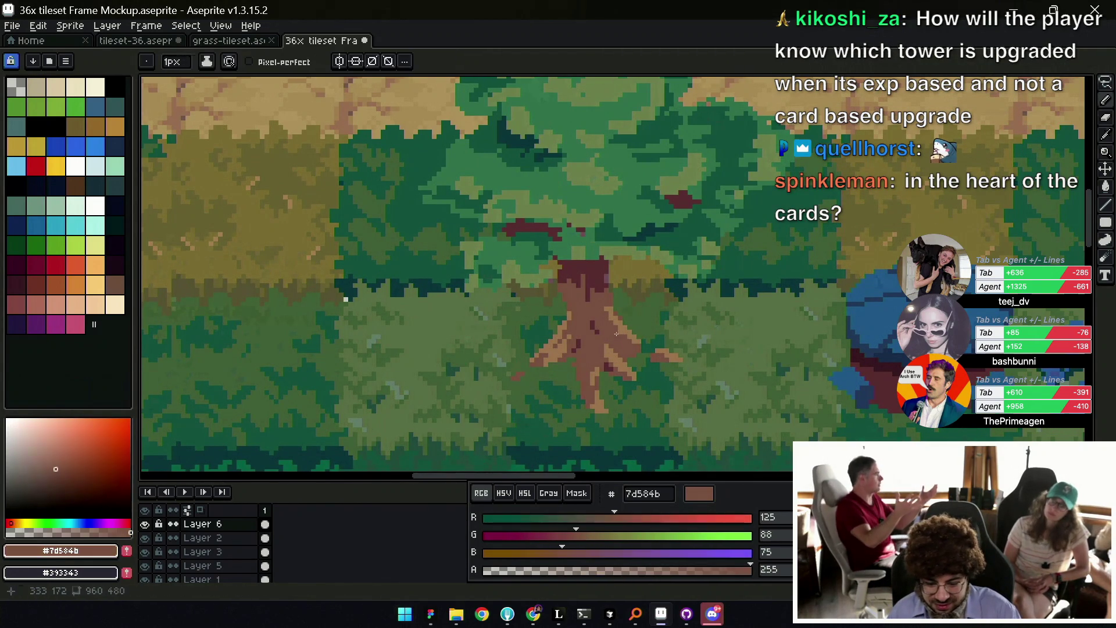
# Erase stray pixels around the trunk and zoom out to review.
pyautogui.press('e')
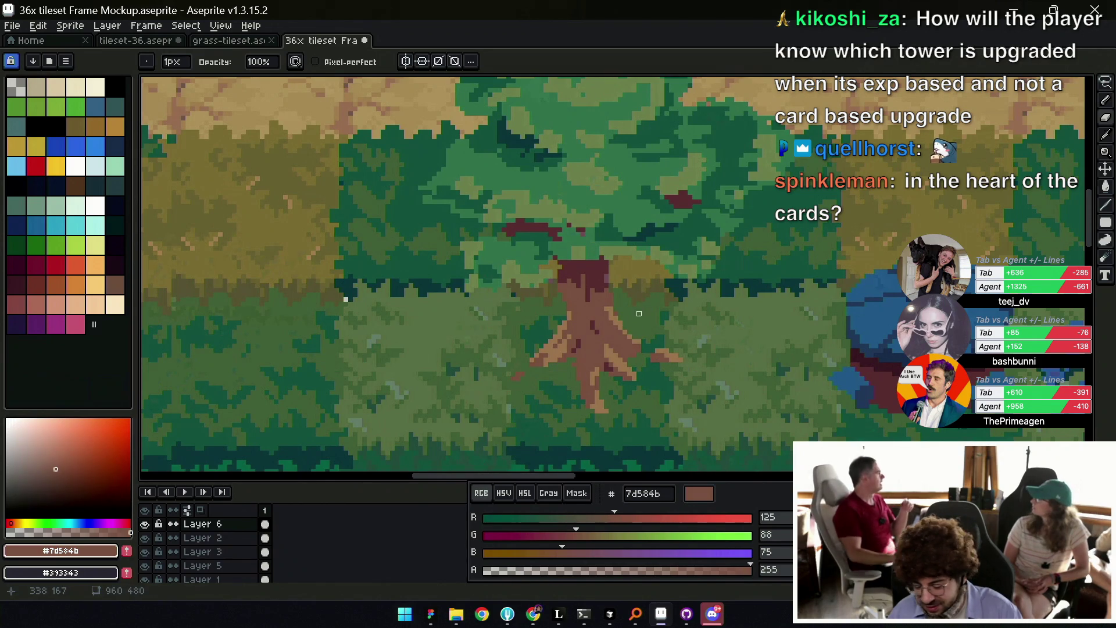
pyautogui.scroll(2, 625, 323)
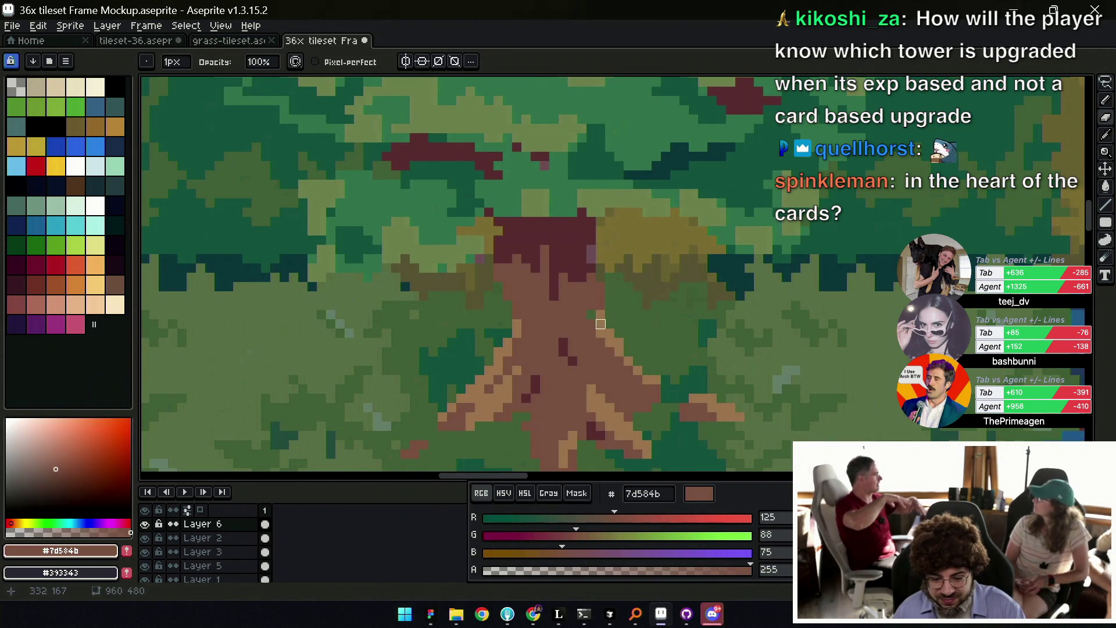
pyautogui.press('z')
pyautogui.scroll(-3, 574, 298)
pyautogui.scroll(-1, 574, 297)
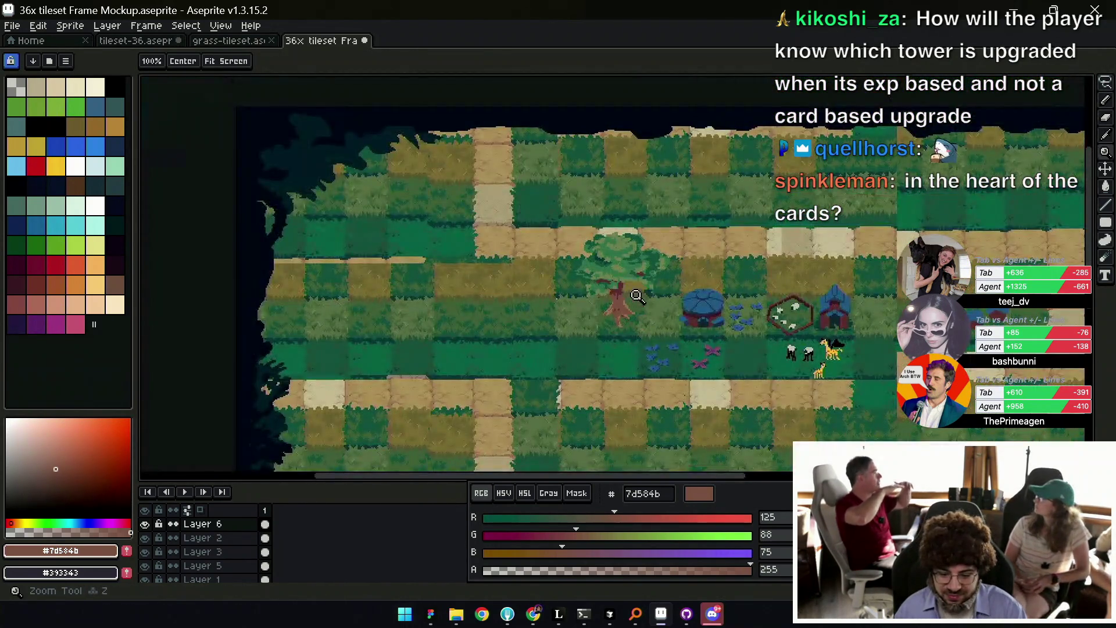
# Touch up the greens around the tree with muted, mid and dark canopy greens.
pyautogui.scroll(3, 624, 320)
pyautogui.press('i')
pyautogui.click(619, 325)
pyautogui.press('b')
pyautogui.press('i')
pyautogui.scroll(1, 639, 326)
pyautogui.click(623, 319)
pyautogui.press('b')
pyautogui.keyDown('alt'); pyautogui.click(637, 321); pyautogui.keyUp('alt')
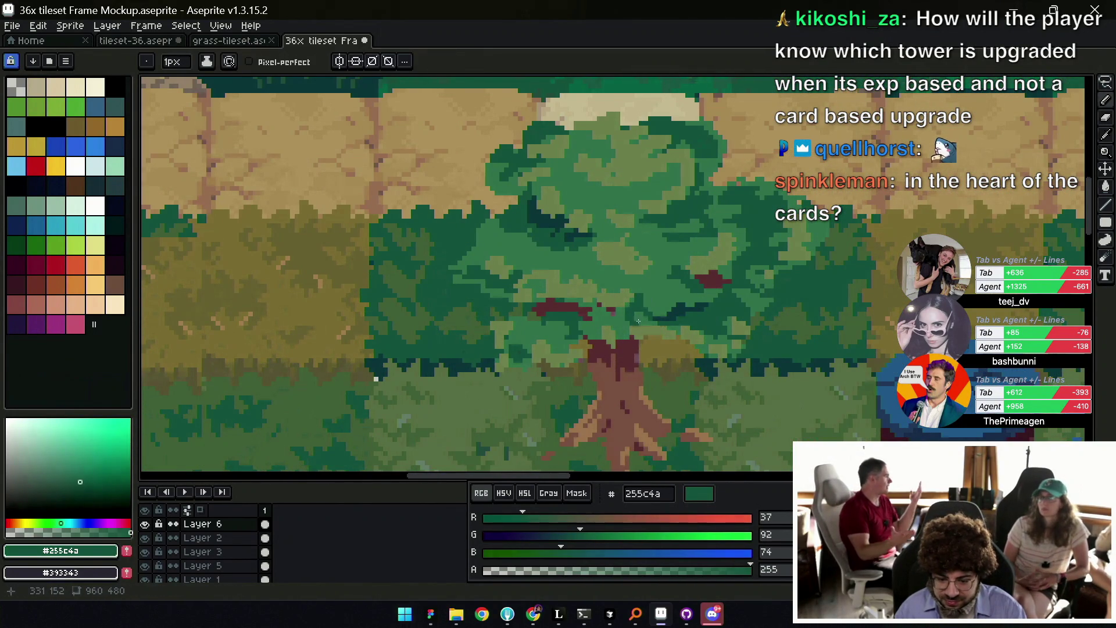
pyautogui.keyDown('alt'); pyautogui.click(625, 320); pyautogui.keyUp('alt')
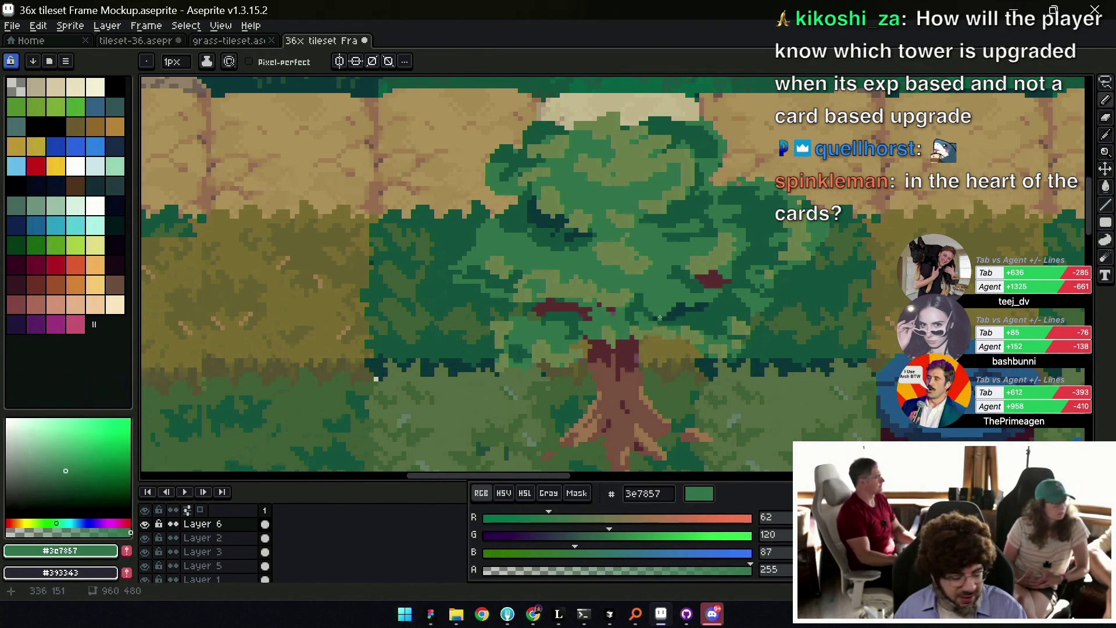
pyautogui.scroll(-3, 624, 292)
# Save the 36x tileset Frame Mockup file, recentre on the tree, and switch to Figma.
pyautogui.hotkey('ctrl', 's')
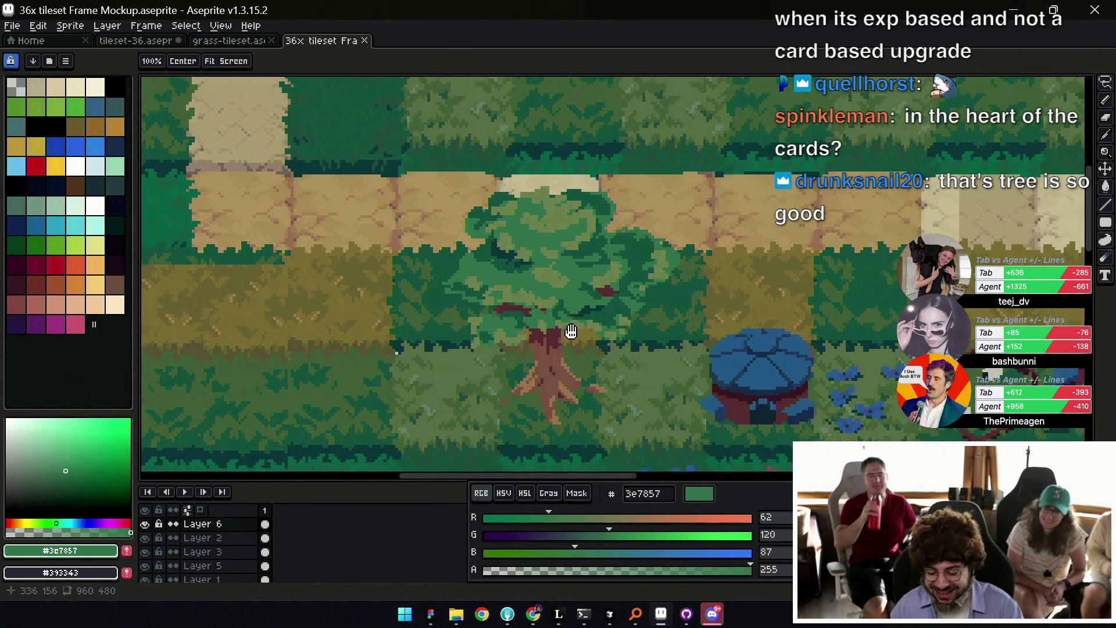
pyautogui.moveTo(598, 332); pyautogui.dragTo(575, 326)
pyautogui.hotkey('ctrl', 's')
pyautogui.scroll(-2, 598, 355)
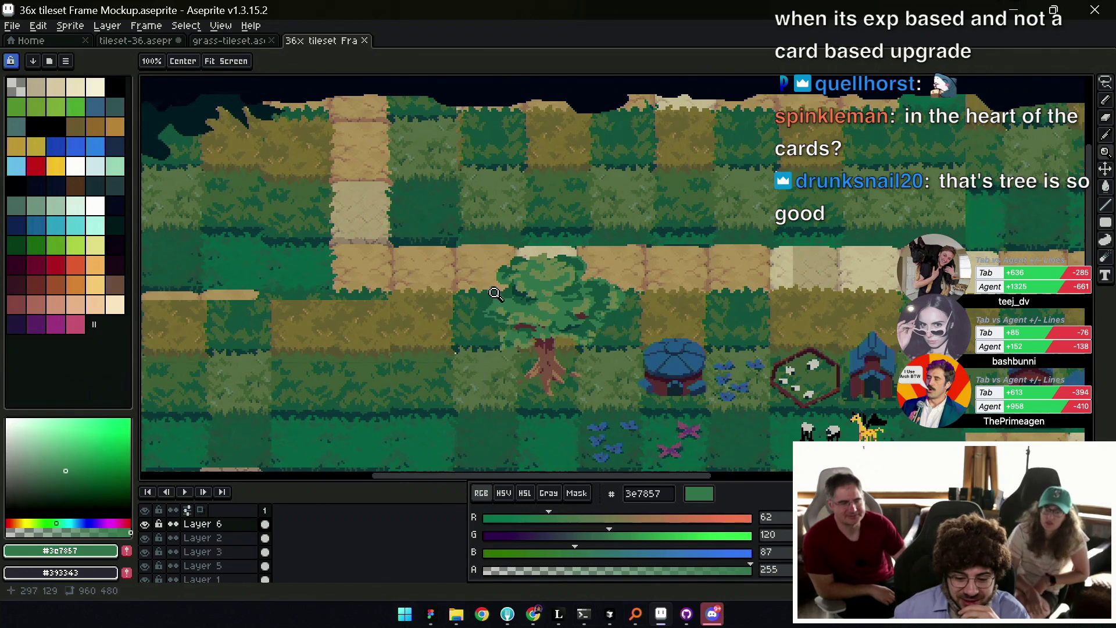
pyautogui.scroll(-3, 494, 303)
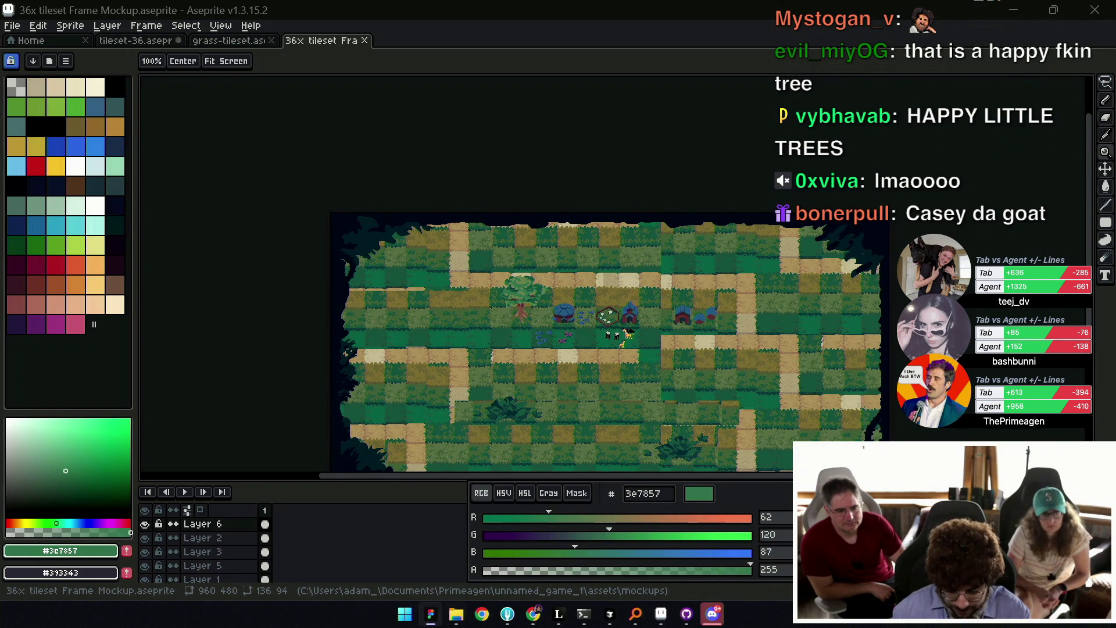
pyautogui.click(431, 614)
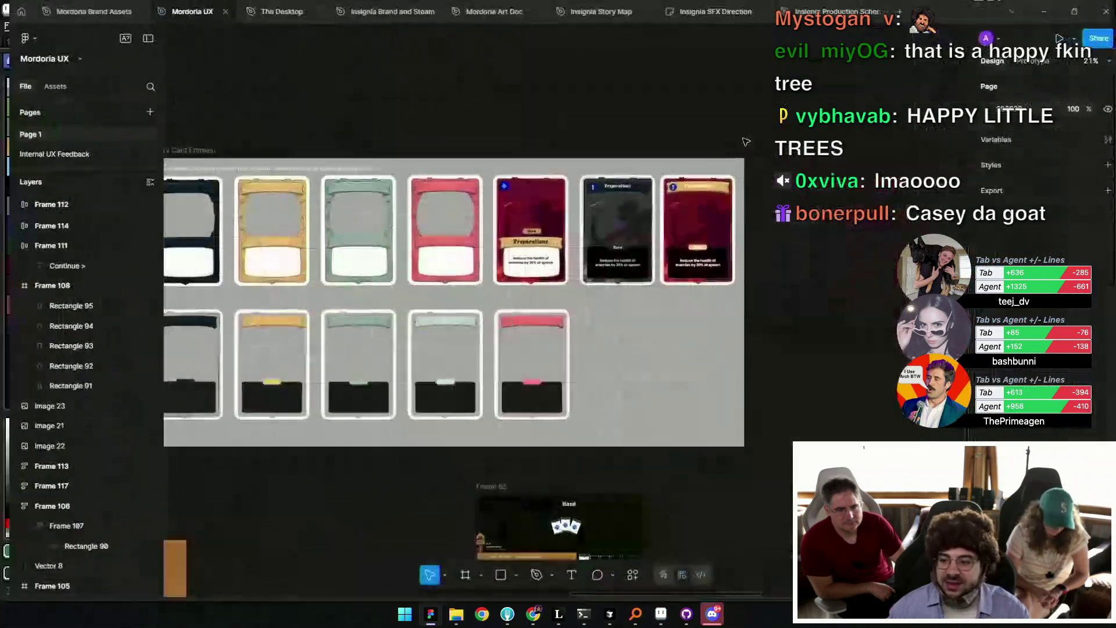
# Hide Figma's panels with Ctrl+\ and navigate to the Temporary Card Frames board.
pyautogui.hotkey('ctrl', '\\')
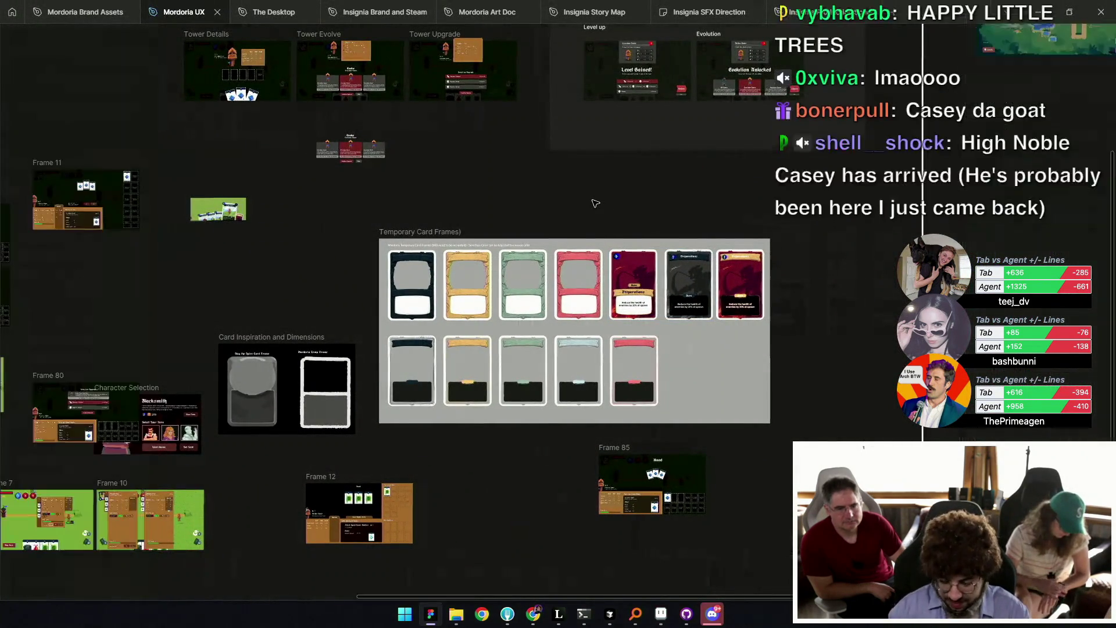
pyautogui.scroll(-5, 592, 202)
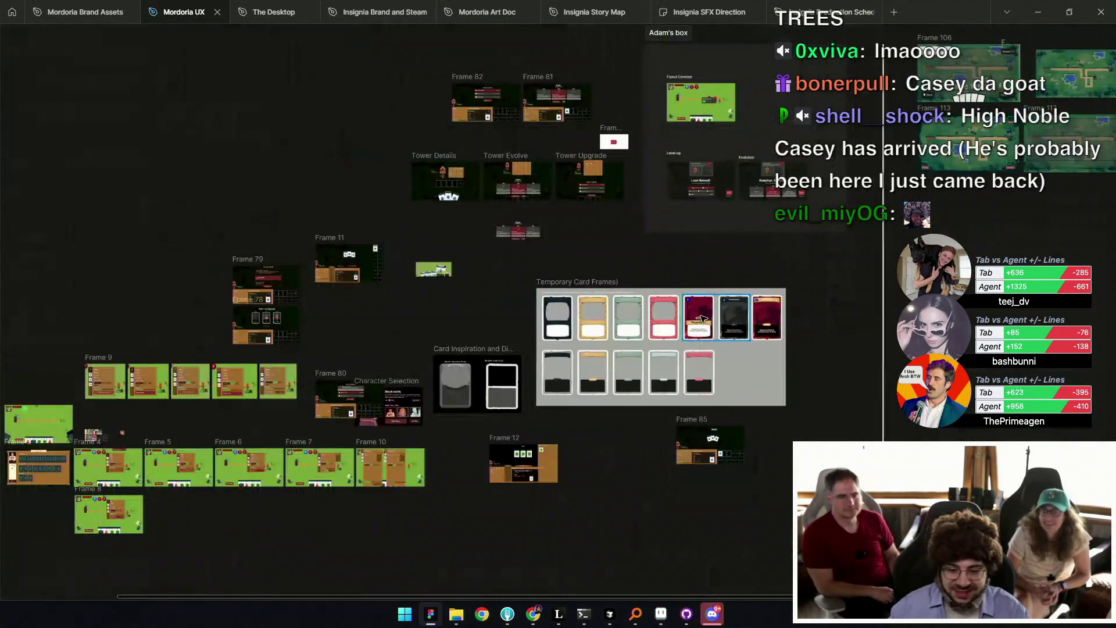
pyautogui.scroll(2, 645, 362)
pyautogui.scroll(5, 644, 361)
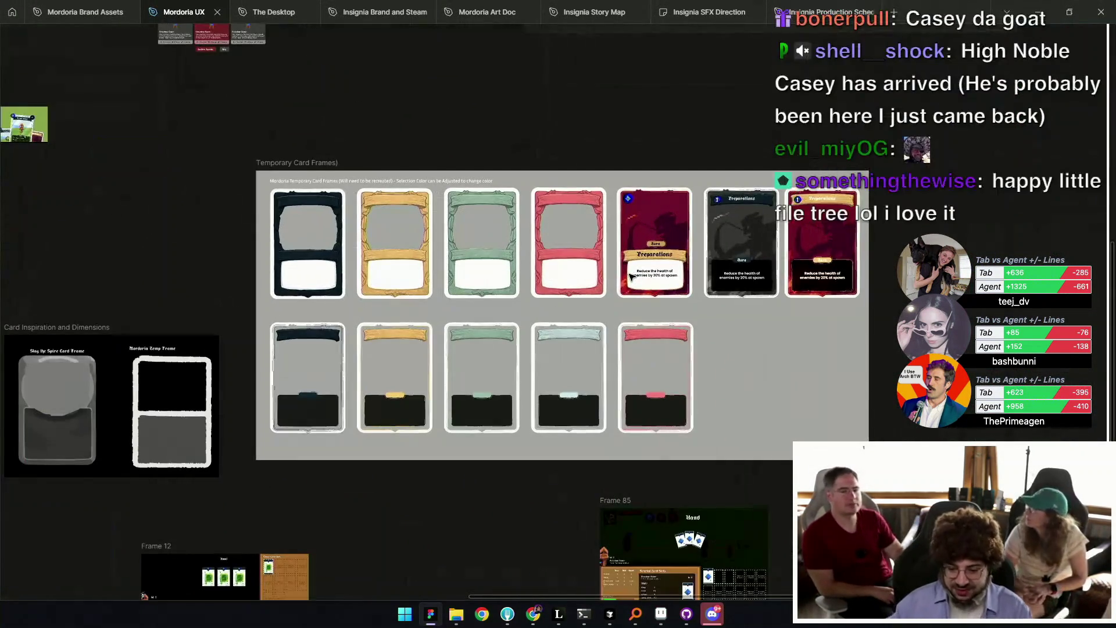
pyautogui.scroll(1, 630, 396)
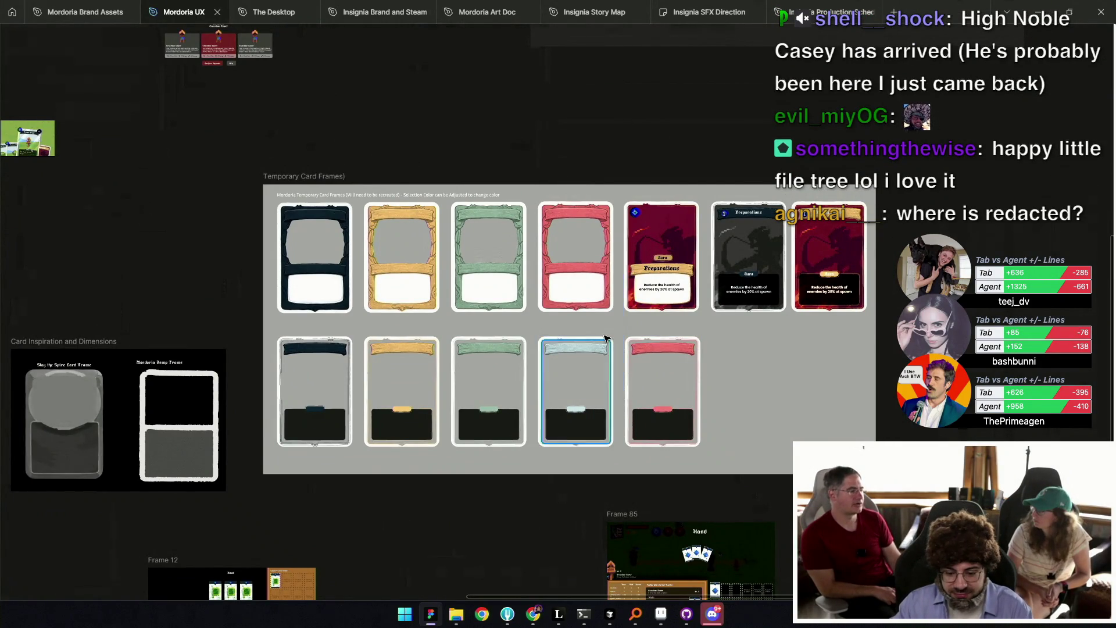
pyautogui.scroll(-2, 608, 337)
pyautogui.hscroll(3, 628, 337)
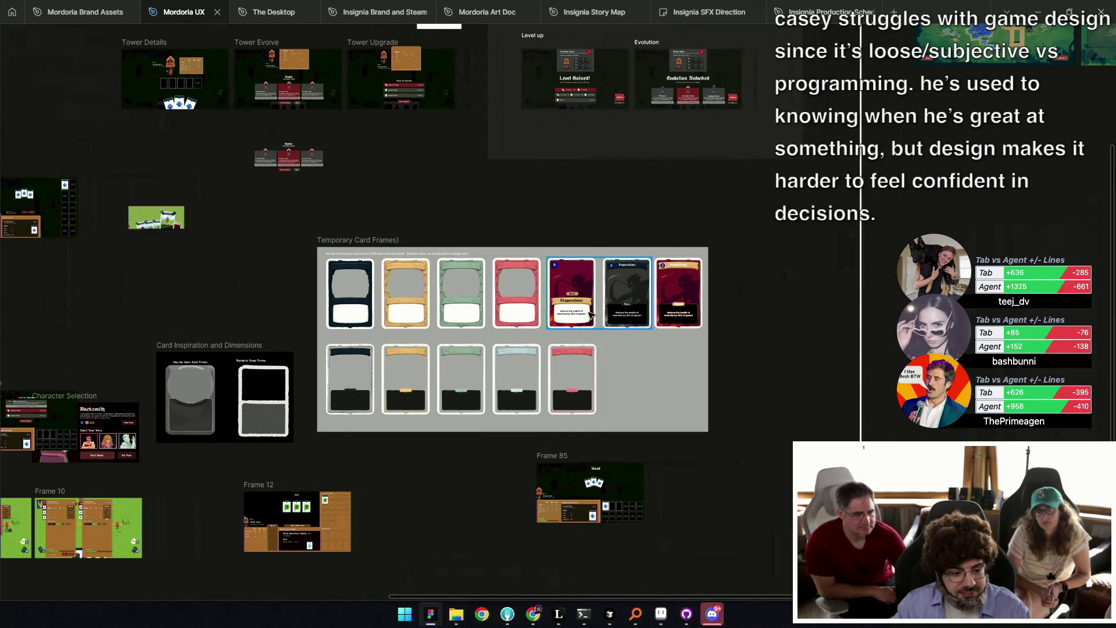
pyautogui.scroll(4, 558, 384)
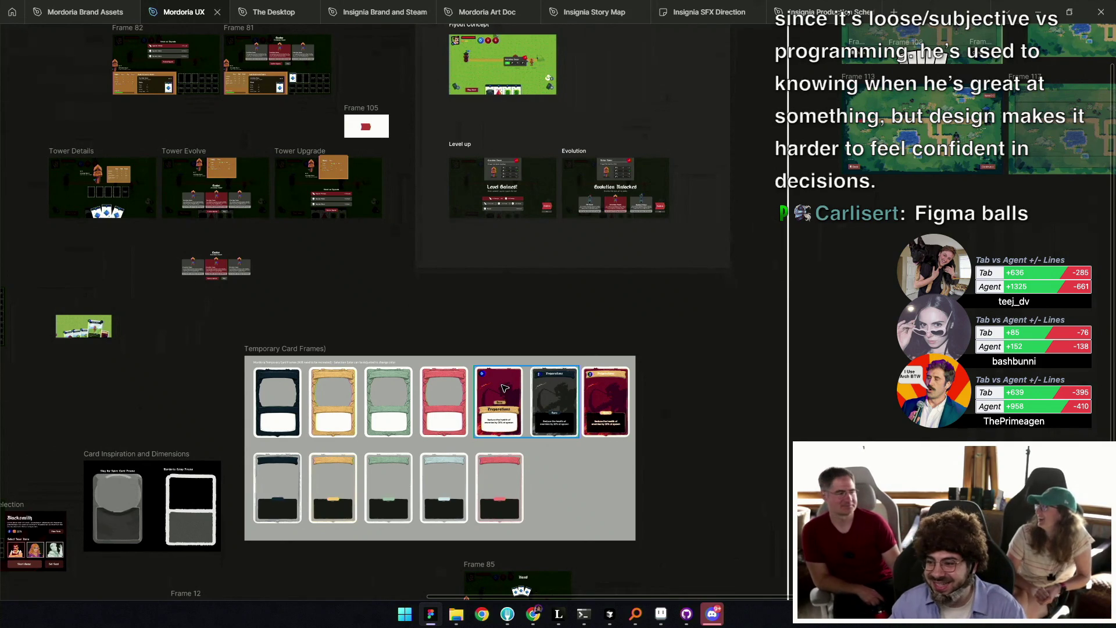
pyautogui.scroll(-1, 499, 409)
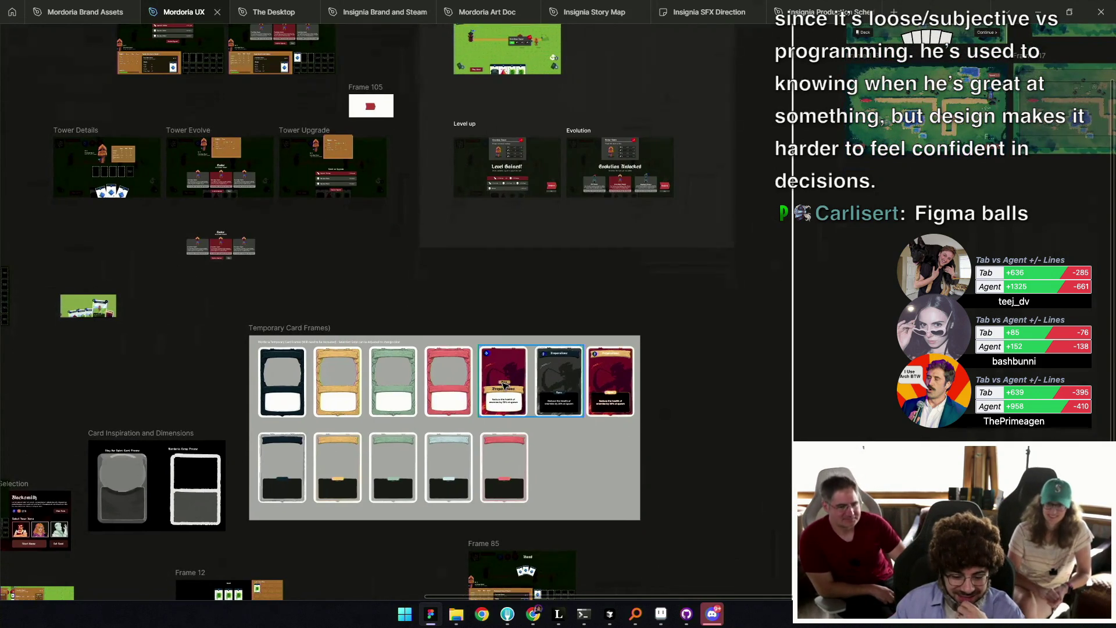
pyautogui.scroll(-2, 611, 488)
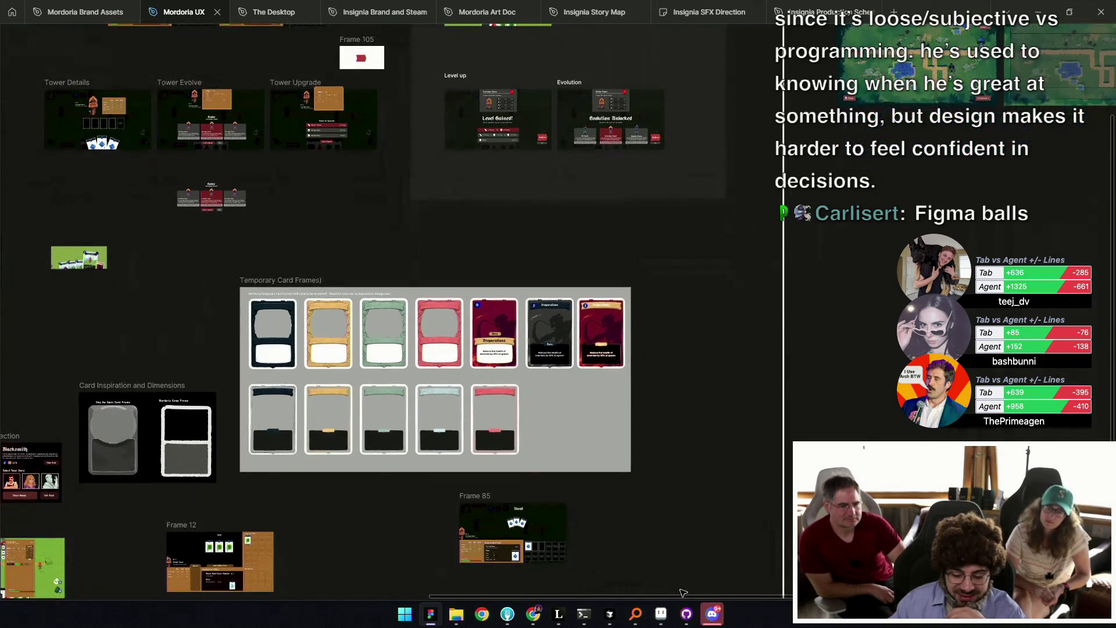
pyautogui.moveTo(661, 614)
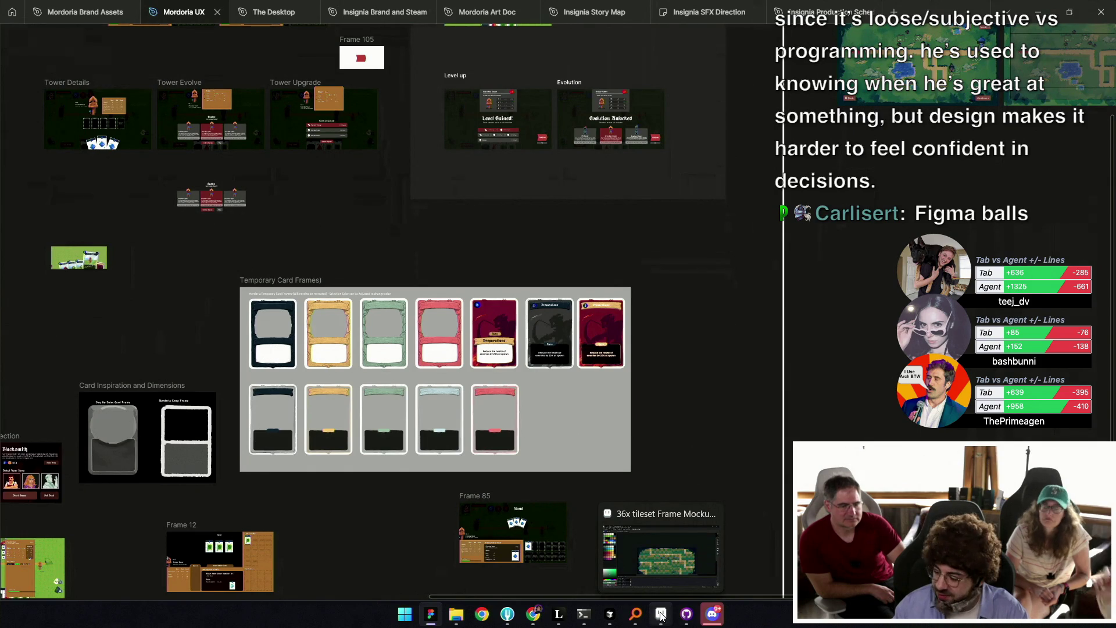
pyautogui.scroll(2, 630, 556)
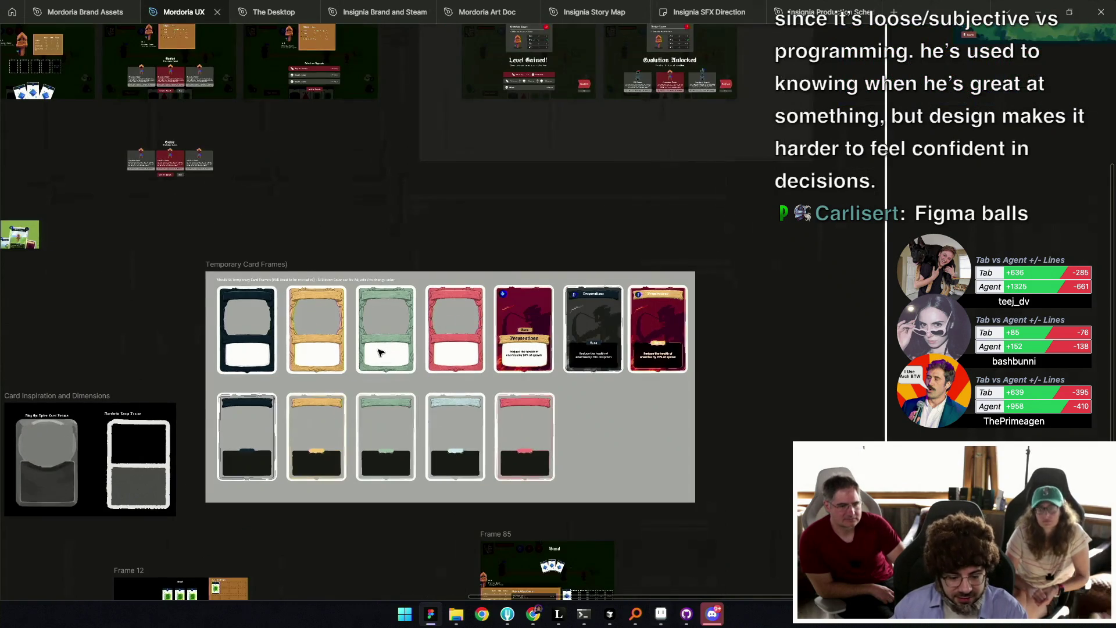
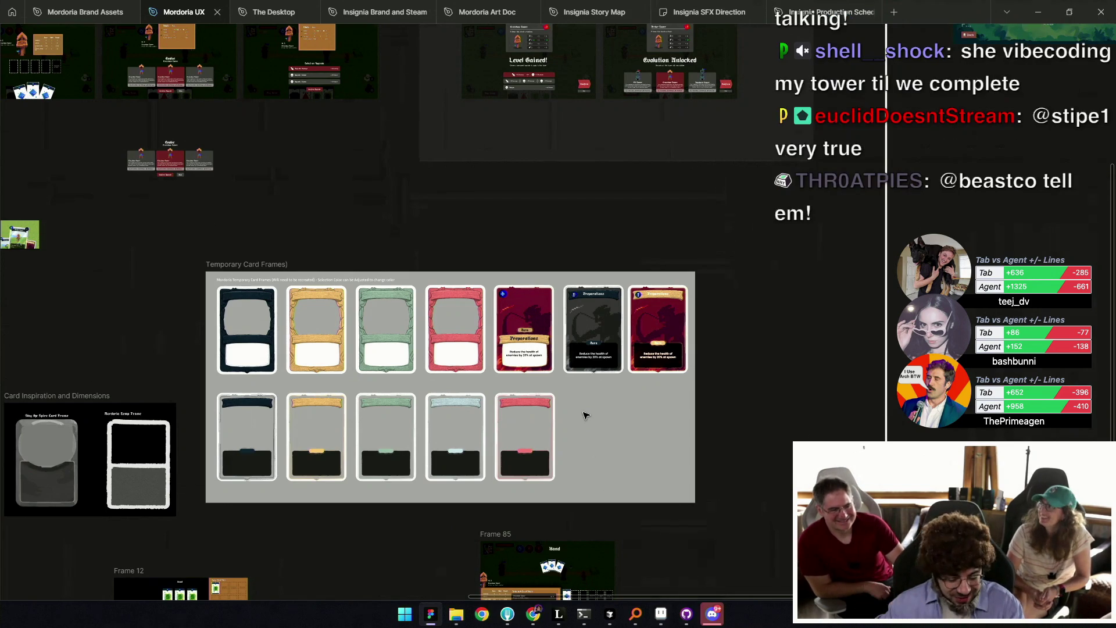
# Inspect the red Preparations and pink card frame mockups in Figma, then switch to Aseprite.
pyautogui.click(523, 342)
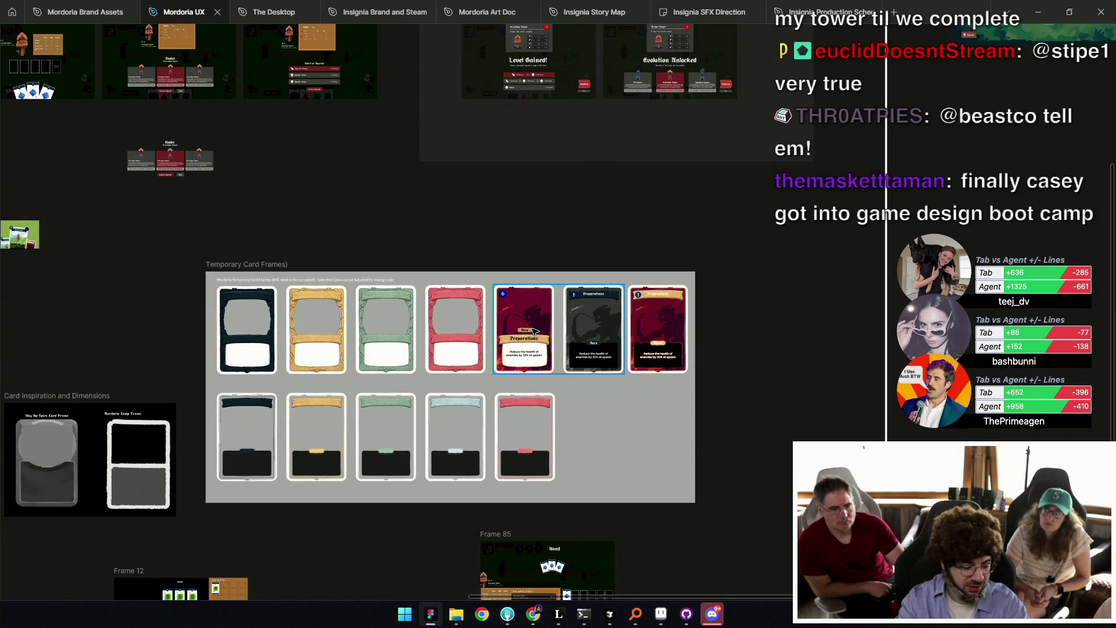
pyautogui.click(534, 414)
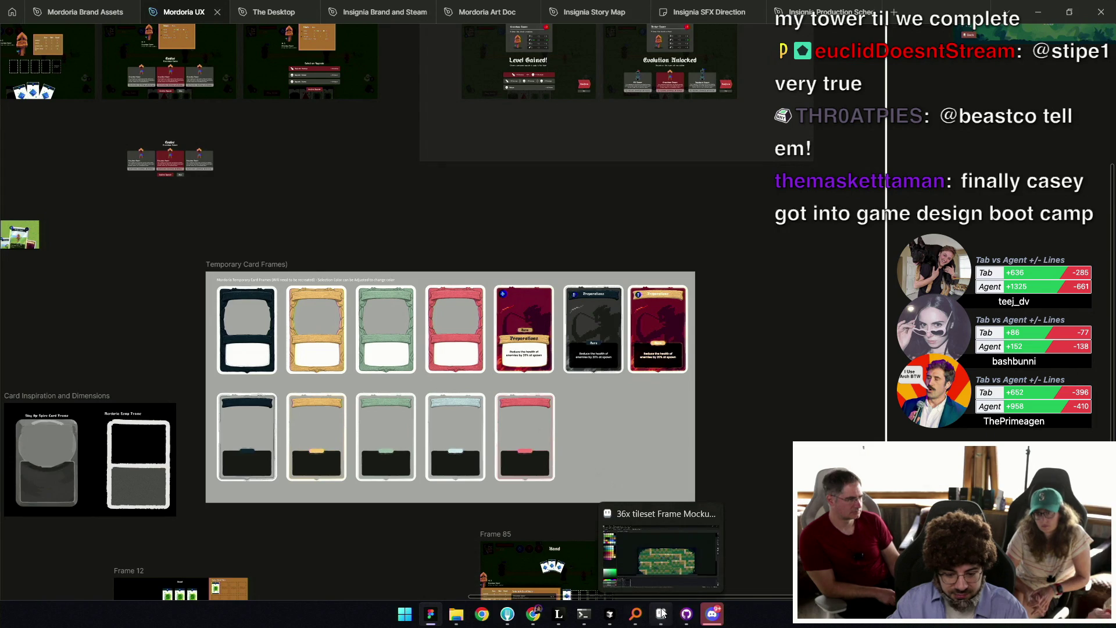
pyautogui.click(661, 613)
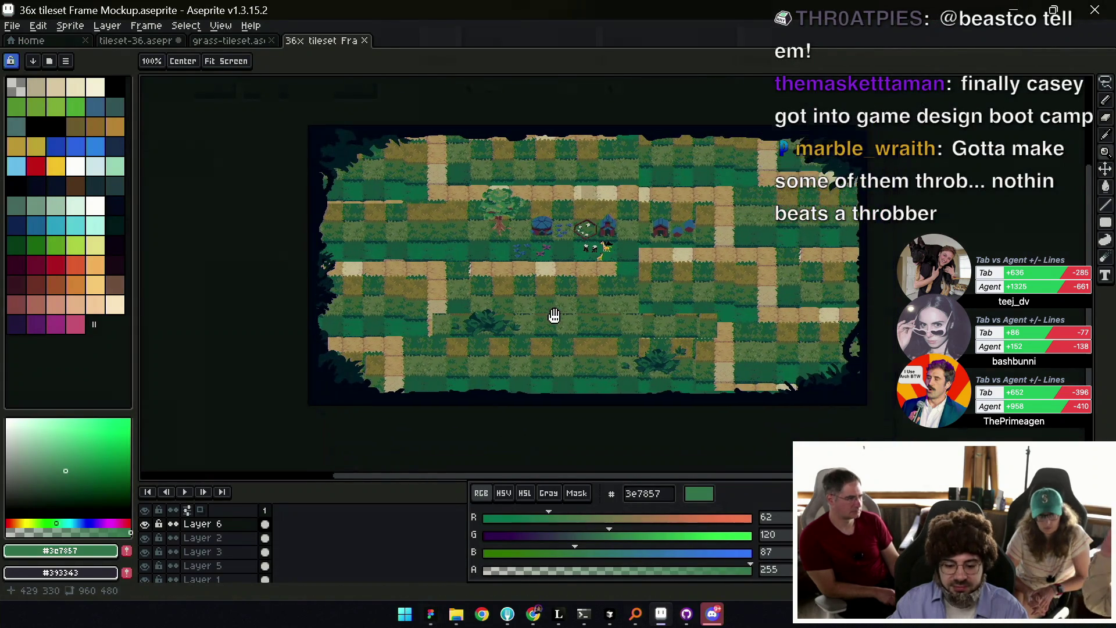
# Create a blank transparent 120×120 px sprite in Aseprite, then return to Leonardo.
pyautogui.click(12, 26)
pyautogui.click(25, 42)
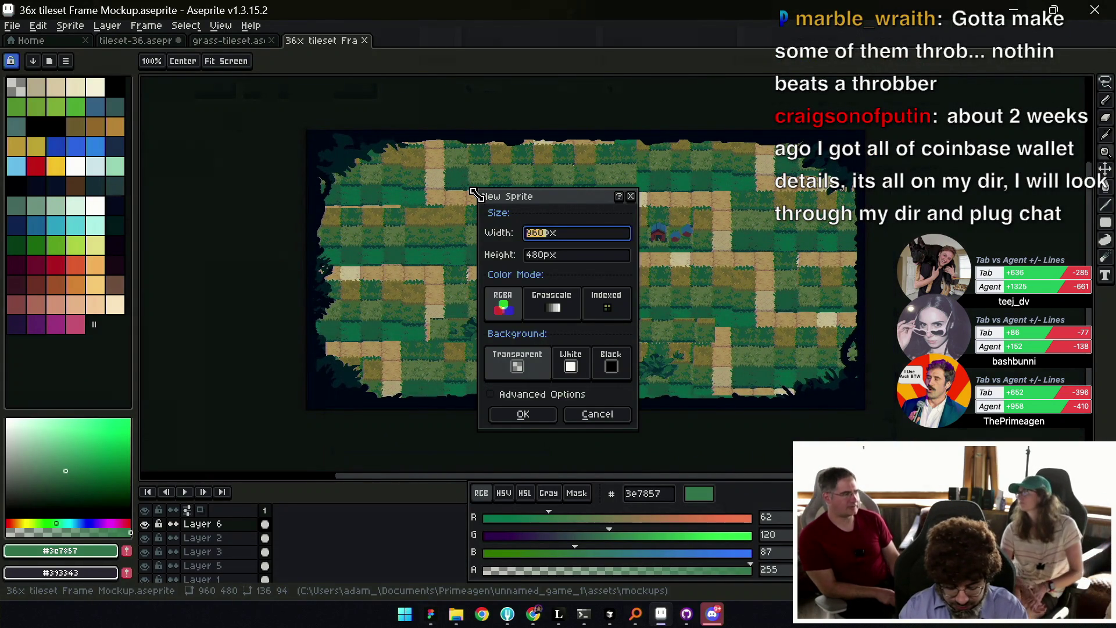
pyautogui.press('Tab')
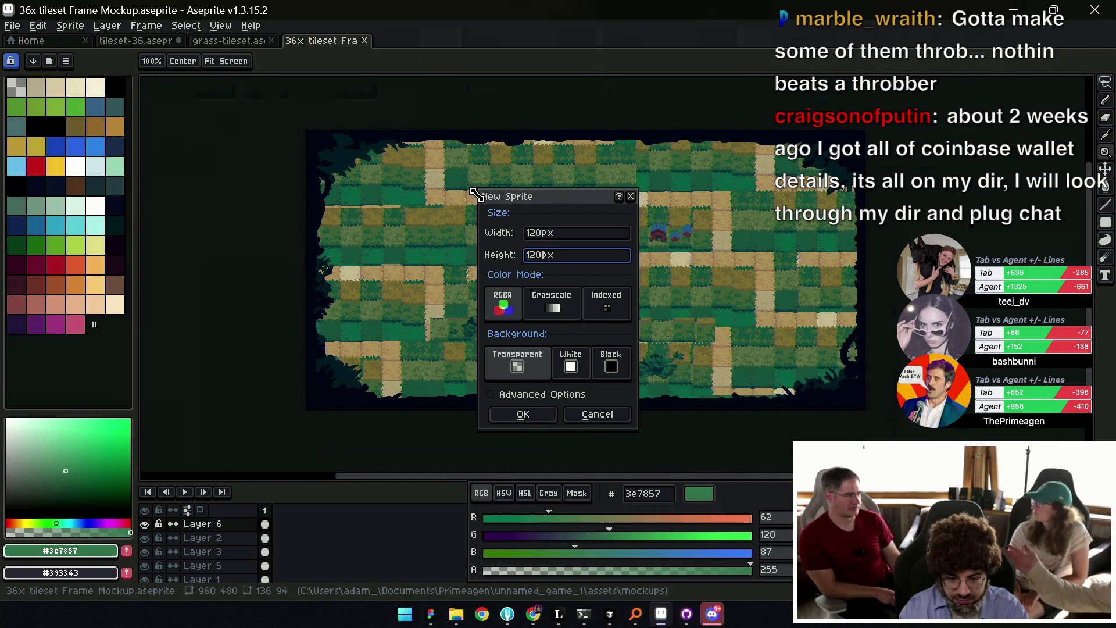
pyautogui.press('Return')
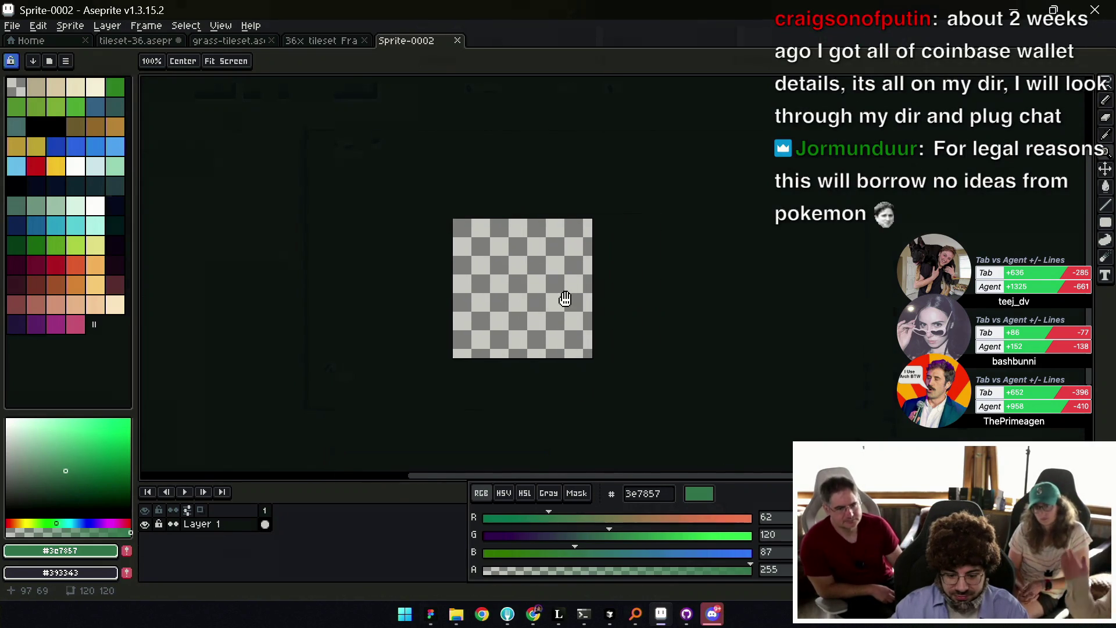
pyautogui.scroll(1, 561, 295)
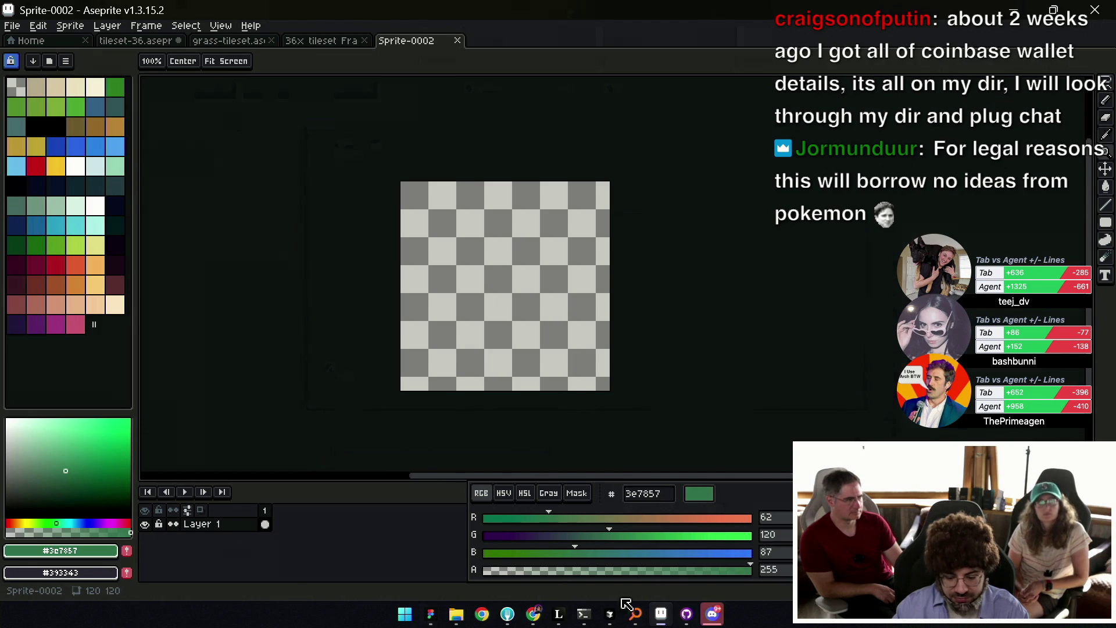
pyautogui.moveTo(557, 617)
pyautogui.click(601, 556)
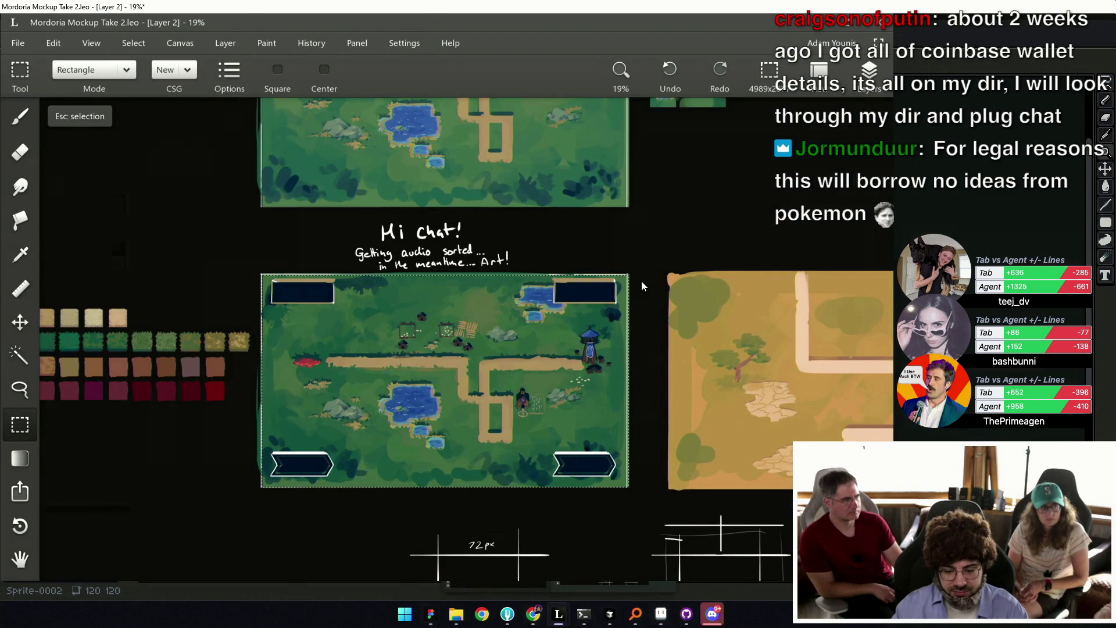
# Maximize Leonardo and set the brush colour to light grey #B7B6B8.
pyautogui.moveTo(569, 22); pyautogui.dragTo(570, 61)
pyautogui.doubleClick(570, 58)
pyautogui.scroll(-3, 543, 288)
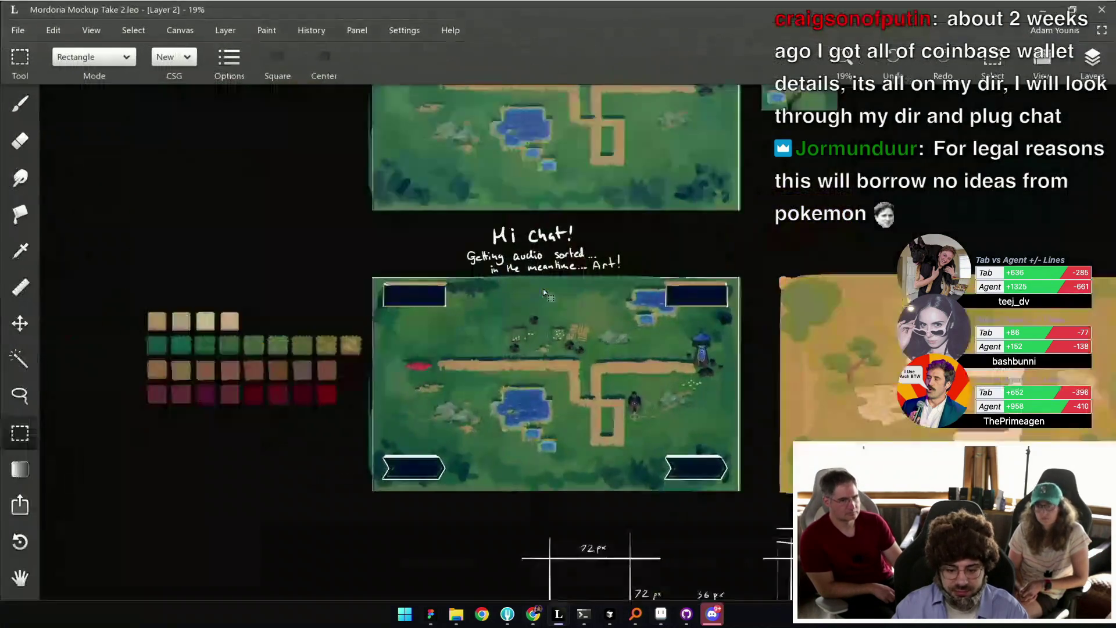
pyautogui.scroll(-3, 543, 289)
pyautogui.scroll(-2, 440, 254)
pyautogui.scroll(3, 568, 279)
pyautogui.scroll(3, 558, 276)
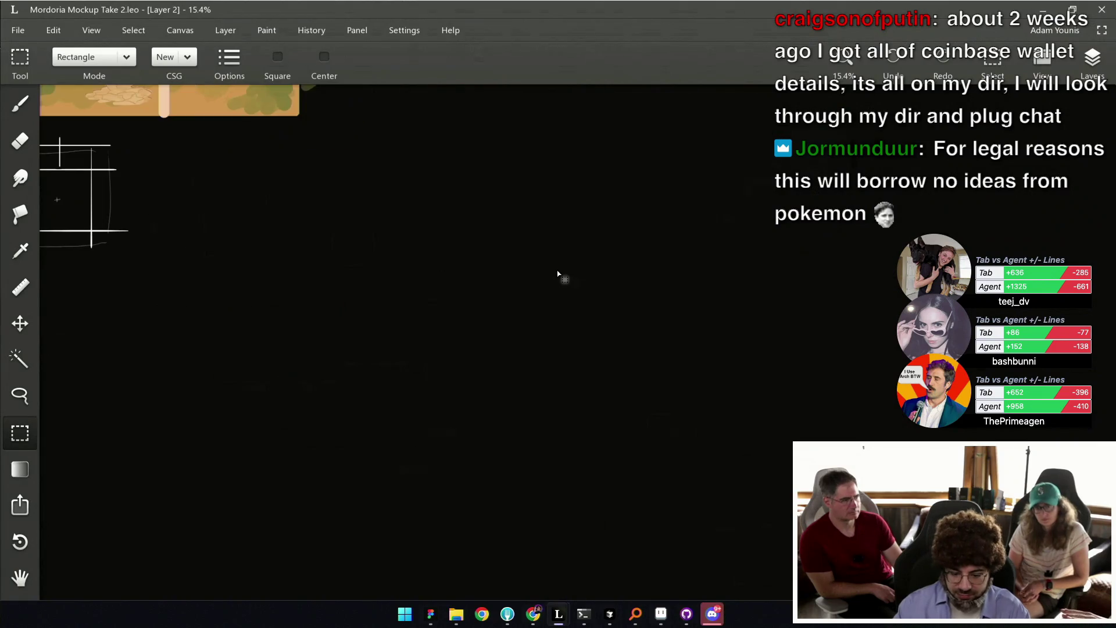
pyautogui.scroll(2, 539, 271)
pyautogui.press('b')
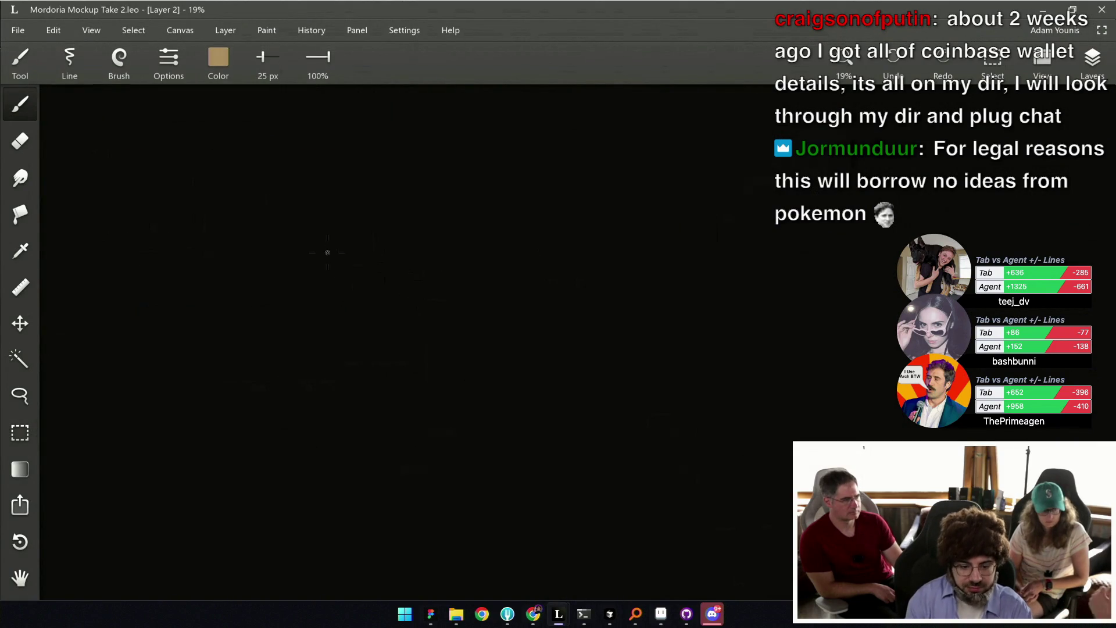
pyautogui.click(218, 56)
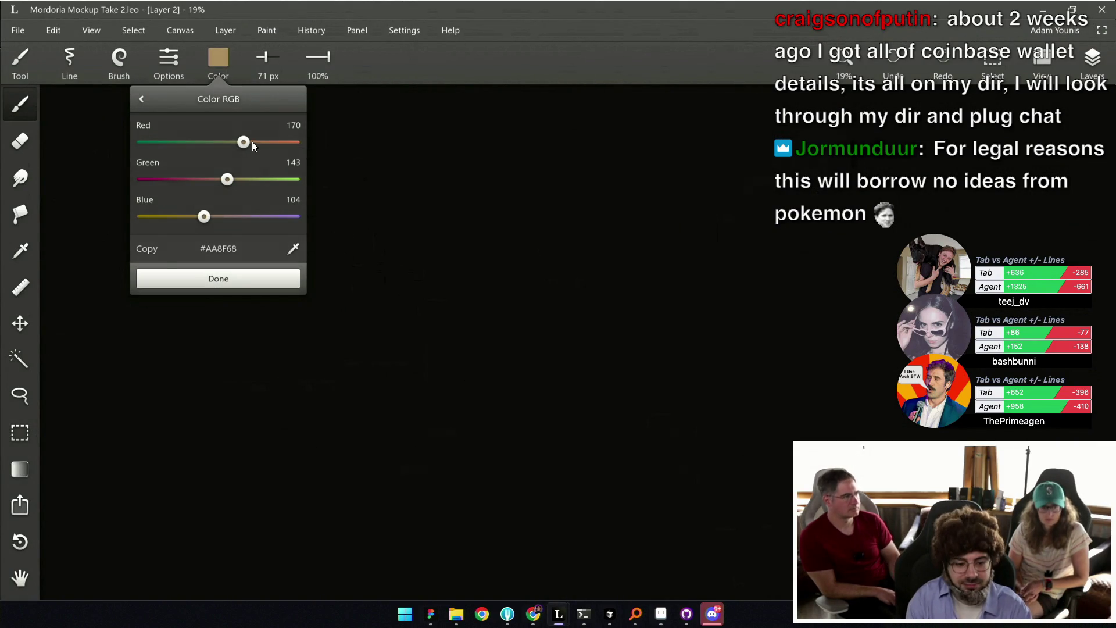
pyautogui.click(251, 142)
pyautogui.click(251, 179)
pyautogui.click(252, 216)
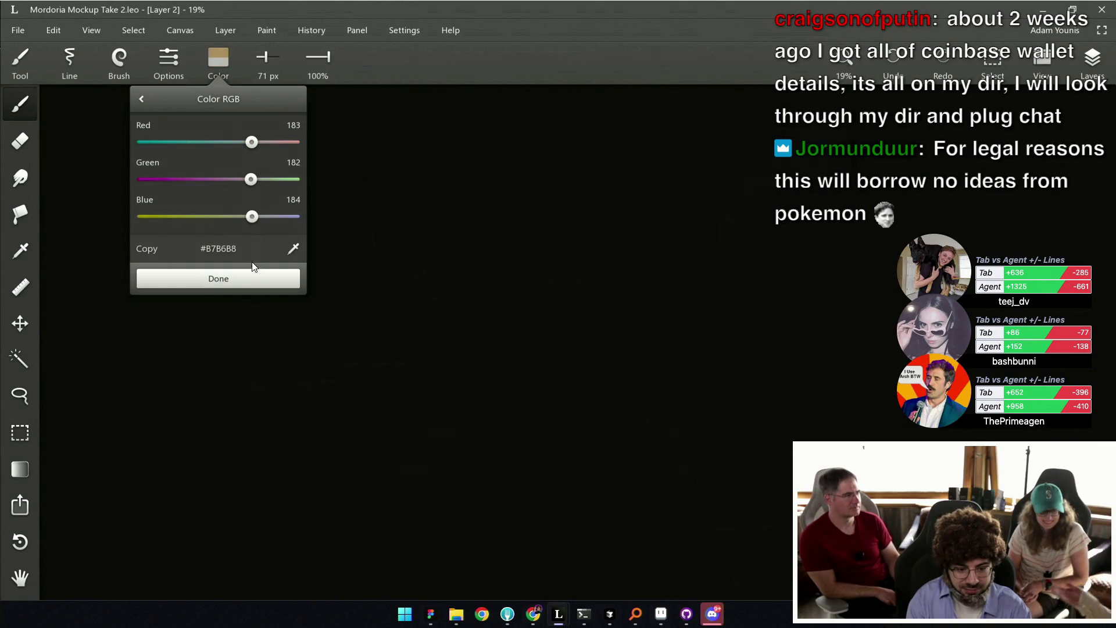
pyautogui.click(253, 278)
# Select a tall card-shaped rectangle and fill it solid light grey.
pyautogui.moveTo(434, 436)
pyautogui.mouseDown()
pyautogui.moveTo(434, 170)
pyautogui.moveTo(590, 170)
pyautogui.mouseUp()
pyautogui.hotkey('ctrl', 'z')
pyautogui.hotkey('ctrl', 'z')
pyautogui.scroll(5, 568, 394)
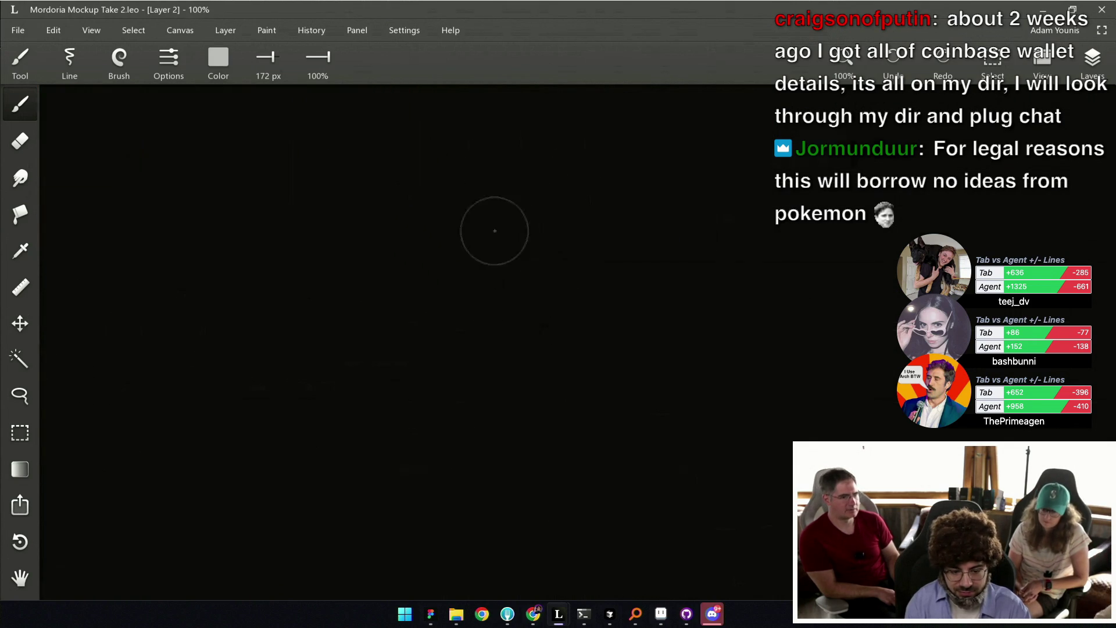
pyautogui.press('m')
pyautogui.moveTo(414, 168); pyautogui.dragTo(625, 510)
pyautogui.click(545, 342)
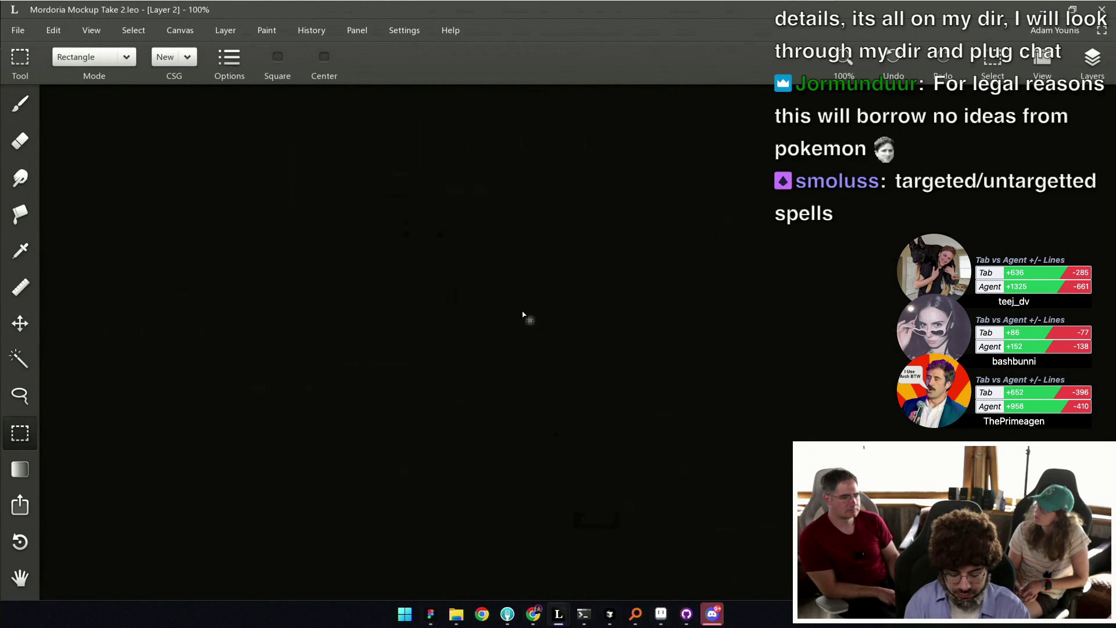
pyautogui.hotkey('ctrl', 'z')
pyautogui.press('g')
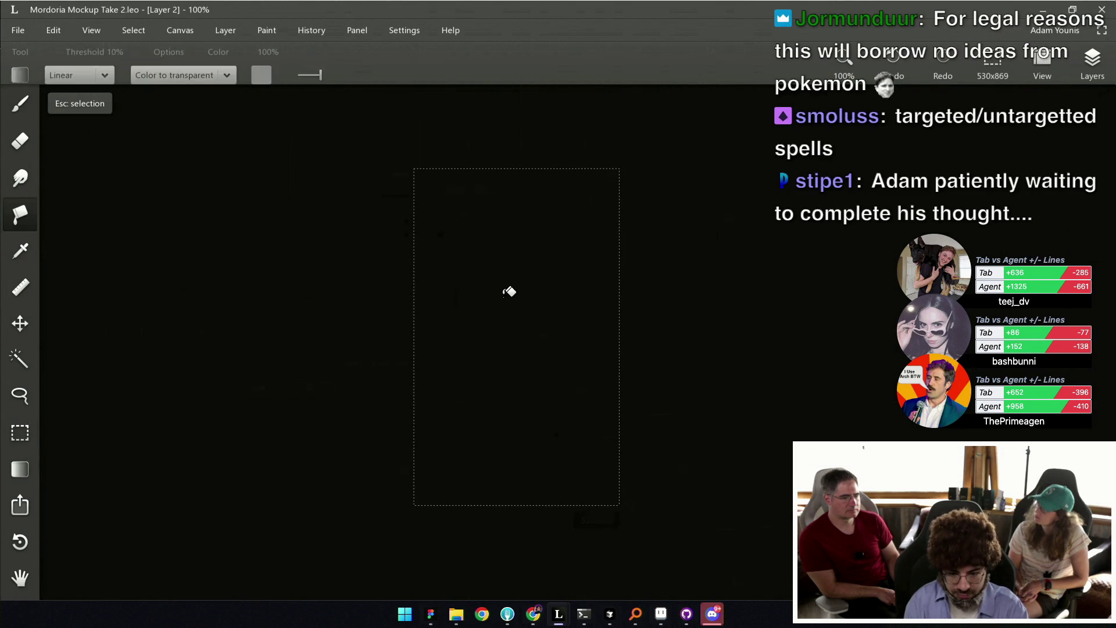
pyautogui.click(505, 292)
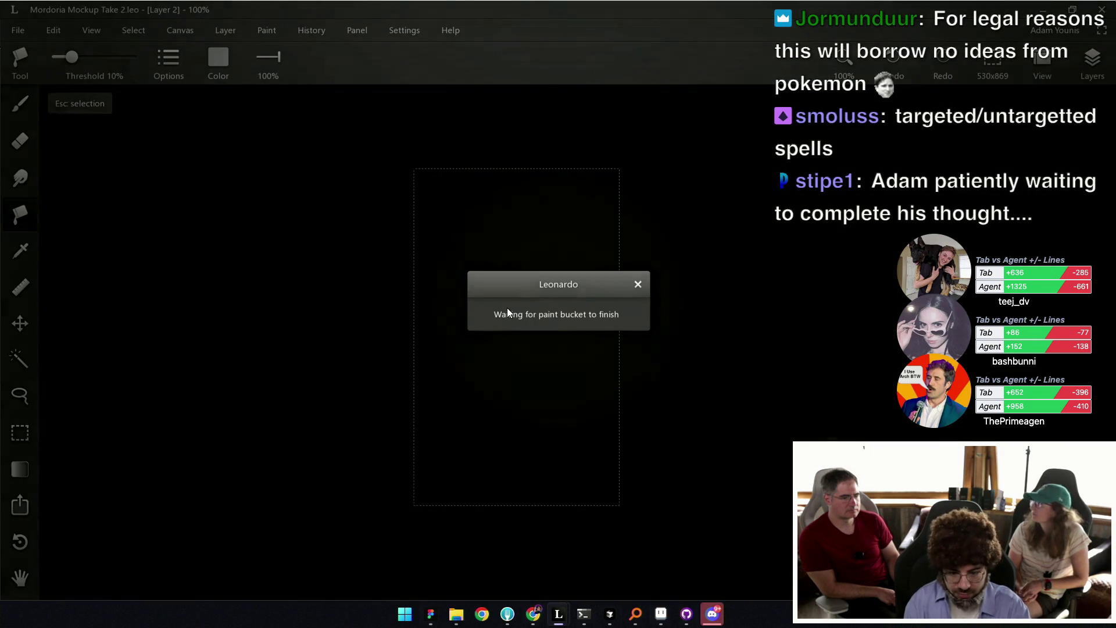
pyautogui.click(639, 285)
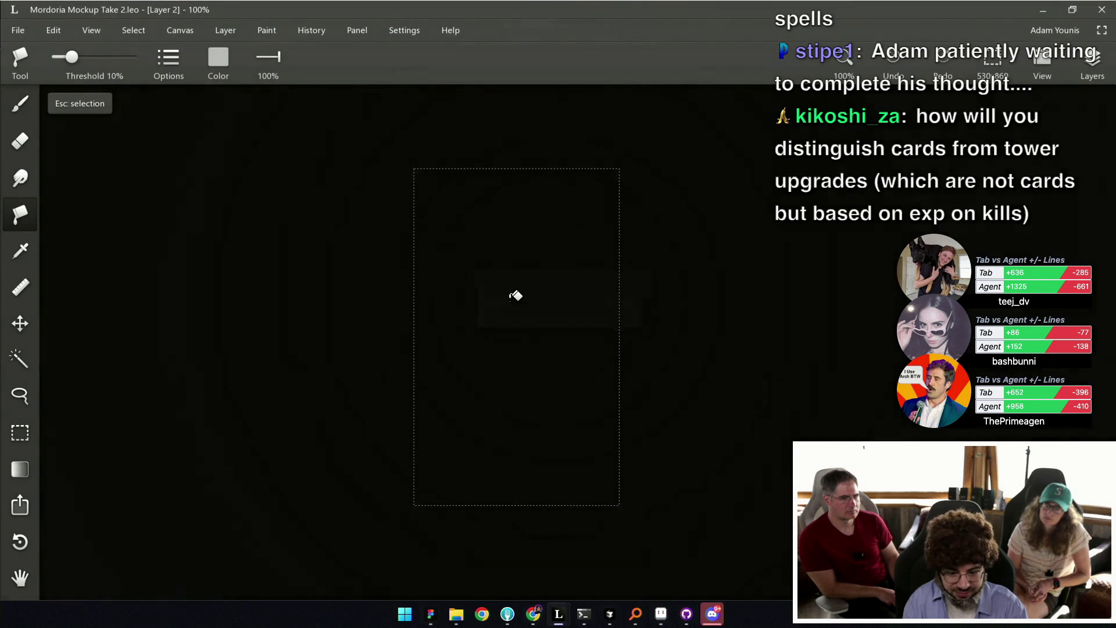
pyautogui.press('b')
pyautogui.moveTo(498, 178)
pyautogui.mouseDown()
pyautogui.moveTo(653, 199)
pyautogui.moveTo(668, 452)
pyautogui.mouseUp()
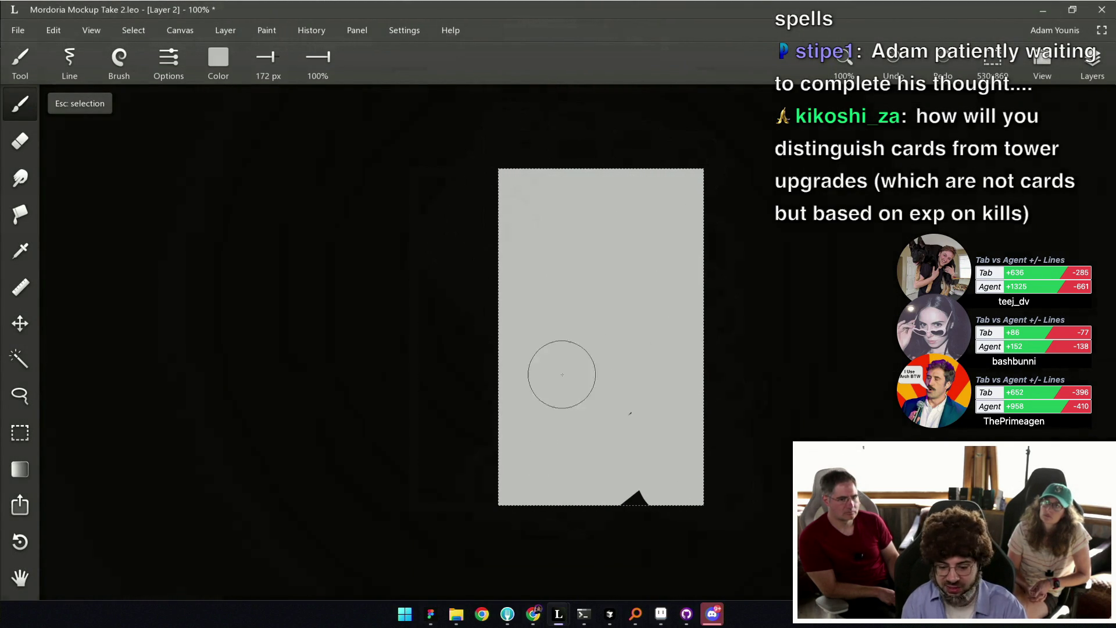
# Save, then erase the grey card's interior, leaving a thin border with rounded inner corners.
pyautogui.press('Escape')
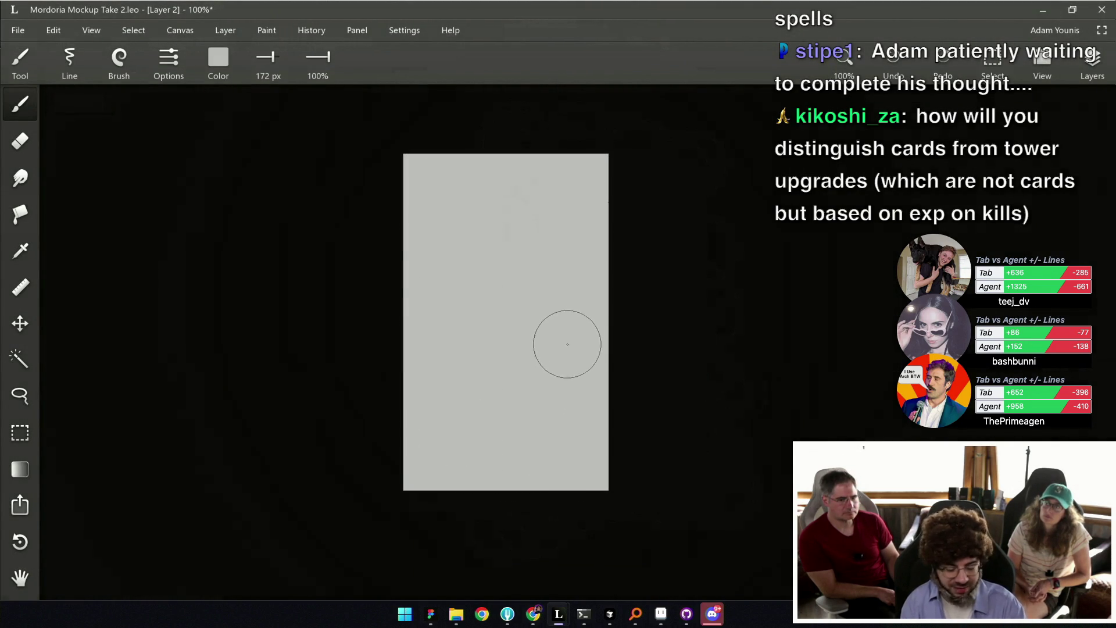
pyautogui.hotkey('ctrl', 's')
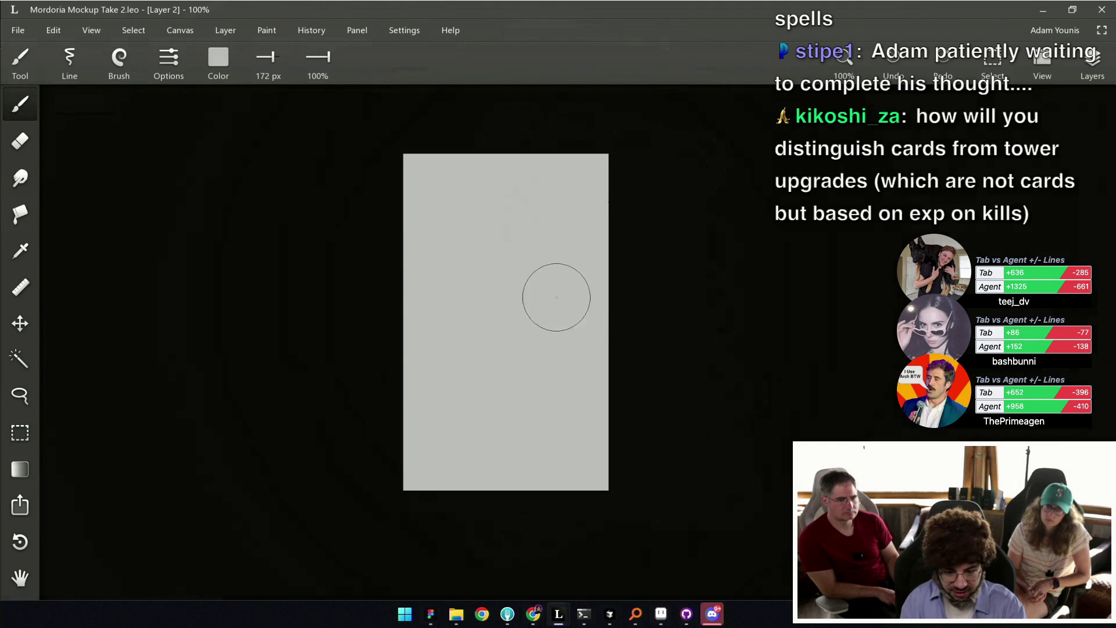
pyautogui.press('e')
pyautogui.moveTo(421, 170); pyautogui.dragTo(428, 226)
pyautogui.moveTo(419, 169)
pyautogui.mouseDown()
pyautogui.moveTo(429, 461)
pyautogui.moveTo(593, 464)
pyautogui.moveTo(589, 170)
pyautogui.moveTo(419, 169)
pyautogui.moveTo(442, 448)
pyautogui.mouseUp()
pyautogui.press(']')
pyautogui.press(']')
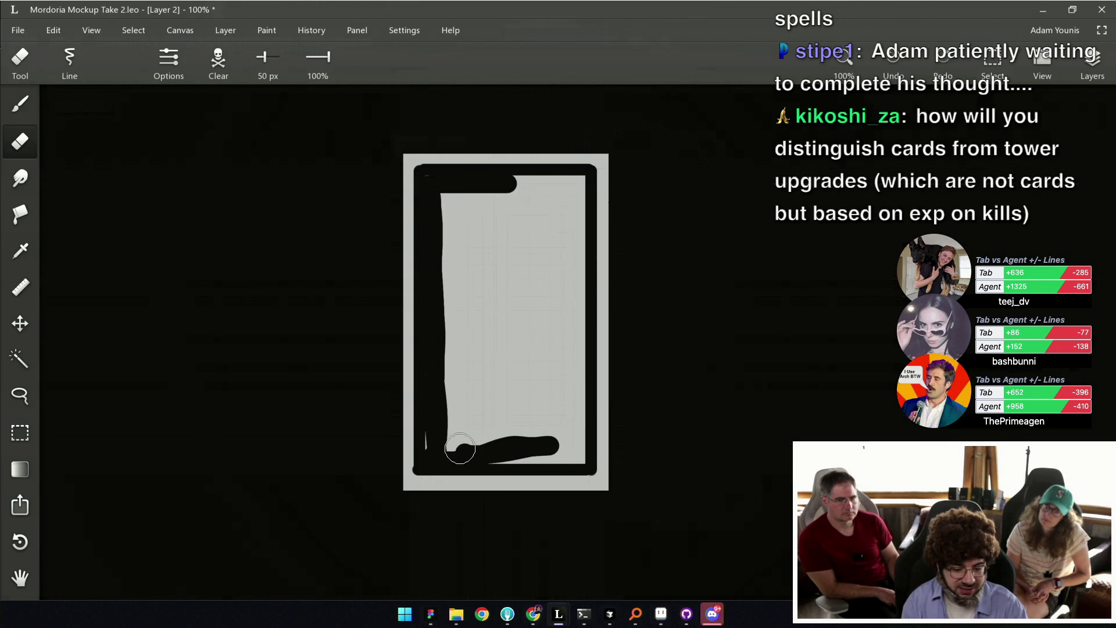
pyautogui.moveTo(538, 452)
pyautogui.mouseDown()
pyautogui.moveTo(574, 189)
pyautogui.moveTo(494, 180)
pyautogui.moveTo(466, 291)
pyautogui.moveTo(566, 423)
pyautogui.moveTo(536, 417)
pyautogui.moveTo(523, 267)
pyautogui.moveTo(520, 377)
pyautogui.mouseUp()
pyautogui.press(']')
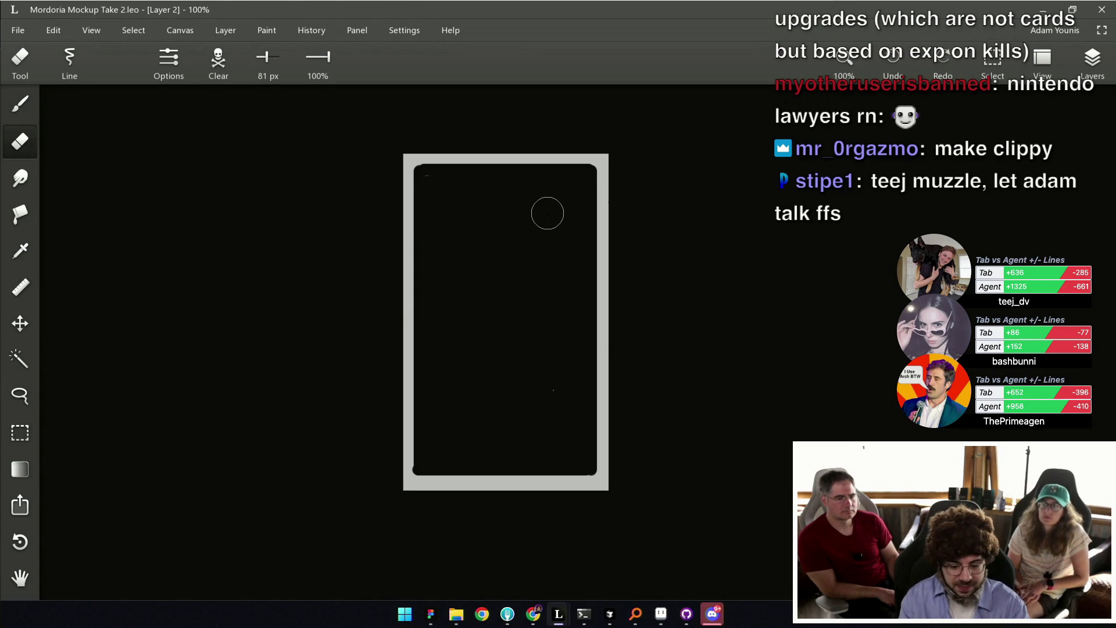
# Rectangle-select the whole card frame.
pyautogui.scroll(-2, 570, 379)
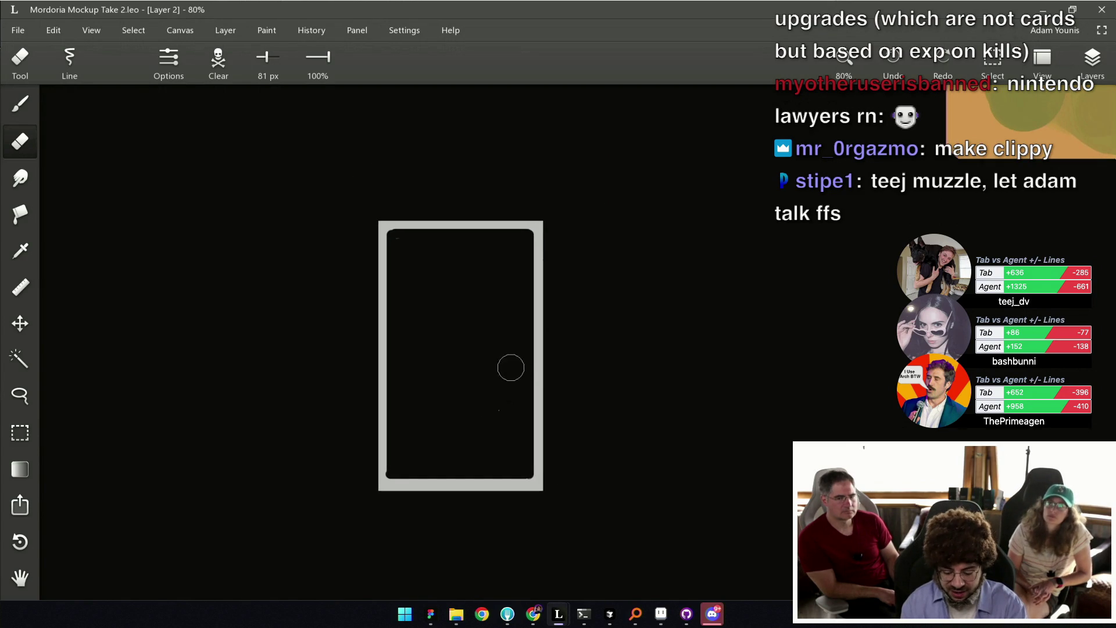
pyautogui.press('m')
pyautogui.moveTo(352, 194); pyautogui.dragTo(573, 514)
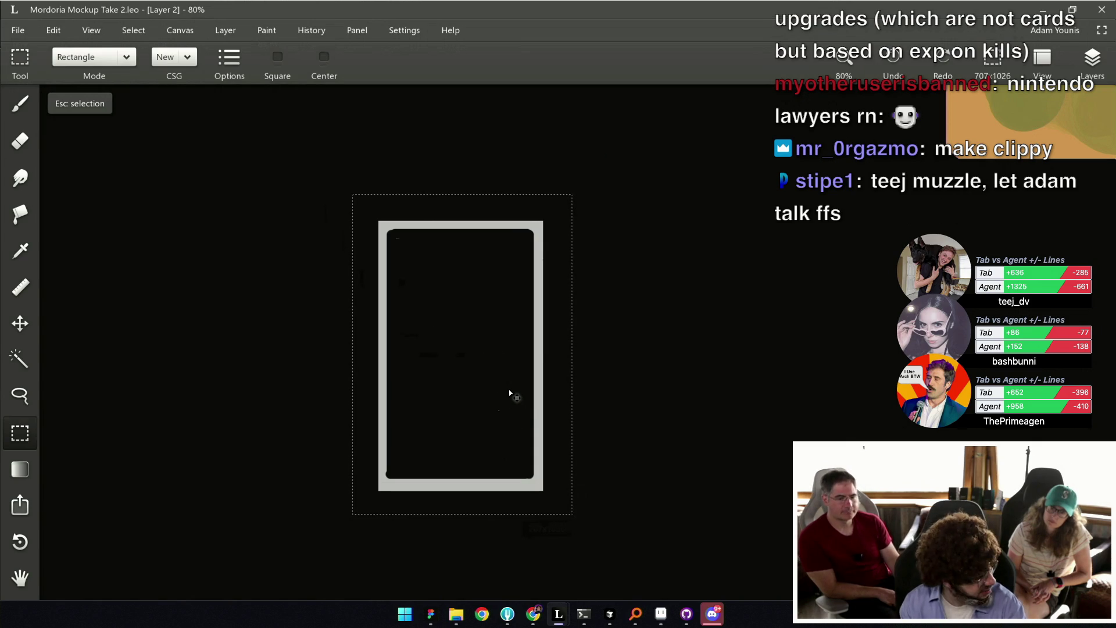
# Copy the card frame into three identical side-by-side frames and save the mockup.
pyautogui.moveTo(469, 391)
pyautogui.mouseDown()
pyautogui.moveTo(665, 394)
pyautogui.moveTo(266, 394)
pyautogui.mouseUp()
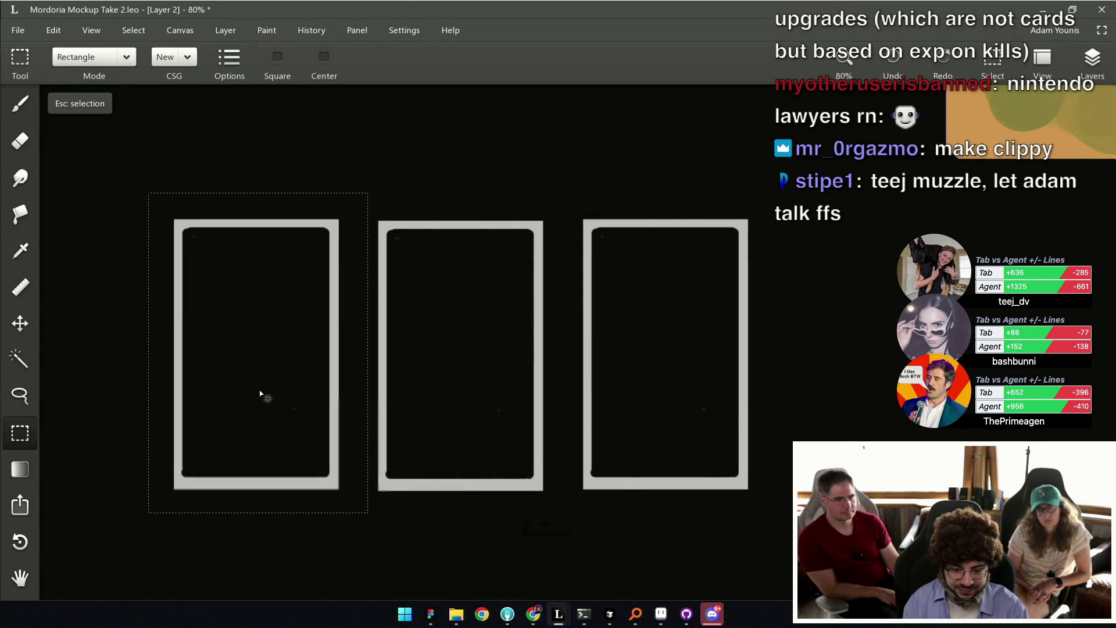
pyautogui.press('Escape')
pyautogui.hotkey('ctrl', 's')
pyautogui.moveTo(509, 366); pyautogui.dragTo(595, 336)
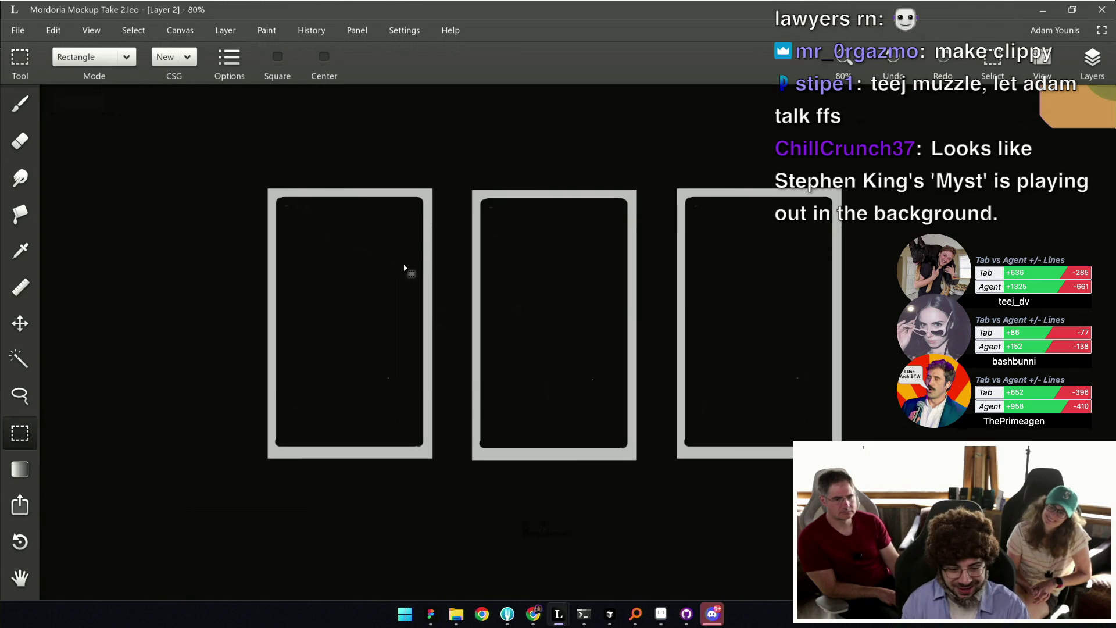
pyautogui.press('b')
pyautogui.press('[')
pyautogui.press('[')
pyautogui.press('[')
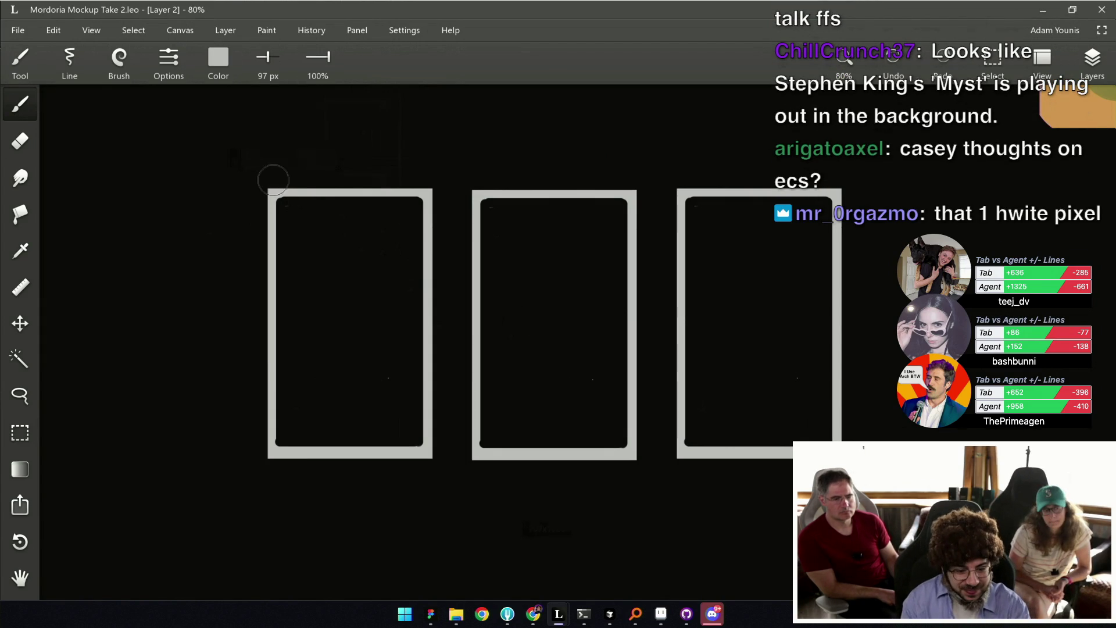
# Paint a small round light grey marker in each card frame's top-left corner.
pyautogui.press('[')
pyautogui.press('[')
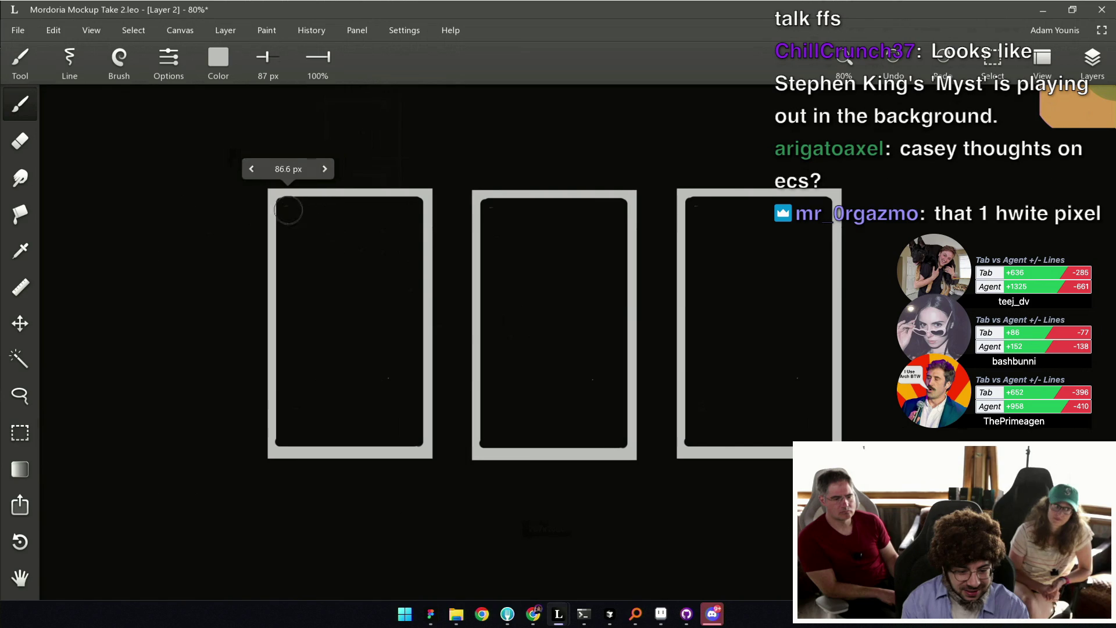
pyautogui.moveTo(283, 206); pyautogui.dragTo(286, 210)
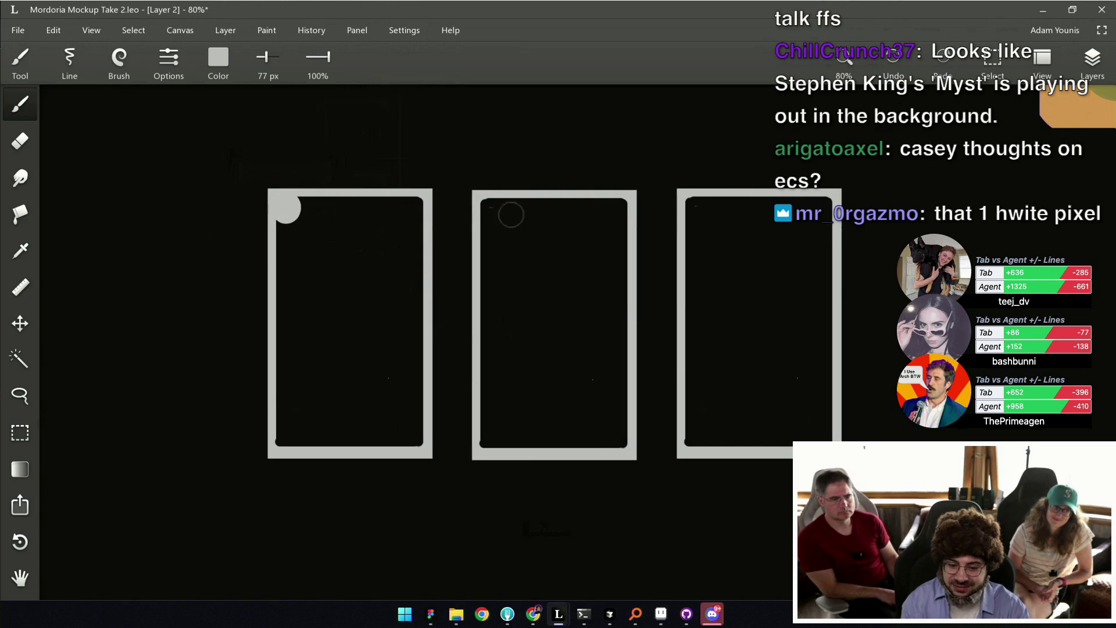
pyautogui.moveTo(485, 212); pyautogui.dragTo(490, 203)
pyautogui.click(694, 209)
pyautogui.click(495, 211)
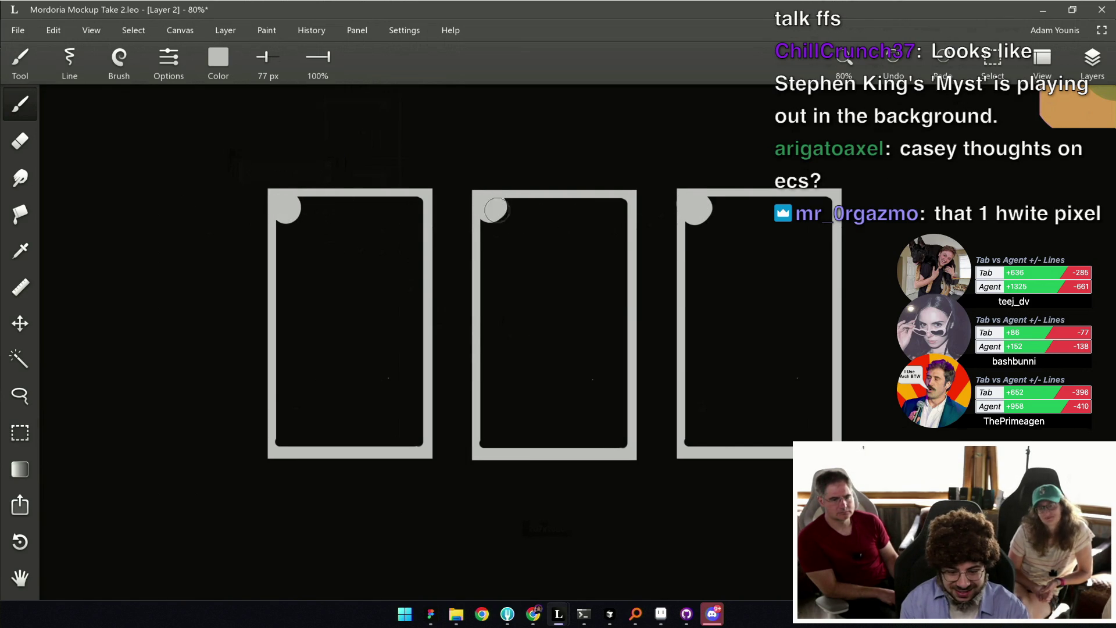
pyautogui.scroll(-2, 534, 207)
pyautogui.scroll(2, 524, 209)
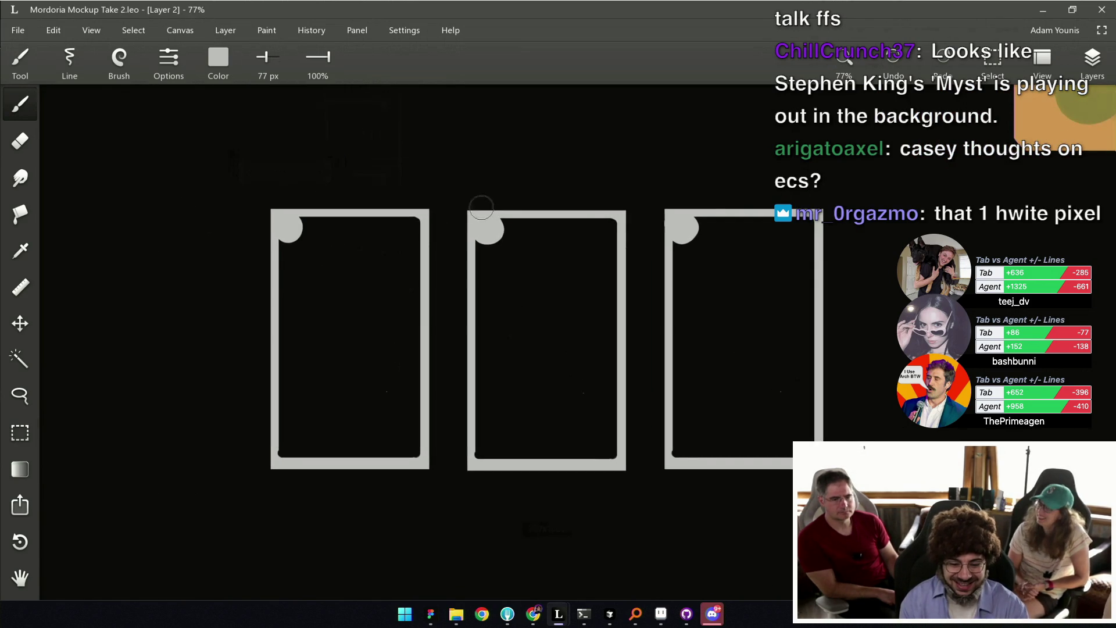
# Erase a stray speck on the middle card, save, and switch to Figma.
pyautogui.press('e')
pyautogui.hotkey('ctrl', 's')
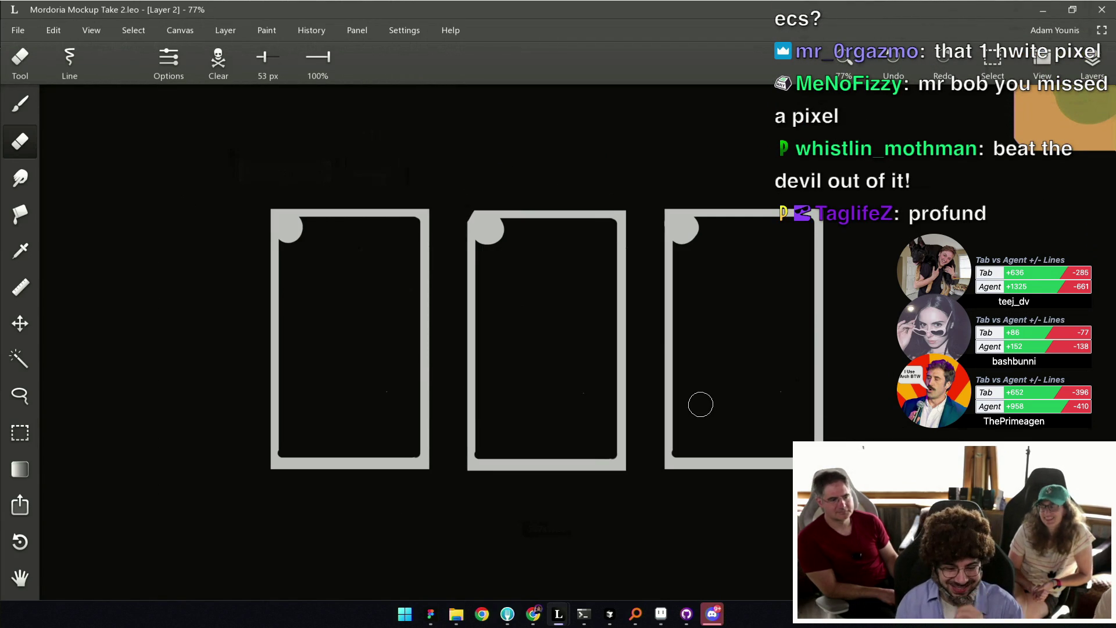
pyautogui.click(481, 226)
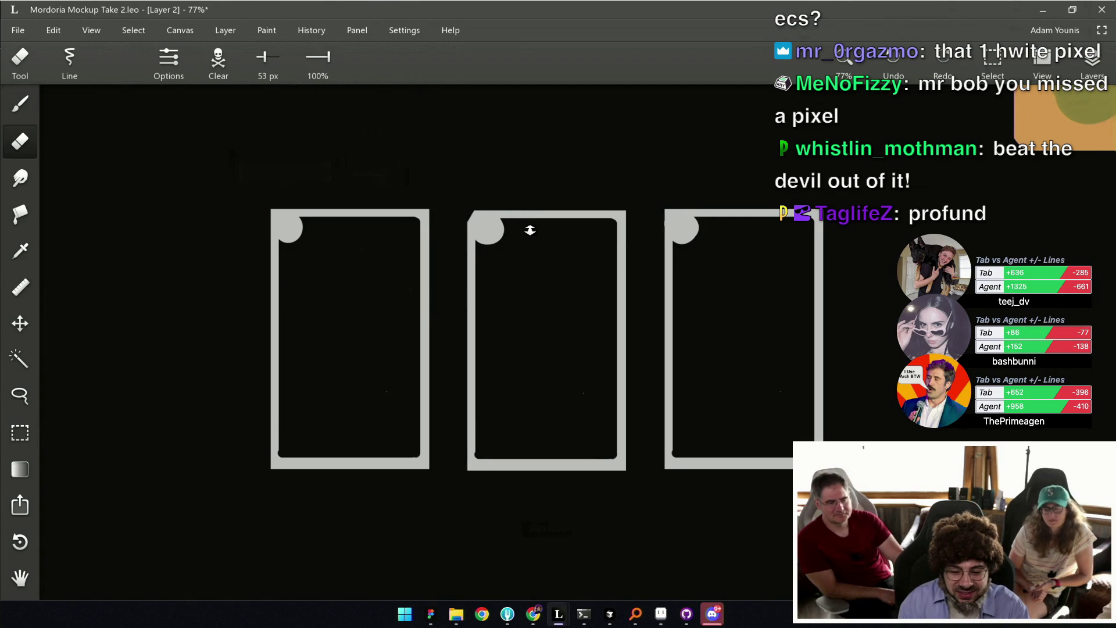
pyautogui.scroll(-2, 527, 285)
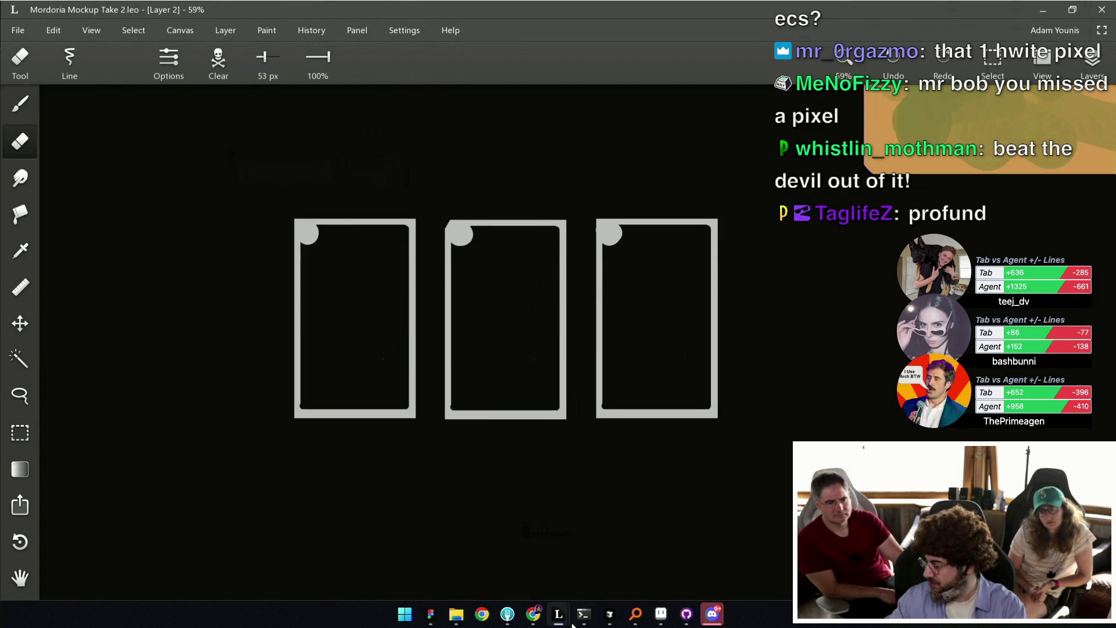
pyautogui.click(433, 608)
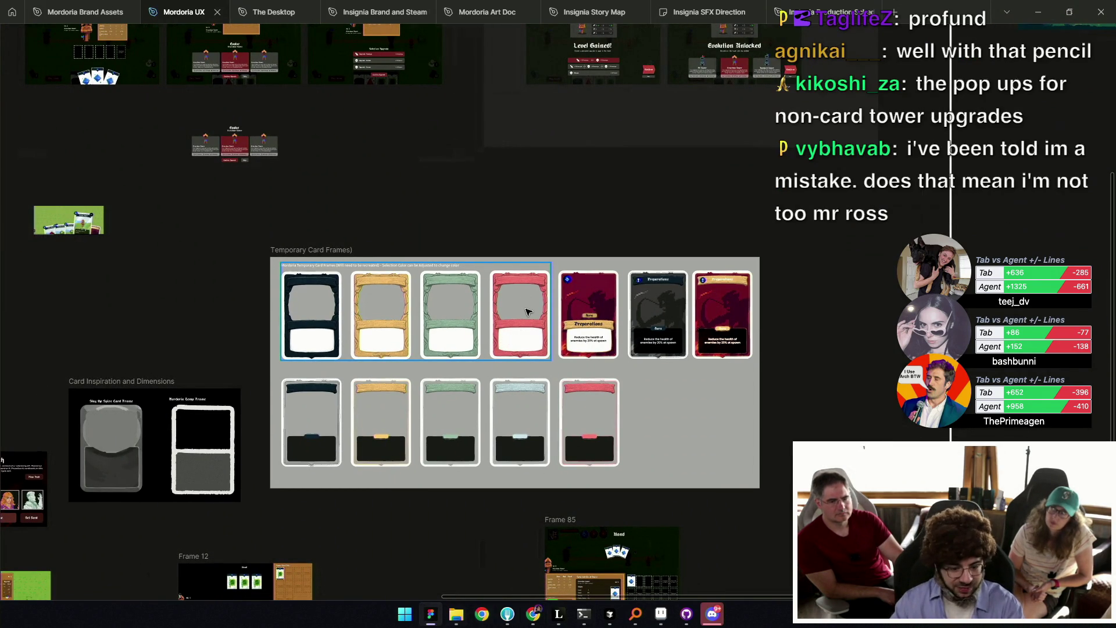
# Zoom and pan around the Temporary Card Frames board to review it.
pyautogui.click(593, 297)
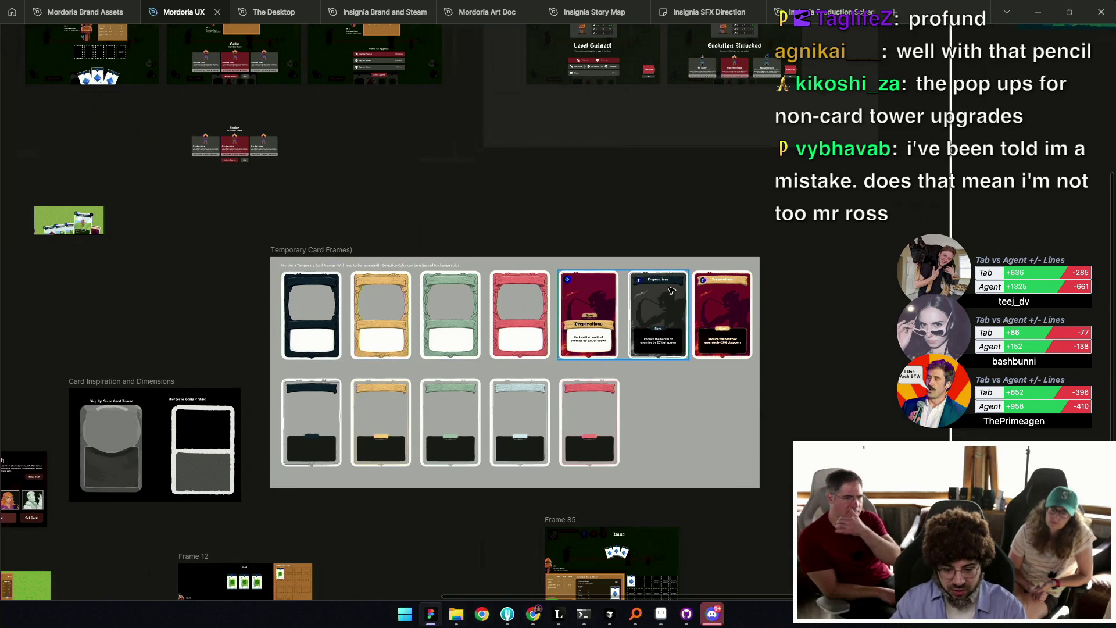
pyautogui.scroll(5, 657, 285)
pyautogui.scroll(3, 519, 284)
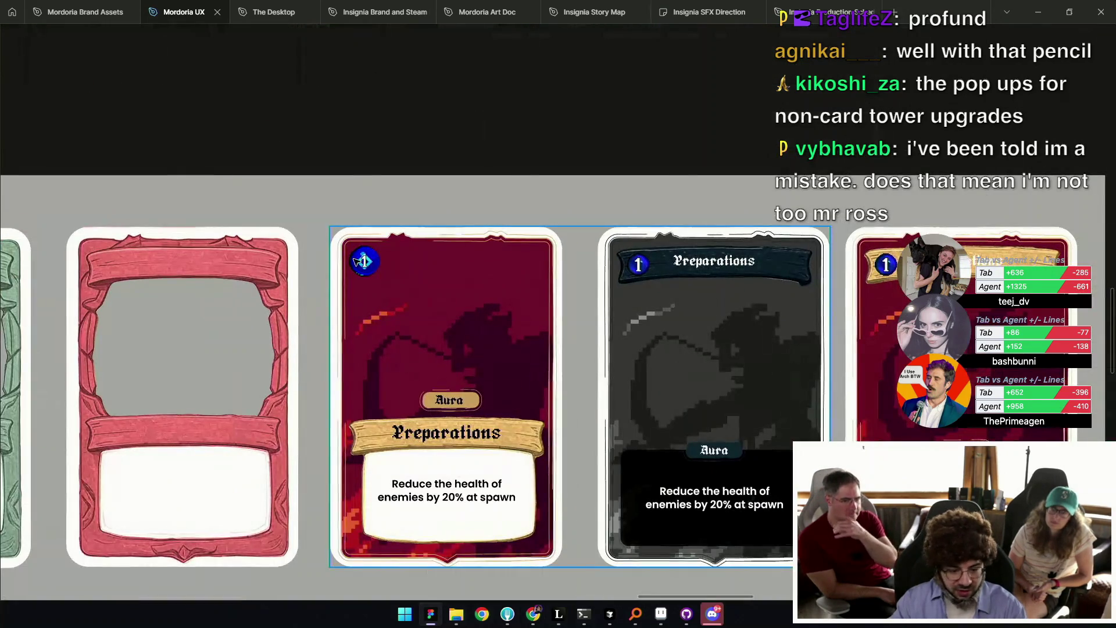
pyautogui.scroll(-5, 364, 262)
pyautogui.moveTo(364, 262); pyautogui.dragTo(515, 290)
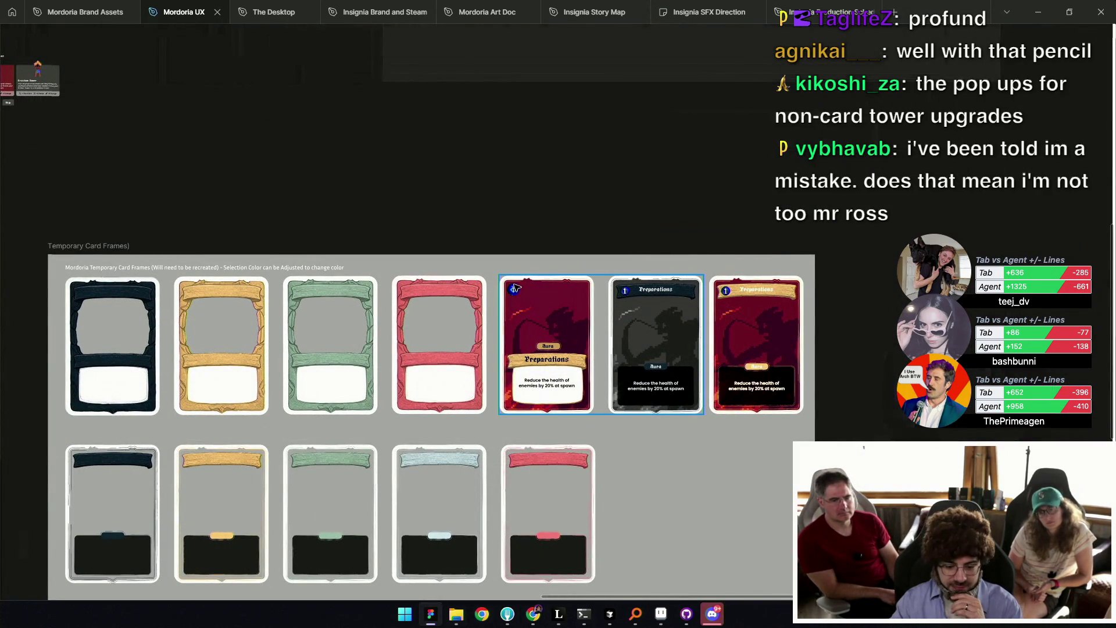
pyautogui.hscroll(3, 521, 336)
pyautogui.scroll(-1, 521, 336)
pyautogui.scroll(-2, 581, 408)
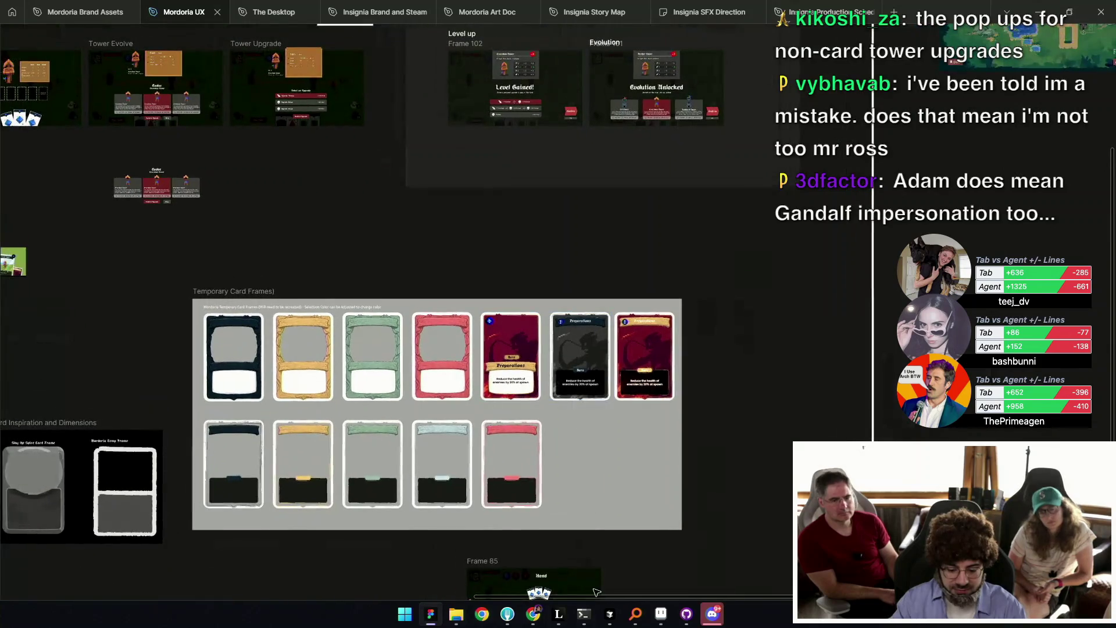
pyautogui.scroll(-1, 575, 422)
pyautogui.hscroll(1, 575, 422)
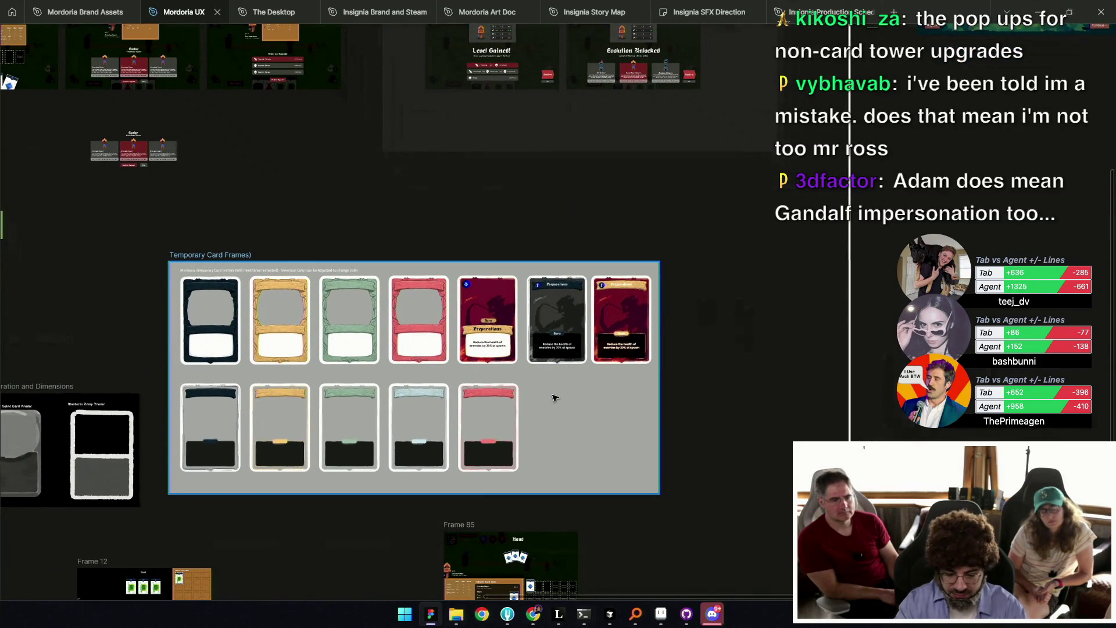
# Restore the interface panels and start a new text box in an empty canvas area.
pyautogui.hotkey('ctrl', '\\')
pyautogui.click(566, 578)
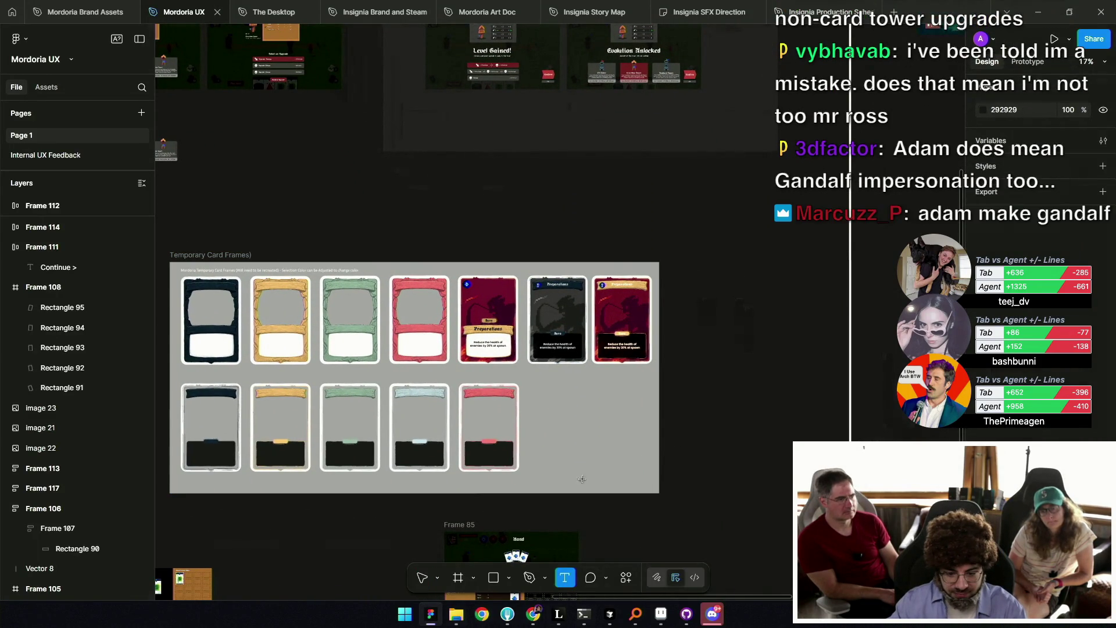
pyautogui.hscroll(1, 698, 331)
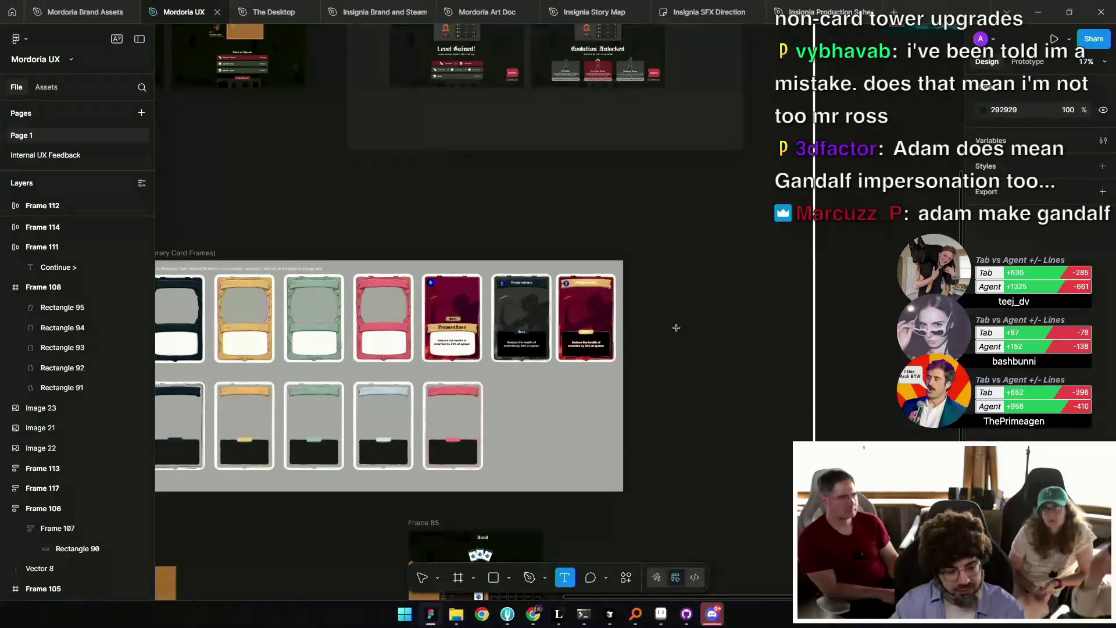
pyautogui.click(676, 328)
pyautogui.scroll(5, 724, 347)
pyautogui.write('Feeling of the car')
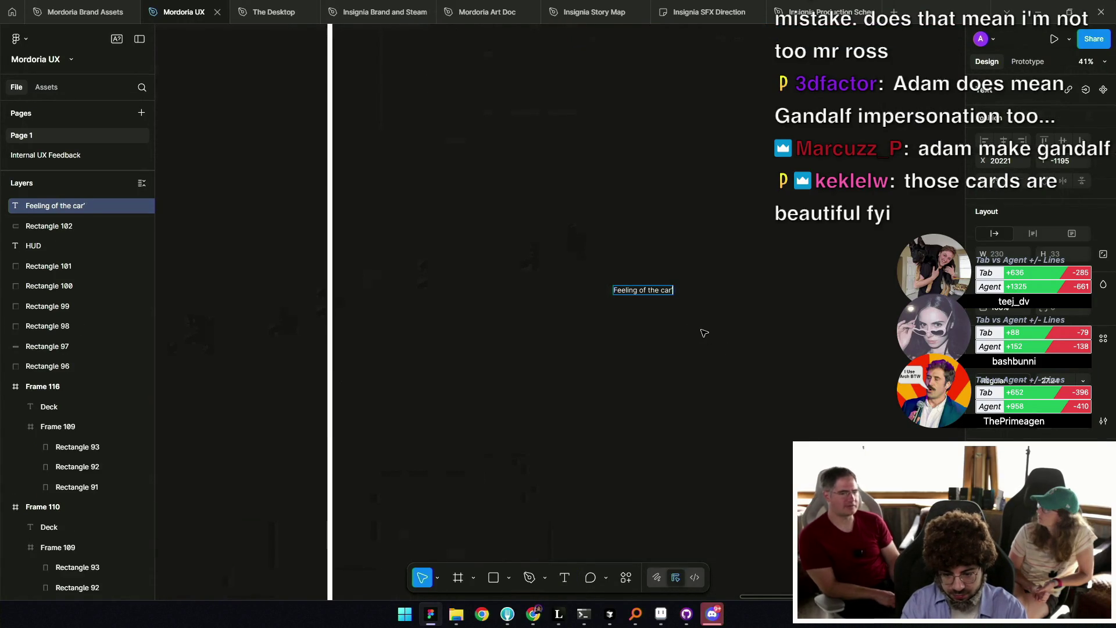
# Finish the "Feeling of the card's rarity" label and nudge it slightly left.
pyautogui.press('BackSpace')
pyautogui.press('BackSpace')
pyautogui.write("d's")
pyautogui.write(' rari')
pyautogui.press('Escape')
pyautogui.scroll(3, 711, 314)
pyautogui.scroll(2, 605, 309)
pyautogui.scroll(2, 608, 343)
pyautogui.moveTo(594, 347); pyautogui.dragTo(563, 348)
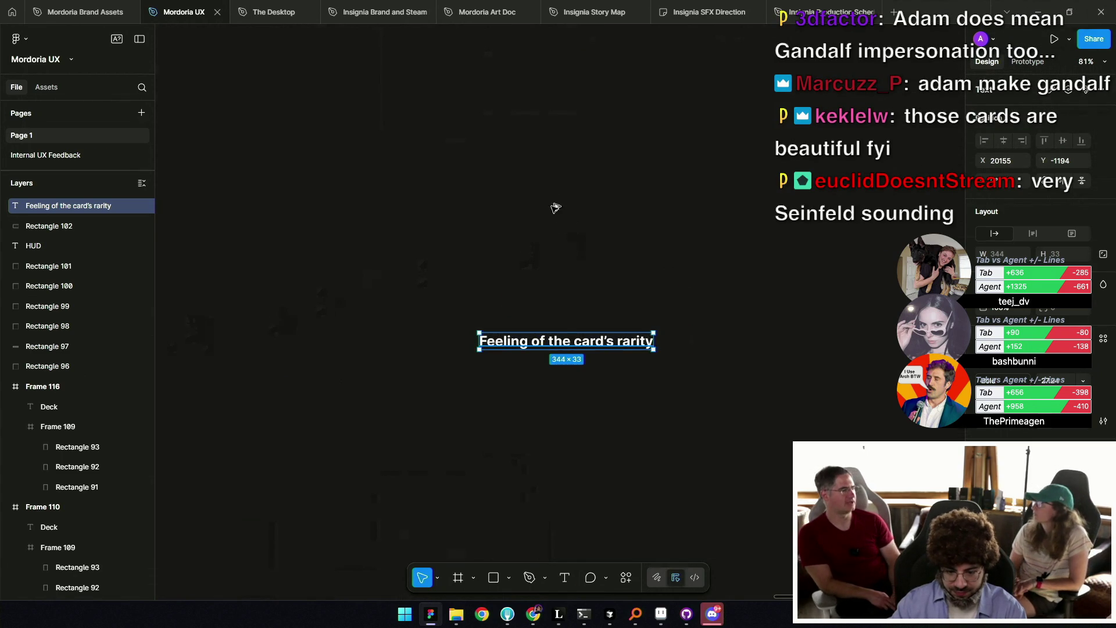
# Duplicate the label into a "Card Priorities" heading and scale it to 360×62.
pyautogui.moveTo(557, 213); pyautogui.dragTo(552, 200)
pyautogui.press('Return')
pyautogui.write('Card Prioirt')
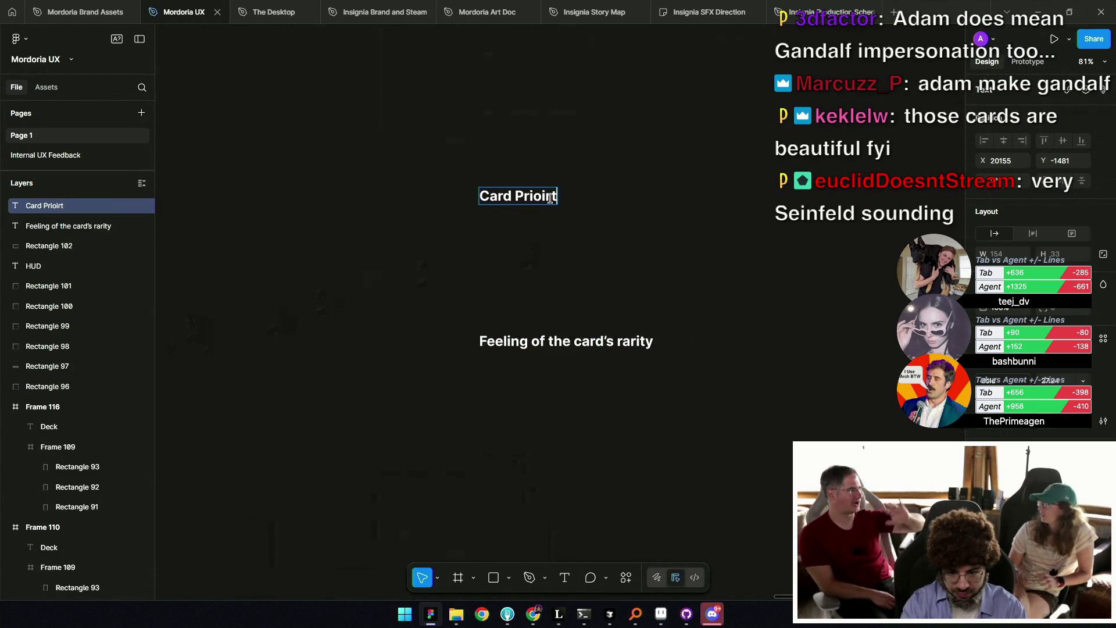
pyautogui.press('BackSpace')
pyautogui.press('BackSpace')
pyautogui.write('rities')
pyautogui.press('Escape')
pyautogui.press('k')
pyautogui.moveTo(575, 187); pyautogui.dragTo(598, 172)
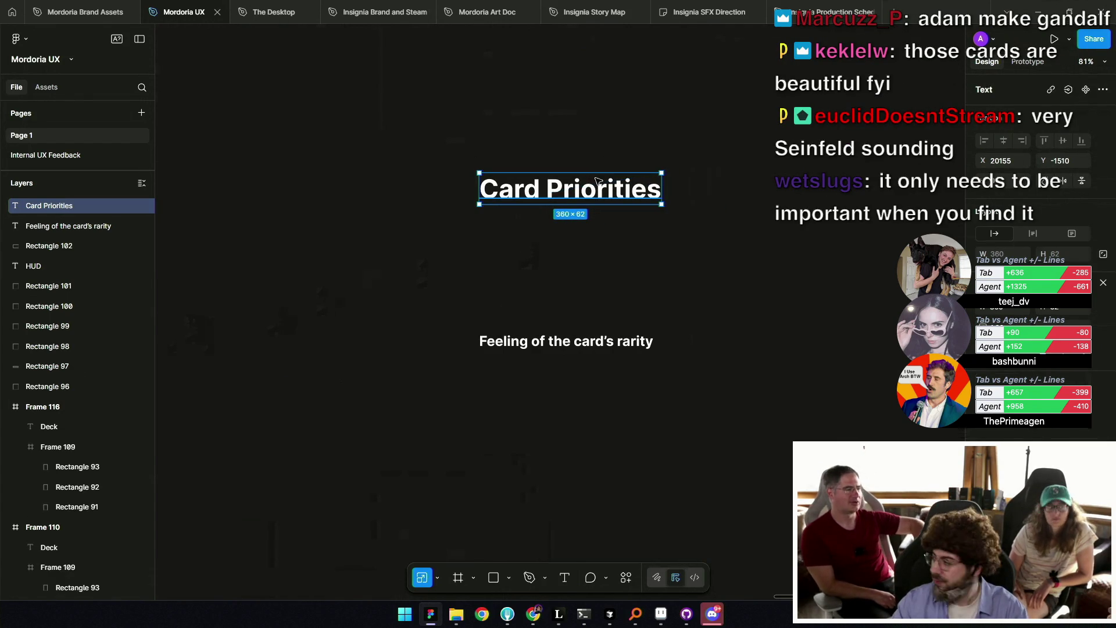
# Move the rarity label down and duplicate it into a "For Beginners" heading.
pyautogui.click(576, 302)
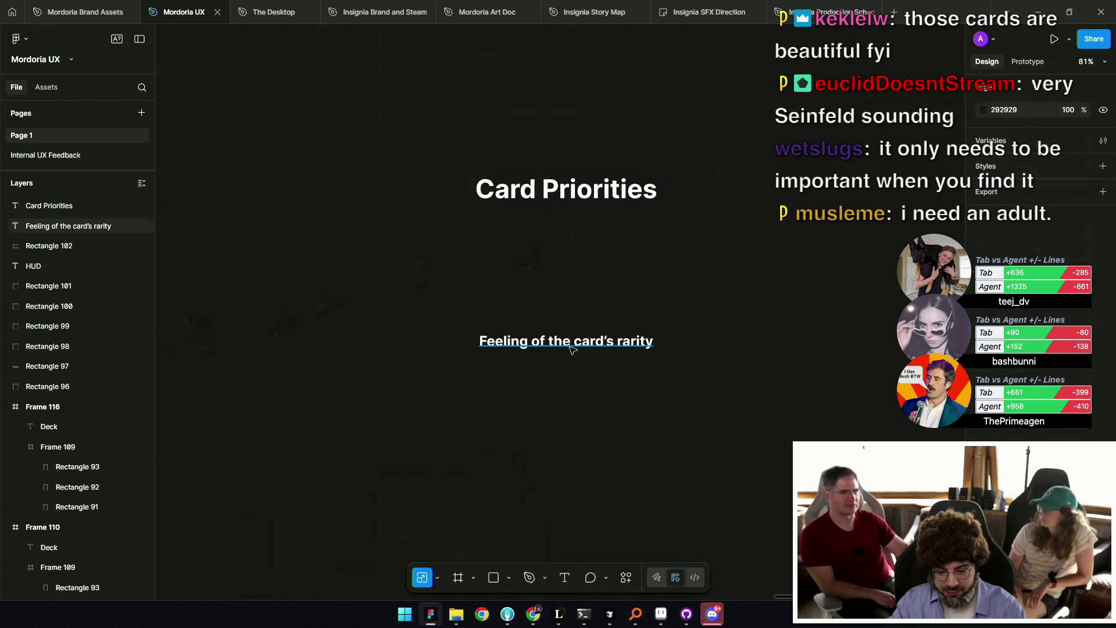
pyautogui.moveTo(571, 349)
pyautogui.mouseDown()
pyautogui.moveTo(564, 401)
pyautogui.moveTo(563, 389)
pyautogui.mouseUp()
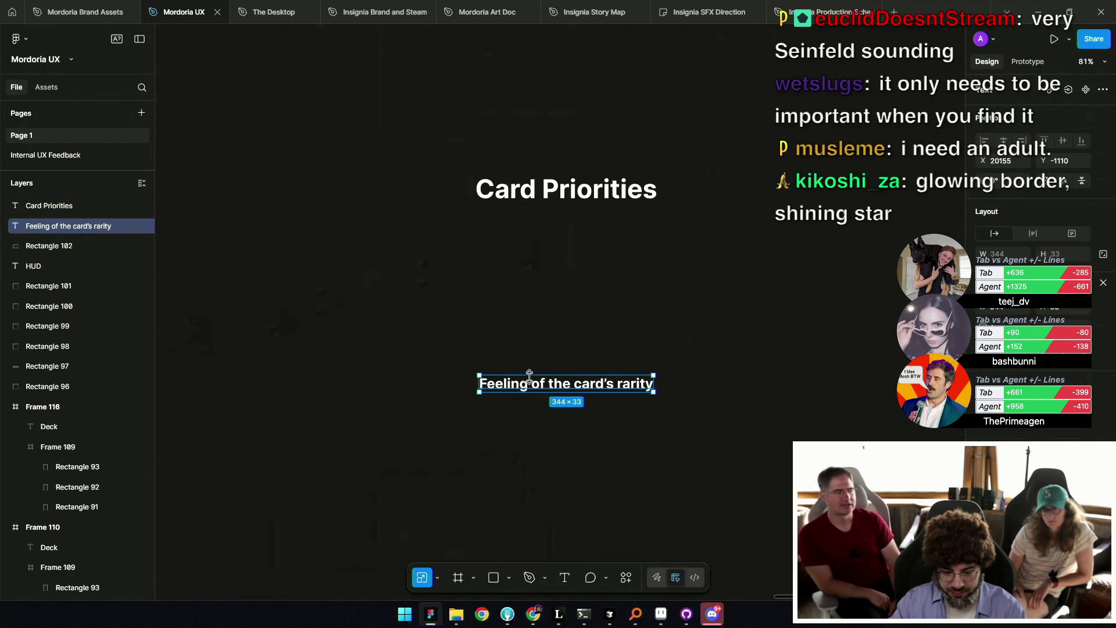
pyautogui.keyDown('alt'); pyautogui.moveTo(560, 382); pyautogui.dragTo(428, 273); pyautogui.keyUp('alt')
pyautogui.doubleClick(423, 273)
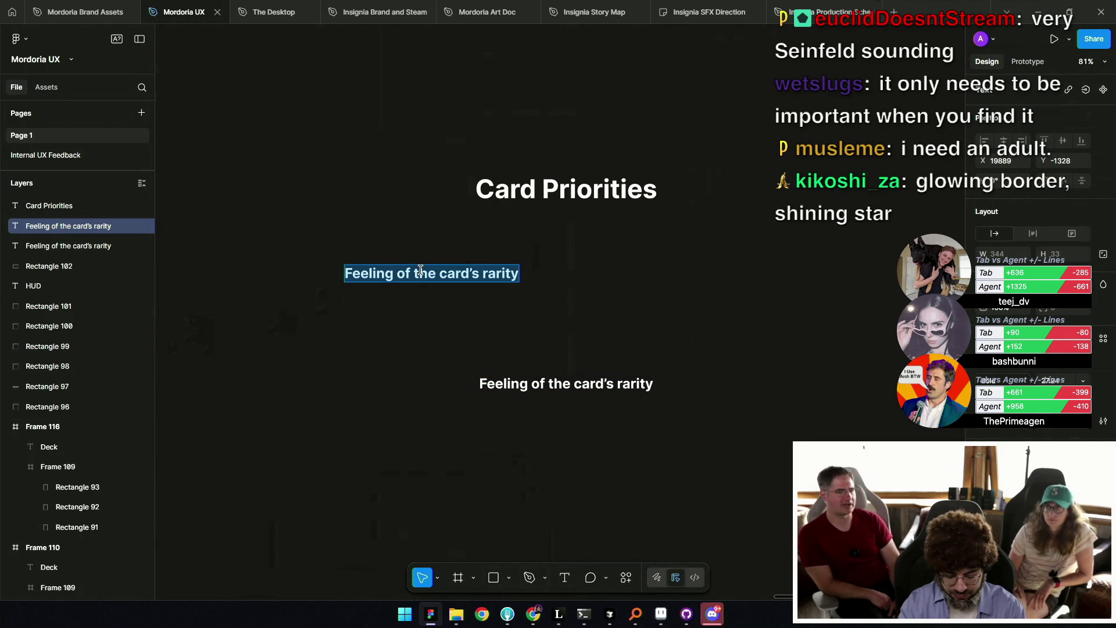
pyautogui.write('For Beginner')
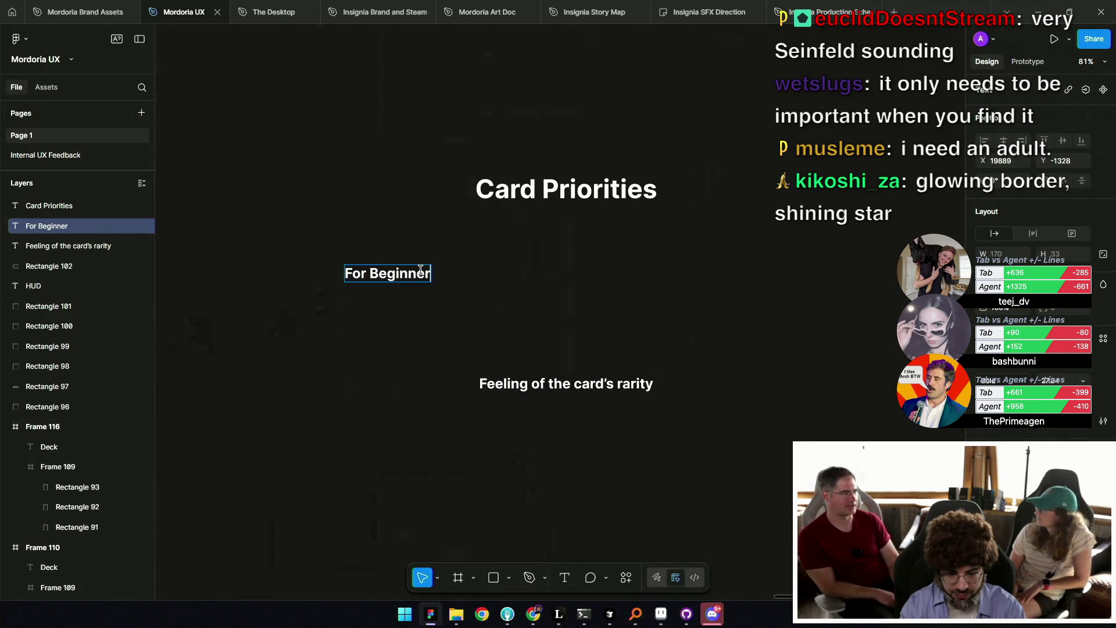
pyautogui.write('s')
pyautogui.press('Escape')
# Duplicate "For Beginners" to the right and retype it as "For Experienced Players".
pyautogui.keyDown('alt'); pyautogui.moveTo(418, 277); pyautogui.dragTo(710, 277); pyautogui.keyUp('alt')
pyautogui.doubleClick(703, 275)
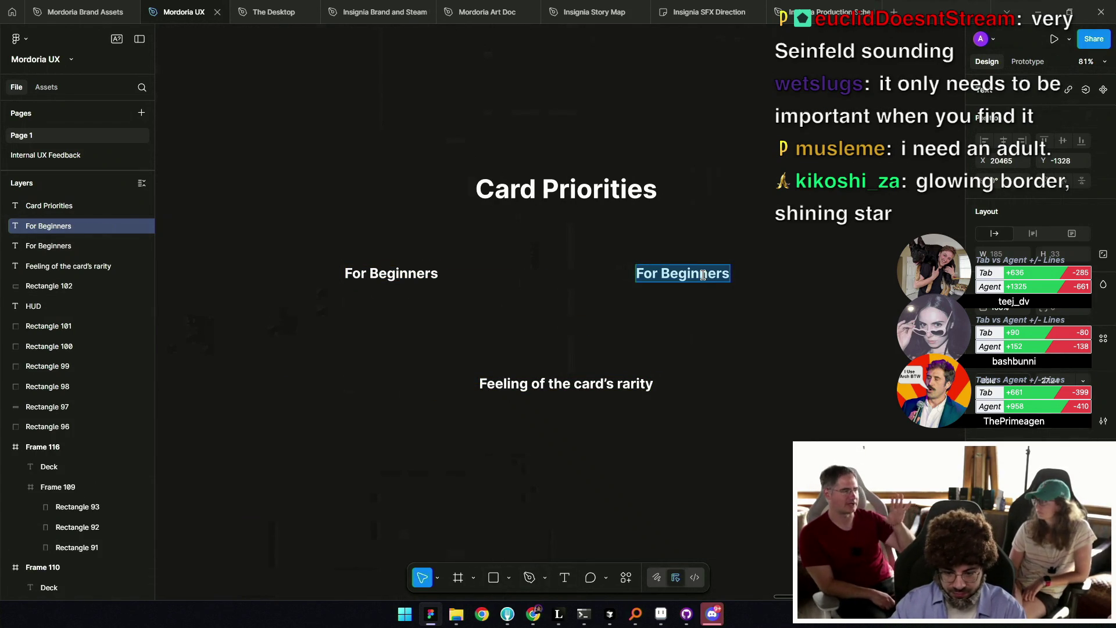
pyautogui.doubleClick(703, 275)
pyautogui.write('Experie')
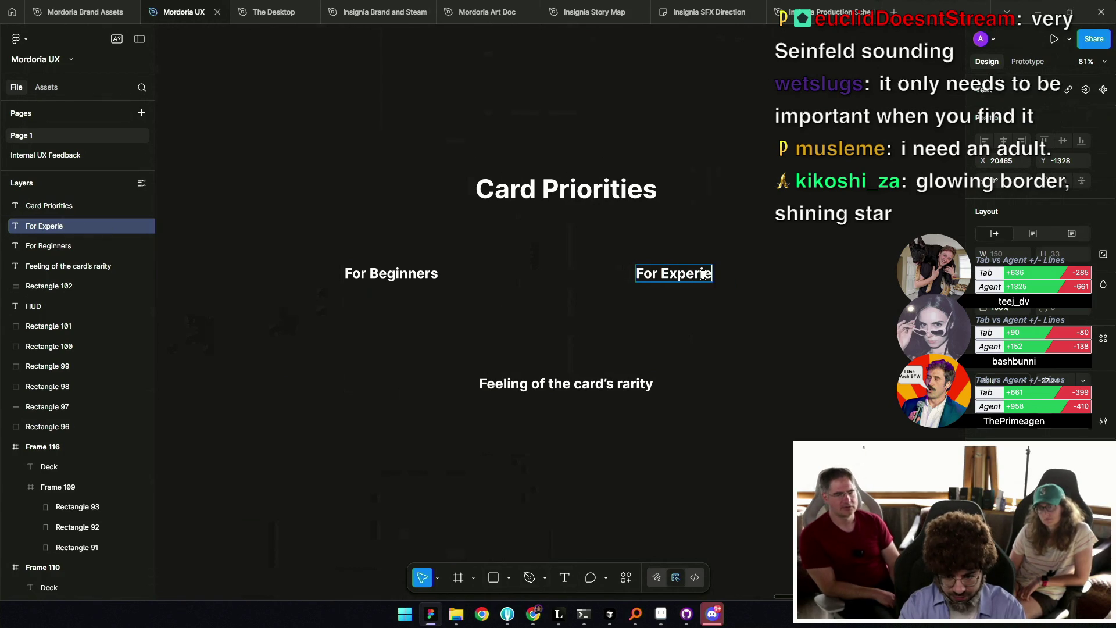
pyautogui.write('nced Players')
pyautogui.press('Escape')
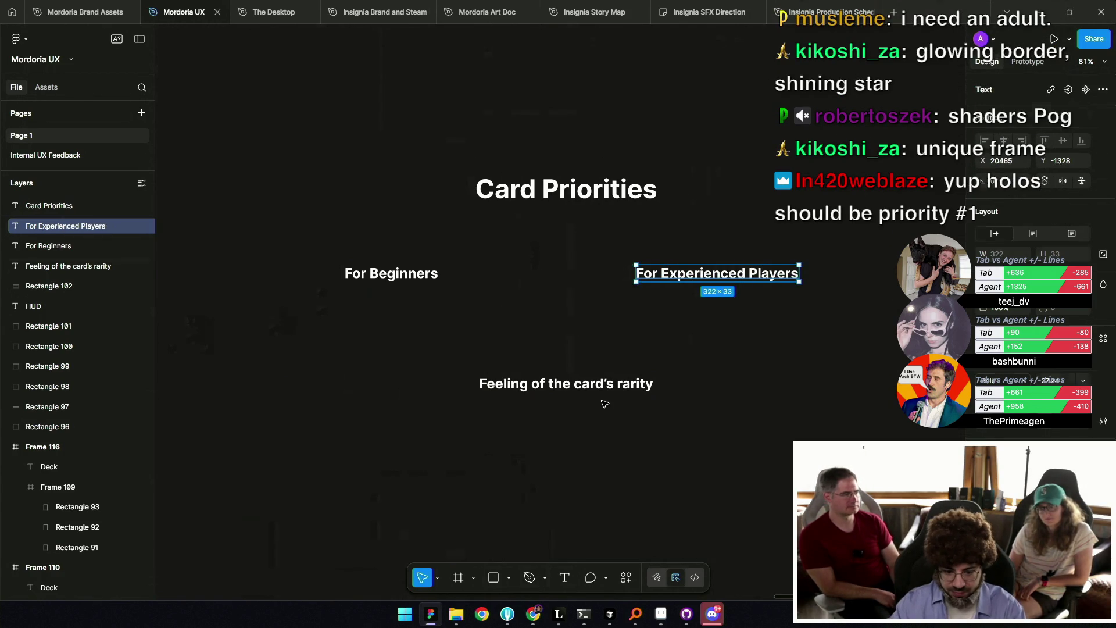
# Move the rarity label under "For Experienced Players" in a lighter weight.
pyautogui.click(521, 388)
pyautogui.moveTo(521, 388); pyautogui.dragTo(612, 352)
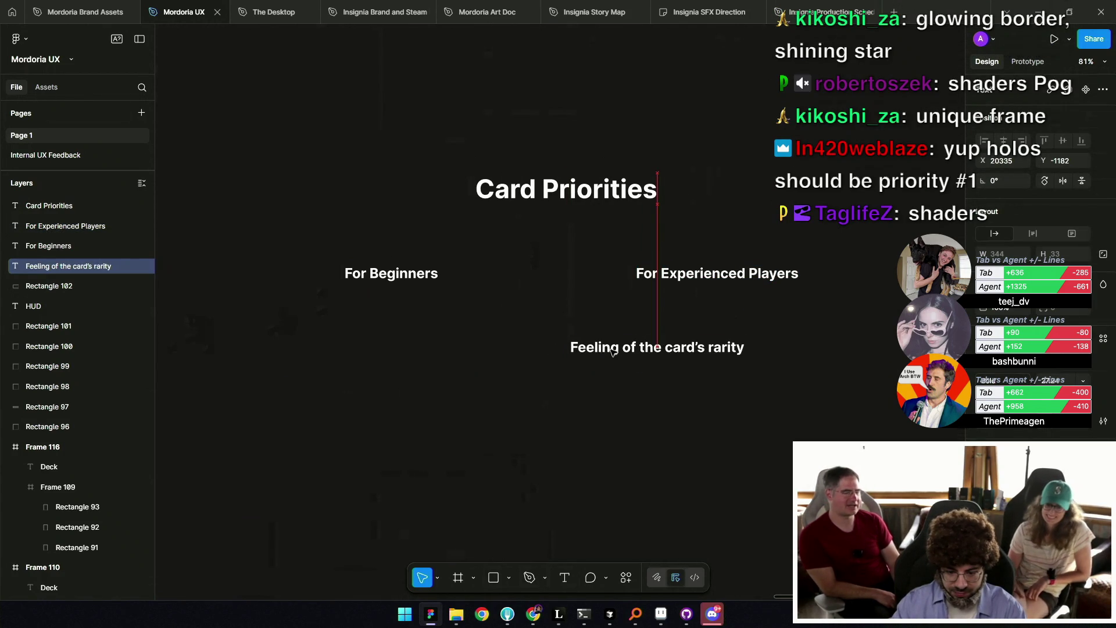
pyautogui.hotkey('ctrl', 'z')
pyautogui.click(632, 348)
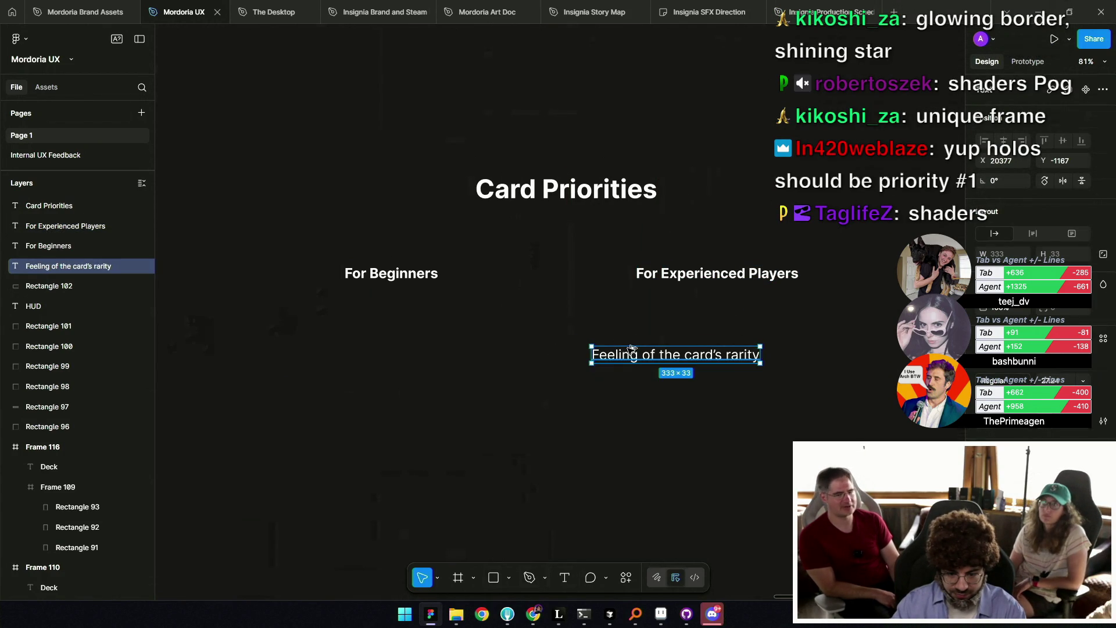
# Copy the rarity label under For Beginners and retype it as "What is this card?".
pyautogui.moveTo(632, 348); pyautogui.dragTo(343, 301)
pyautogui.doubleClick(357, 308)
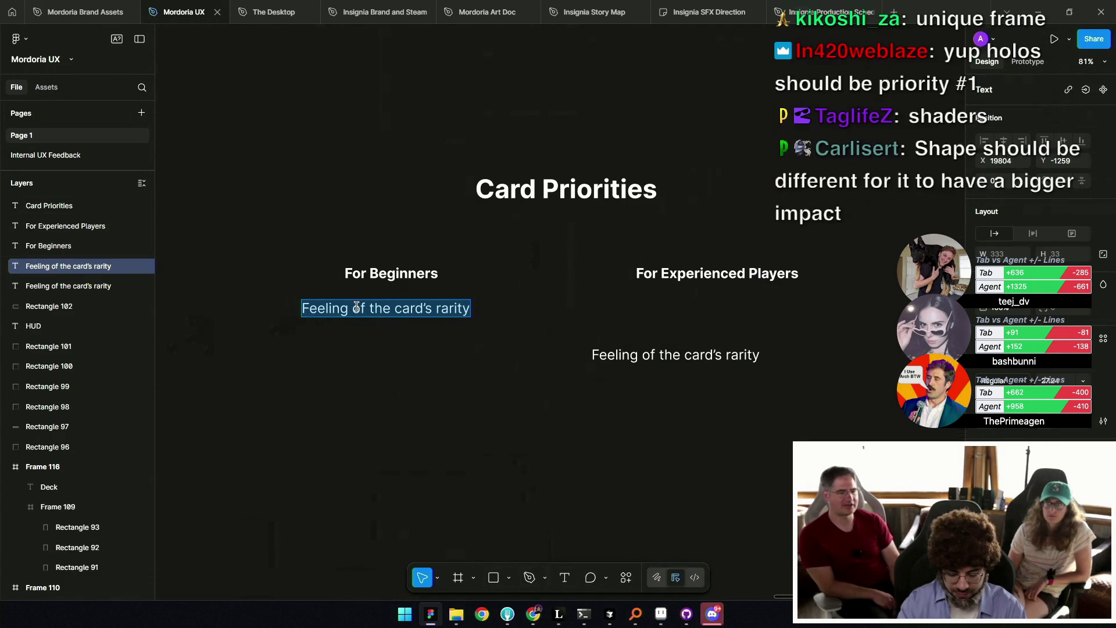
pyautogui.write('What is this card?')
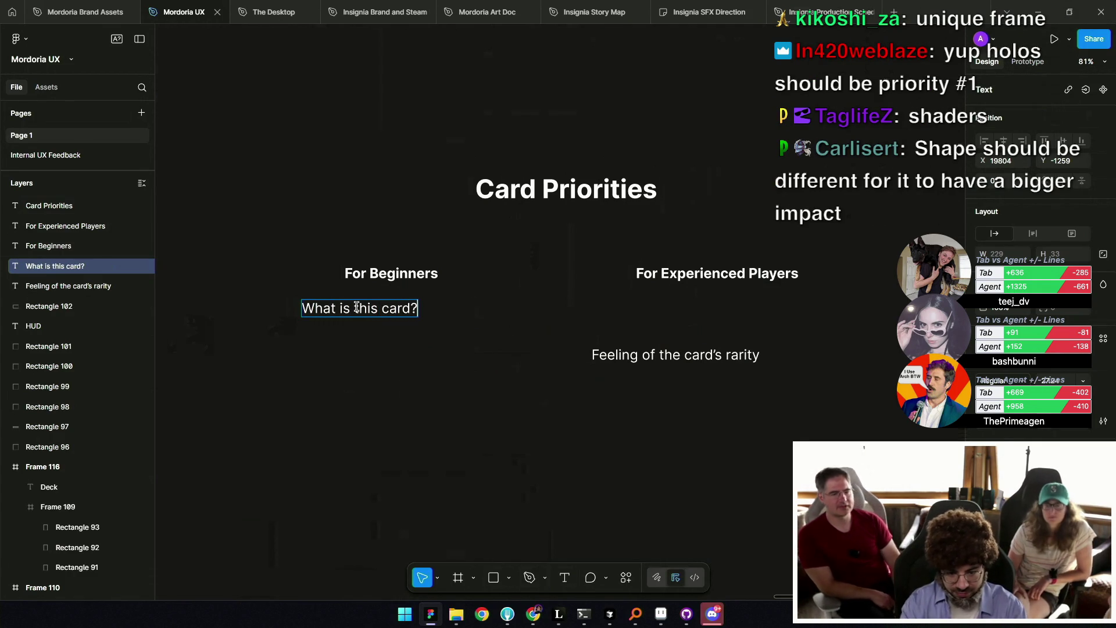
pyautogui.press('Escape')
pyautogui.scroll(-1, 407, 309)
pyautogui.hscroll(-1, 407, 308)
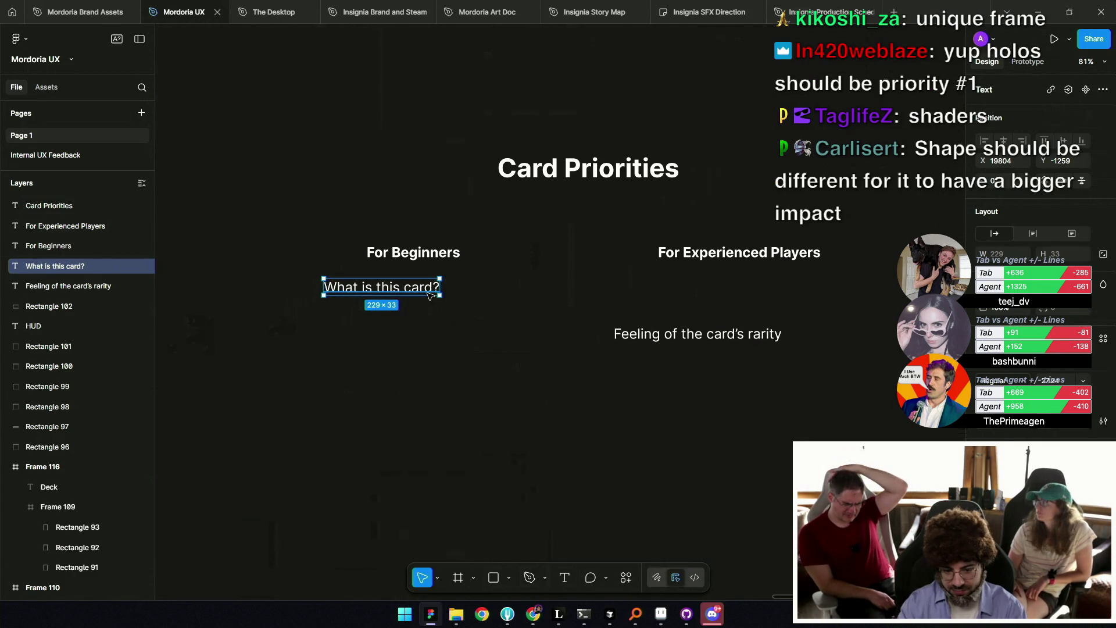
# Make "What is this card?" a bulleted list and start a second bullet line.
pyautogui.doubleClick(428, 293)
pyautogui.press('Right')
pyautogui.press('Return')
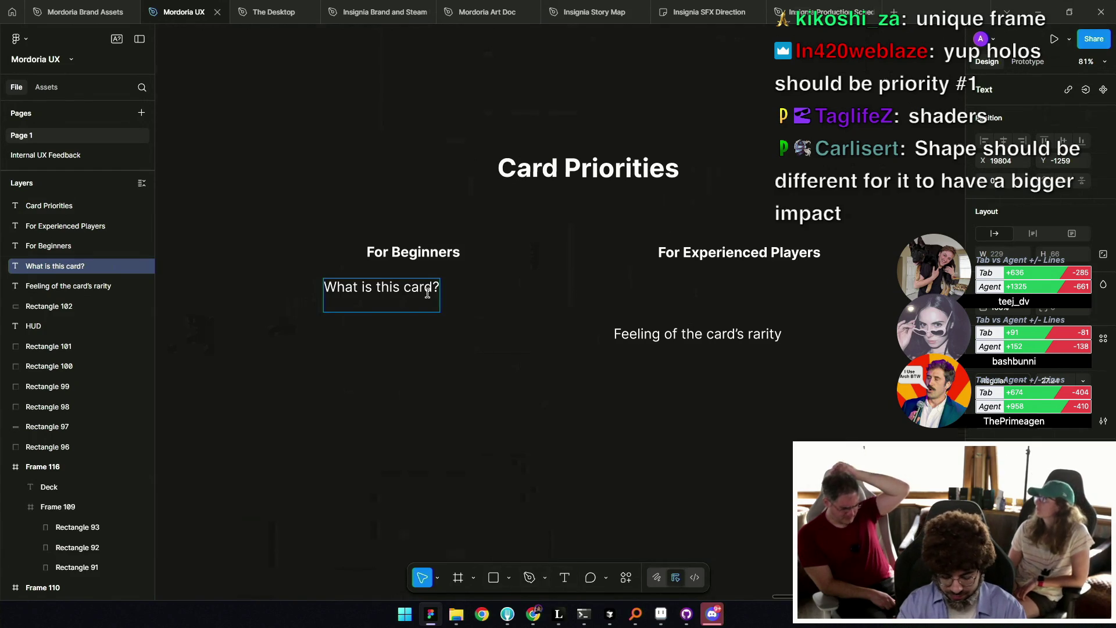
pyautogui.hotkey('ctrl', 'shift', '8')
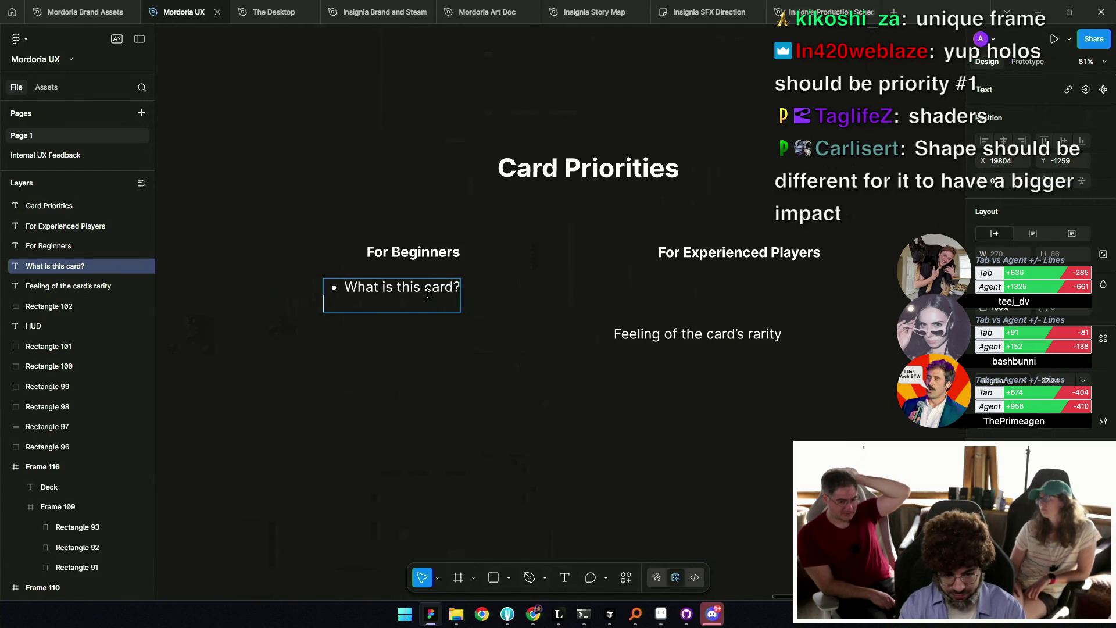
pyautogui.press('End')
pyautogui.press('Return')
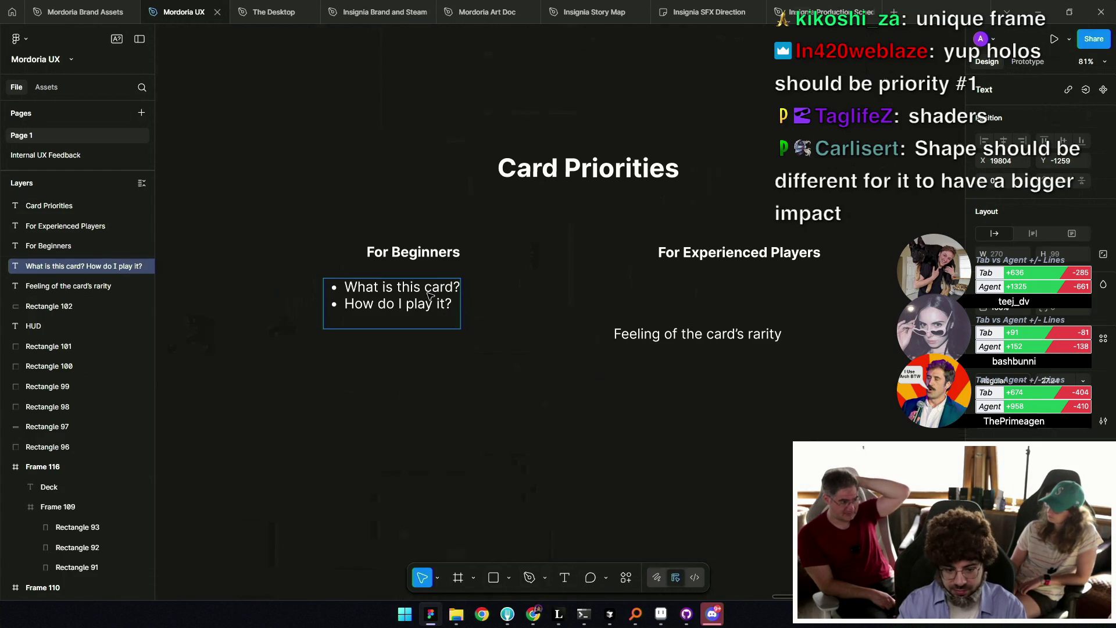
# Align the rarity note with the beginner list and add an "On the periphery of the card" bullet.
pyautogui.click(762, 407)
pyautogui.scroll(-1, 762, 407)
pyautogui.hscroll(1, 762, 406)
pyautogui.moveTo(634, 311)
pyautogui.mouseDown()
pyautogui.moveTo(672, 264)
pyautogui.moveTo(649, 272)
pyautogui.mouseUp()
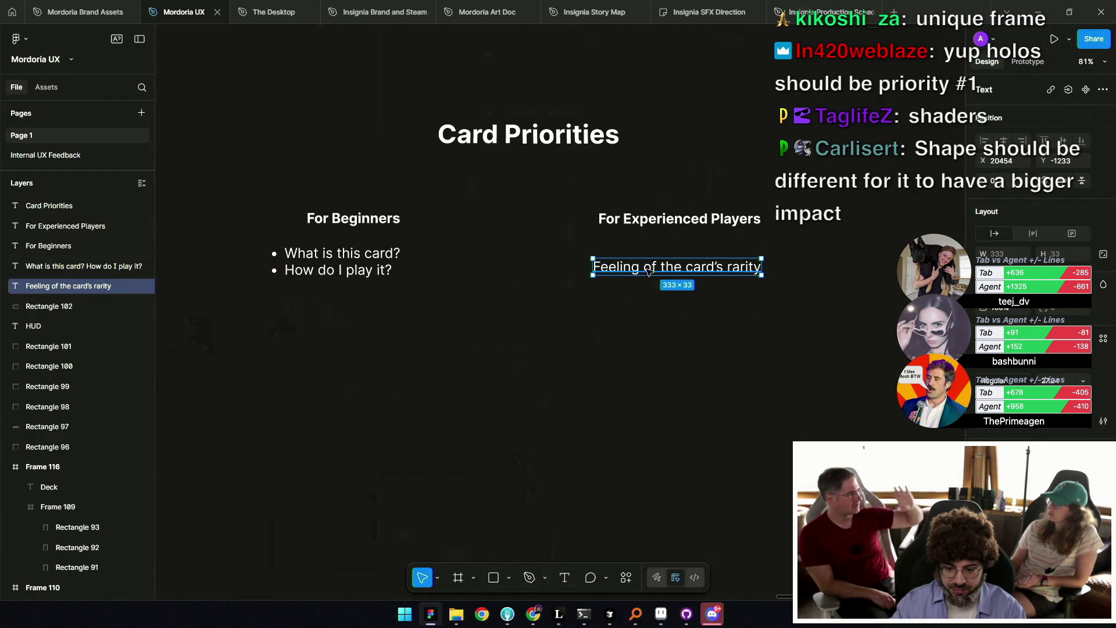
pyautogui.doubleClick(674, 269)
pyautogui.press('Right')
pyautogui.press('Return')
pyautogui.hotkey('ctrl', 'shift', '8')
pyautogui.write('On the periph')
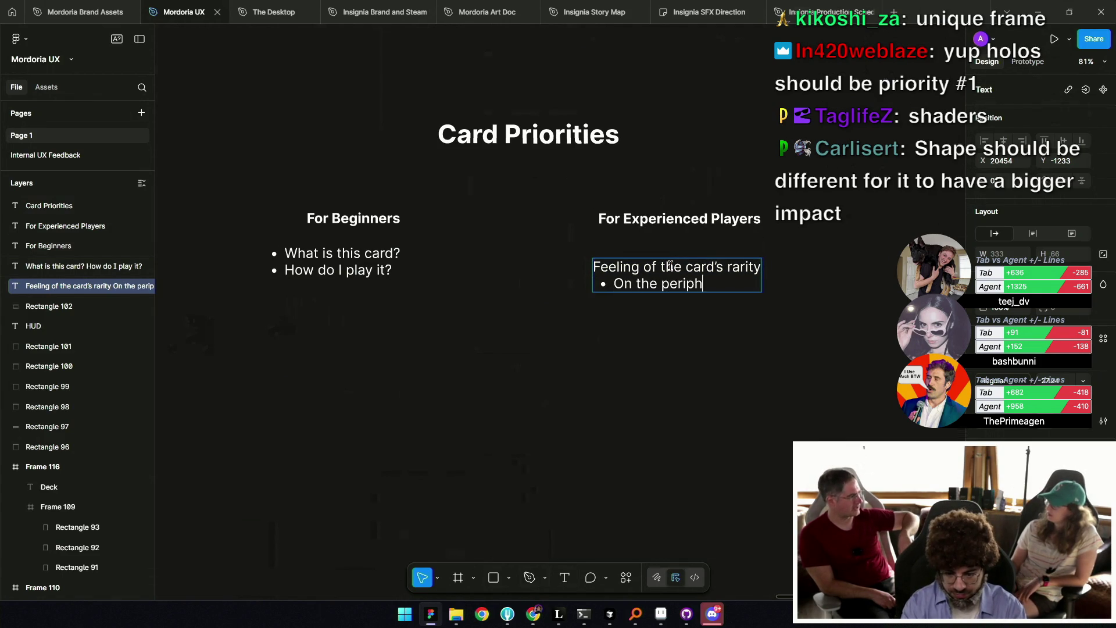
pyautogui.write('ery of the card')
pyautogui.press('Escape')
pyautogui.scroll(-2, 698, 259)
pyautogui.scroll(-5, 698, 258)
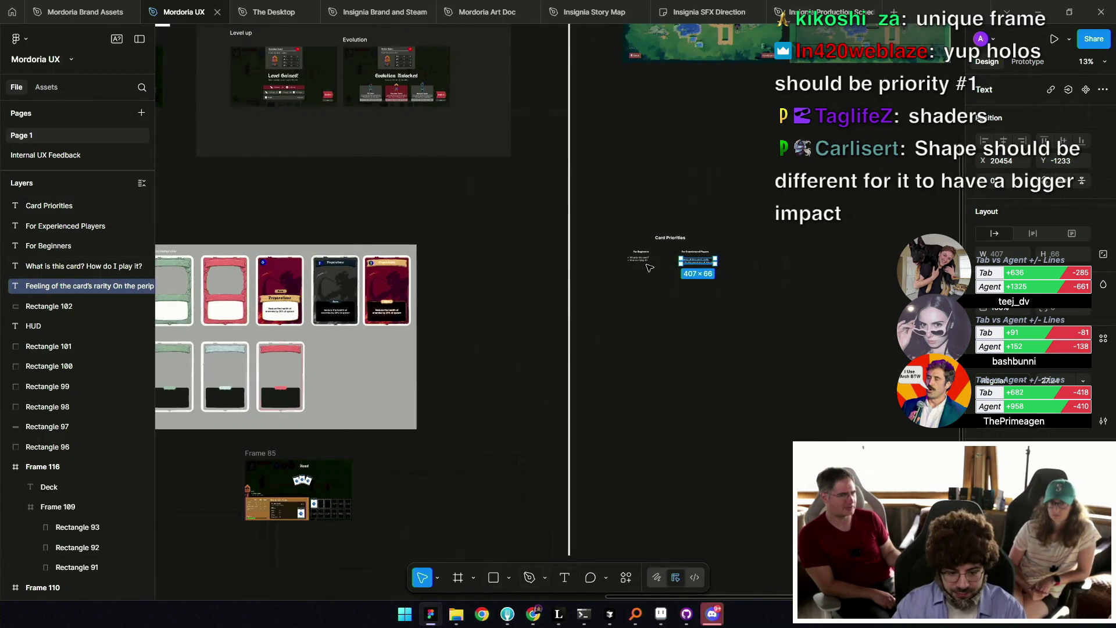
pyautogui.click(393, 286)
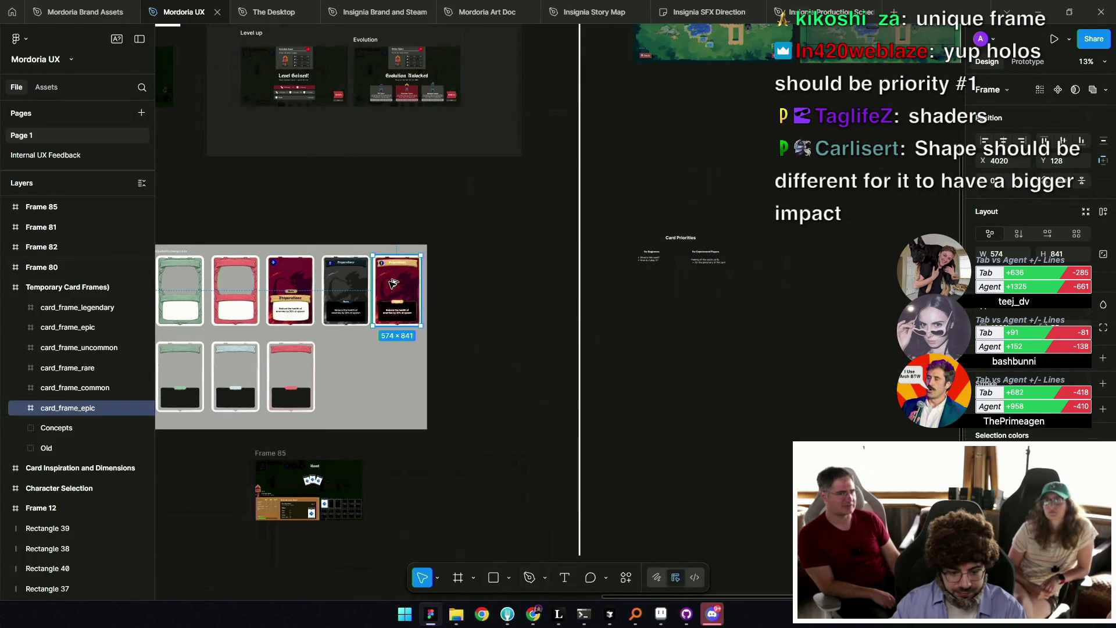
pyautogui.hscroll(-5, 393, 285)
pyautogui.scroll(-1, 393, 288)
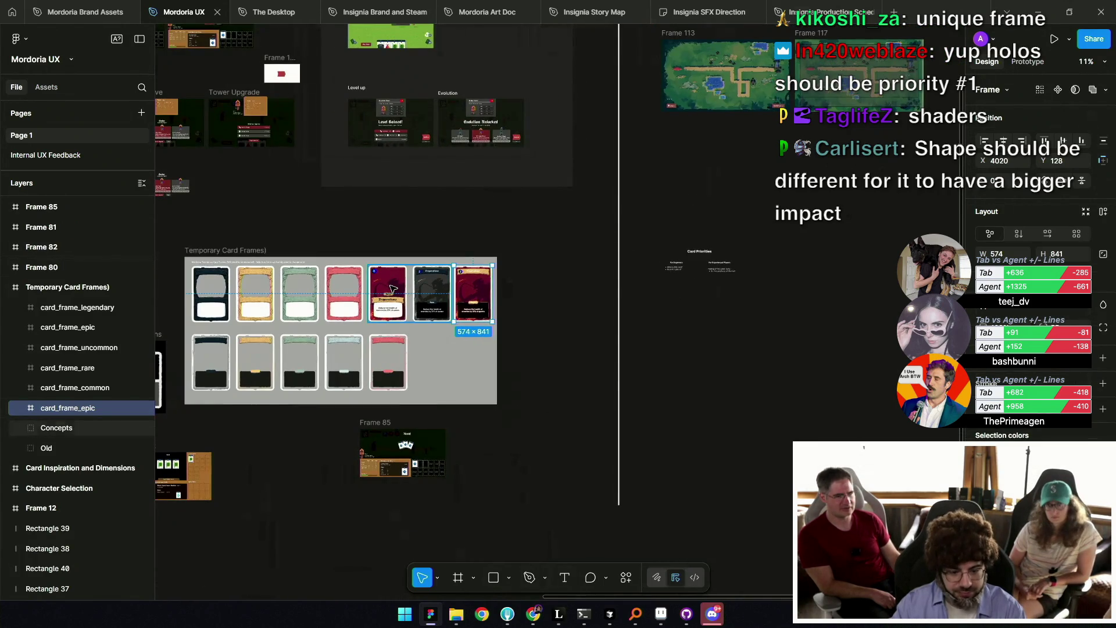
pyautogui.click(393, 289)
pyautogui.hscroll(-5, 524, 290)
pyautogui.scroll(1, 694, 289)
pyautogui.hscroll(-2, 694, 290)
pyautogui.hscroll(-3, 748, 280)
pyautogui.scroll(-1, 749, 280)
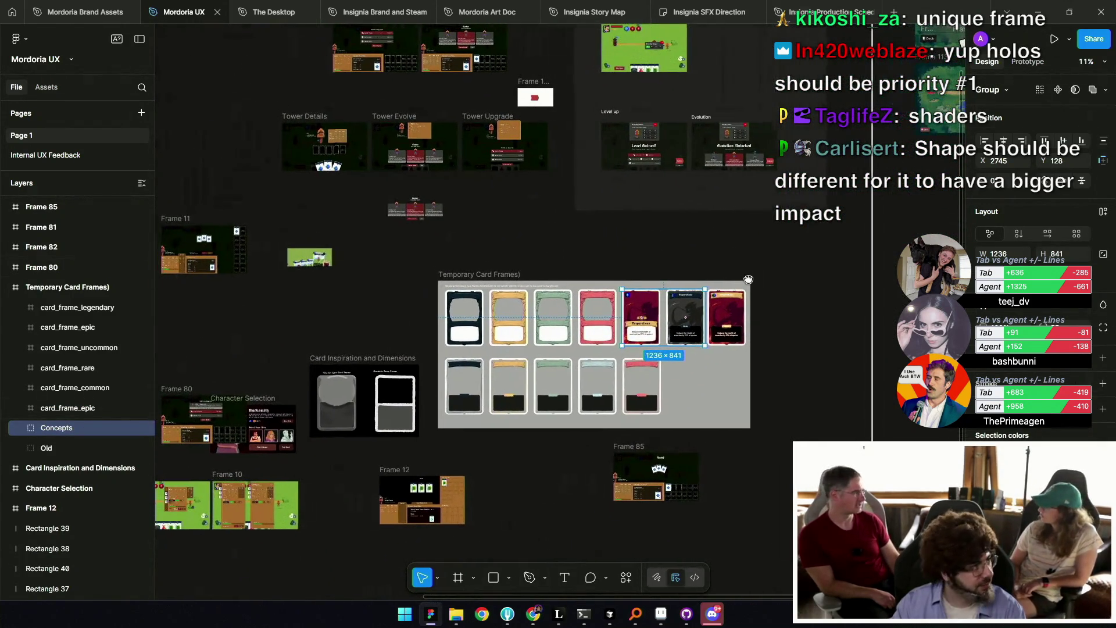
pyautogui.scroll(-2, 748, 280)
pyautogui.scroll(-2, 750, 282)
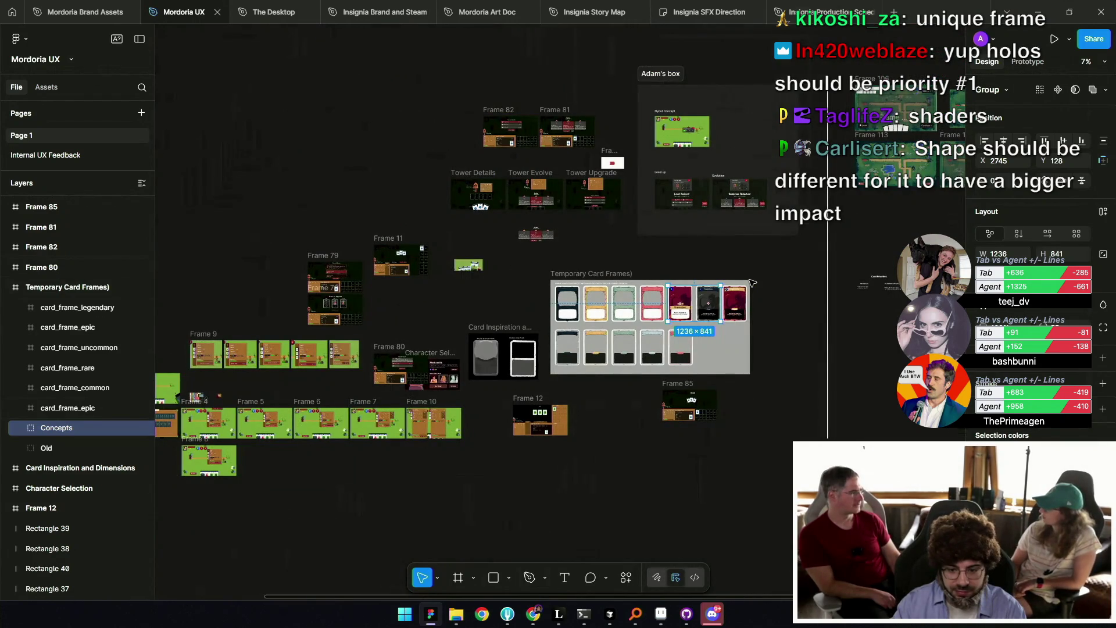
pyautogui.scroll(2, 752, 282)
pyautogui.scroll(2, 752, 282)
pyautogui.hscroll(8, 640, 320)
pyautogui.scroll(3, 640, 319)
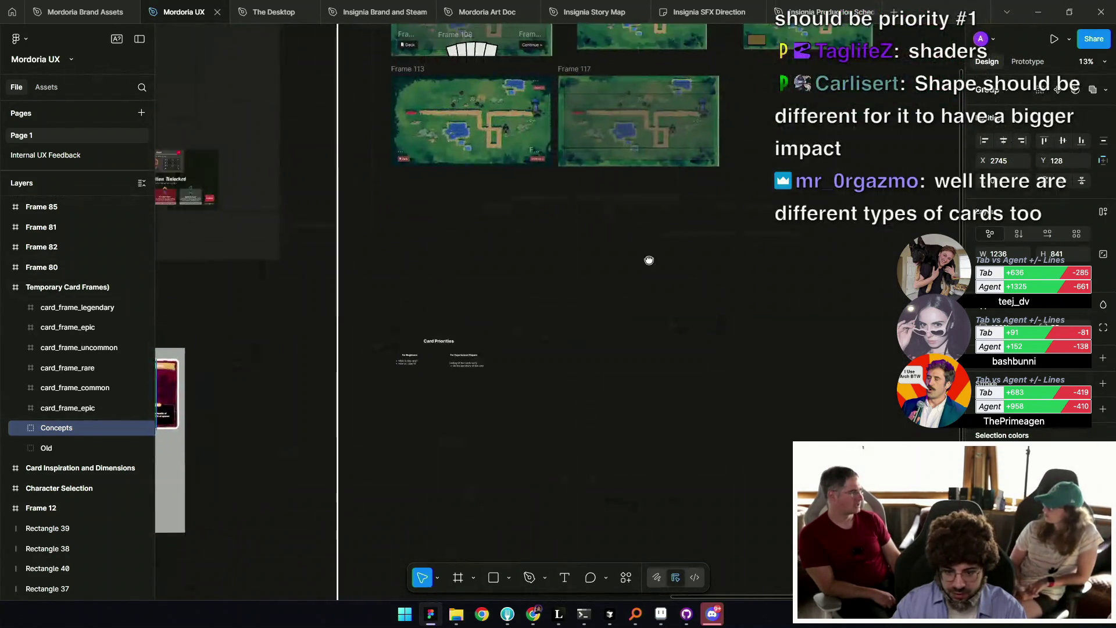
pyautogui.scroll(-3, 586, 359)
pyautogui.scroll(3, 523, 407)
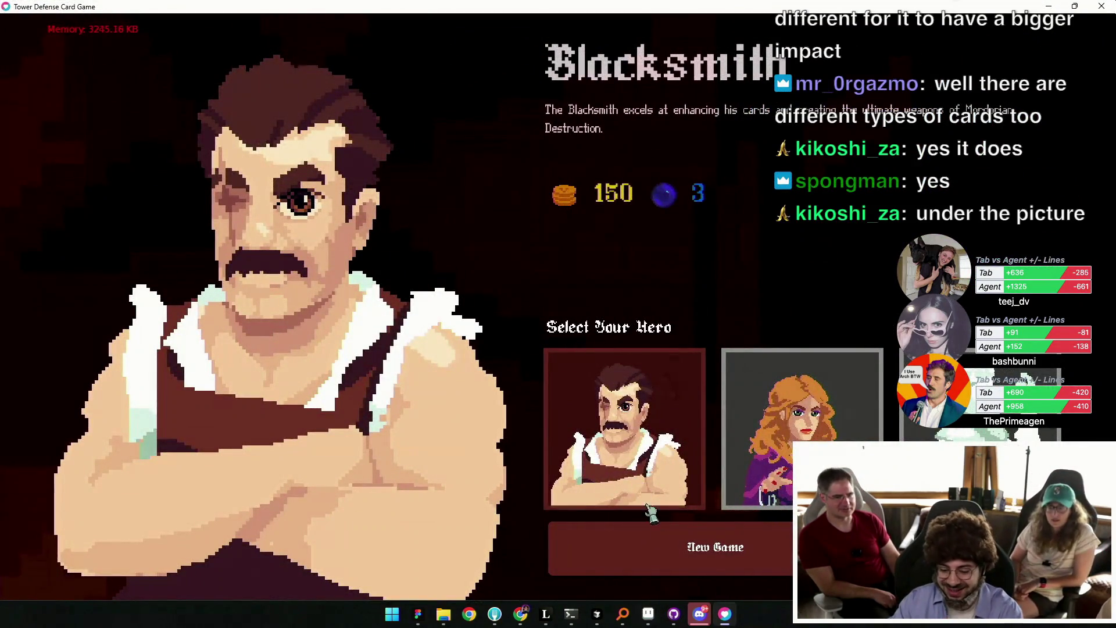
# Start a new game on level 1 and try placing an Archer Tower card.
pyautogui.click(660, 546)
pyautogui.click(588, 517)
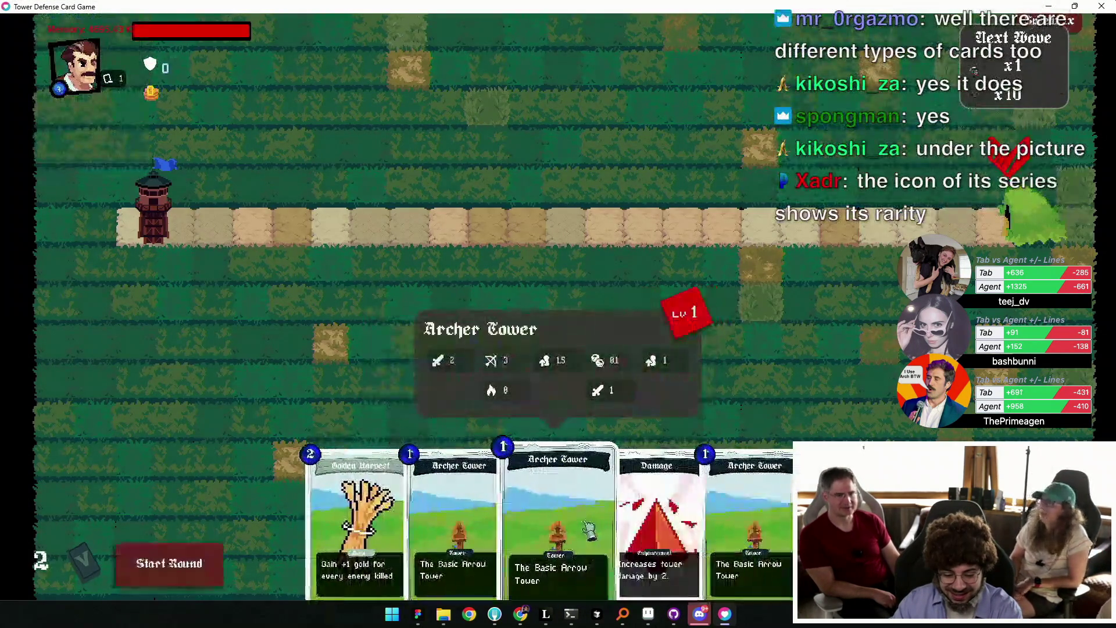
pyautogui.moveTo(569, 532)
pyautogui.mouseDown()
pyautogui.moveTo(578, 336)
pyautogui.moveTo(617, 391)
pyautogui.mouseUp()
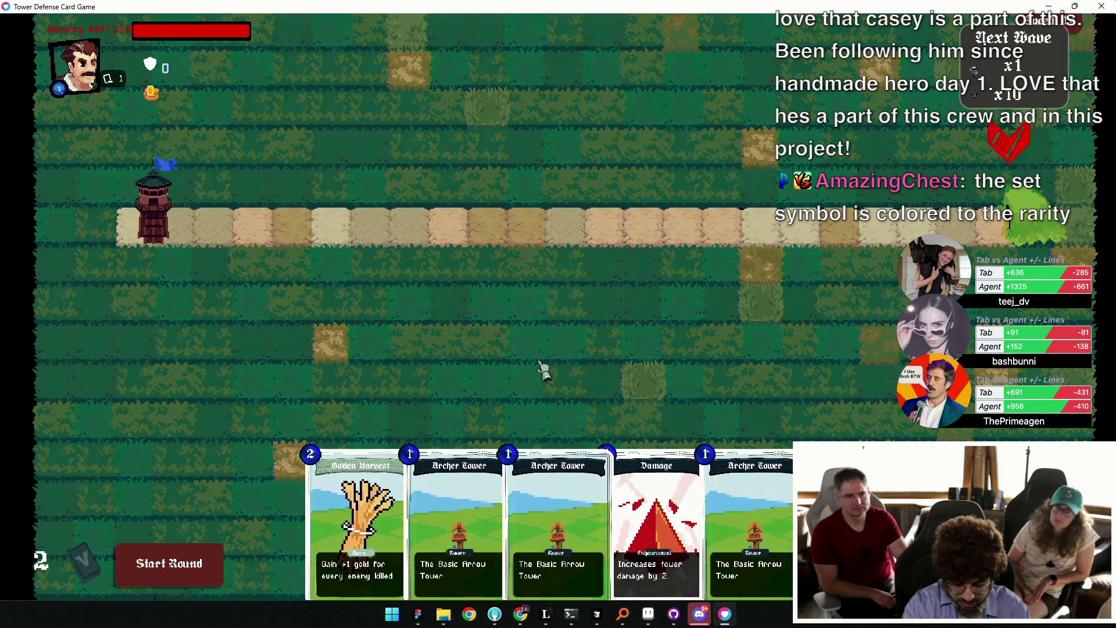
# Snip a screenshot of the dealt card hand and return to Figma.
pyautogui.press('super+shift+s')
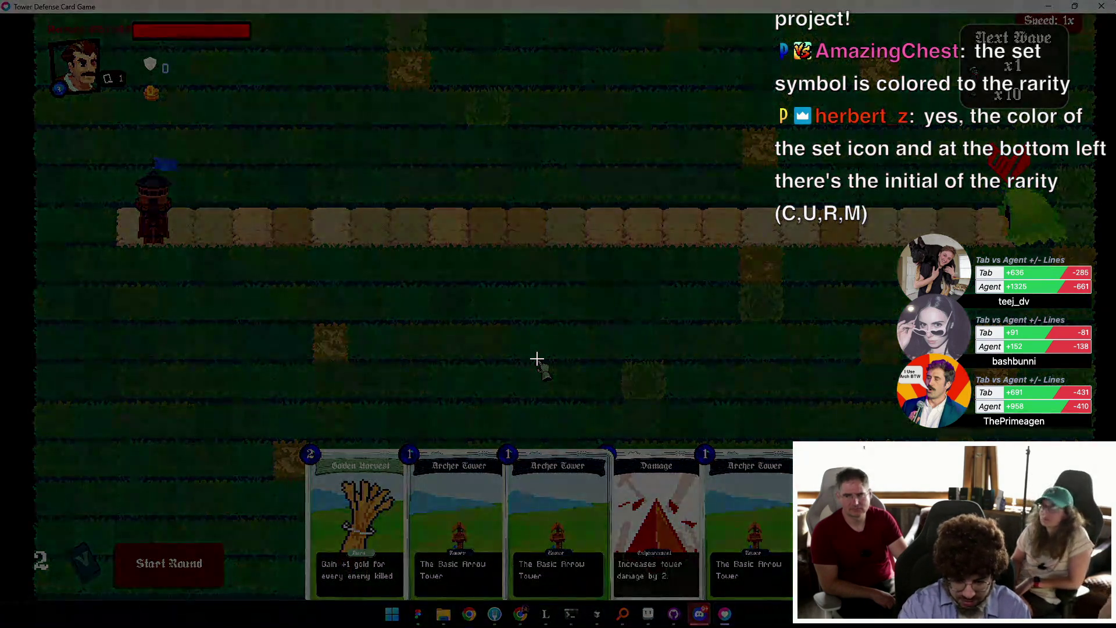
pyautogui.moveTo(256, 405); pyautogui.dragTo(843, 609)
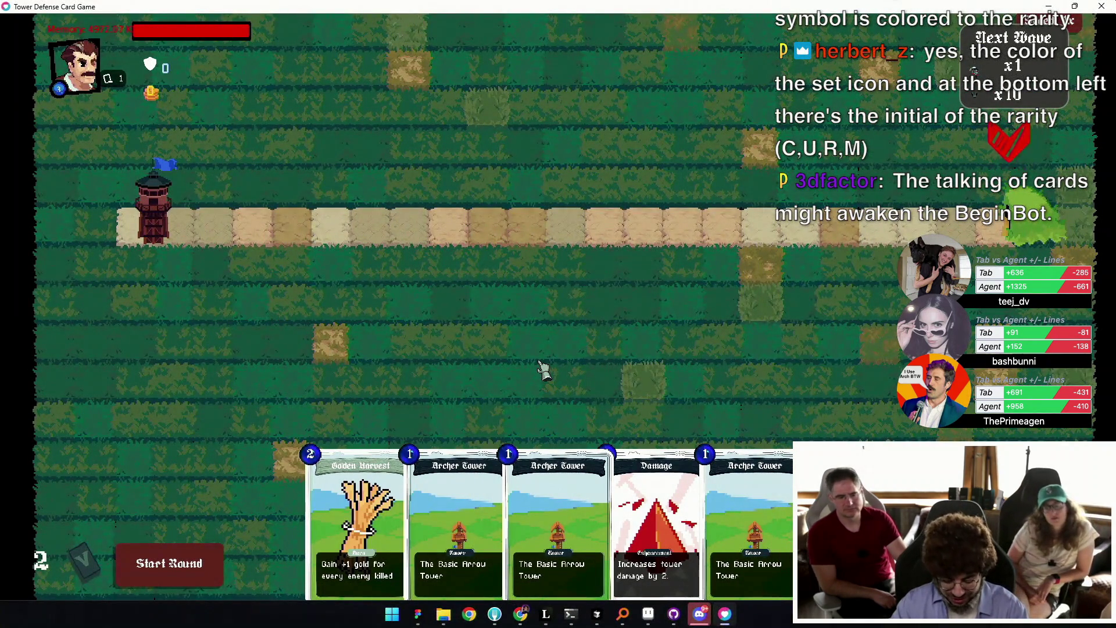
pyautogui.hotkey('alt', 'Tab')
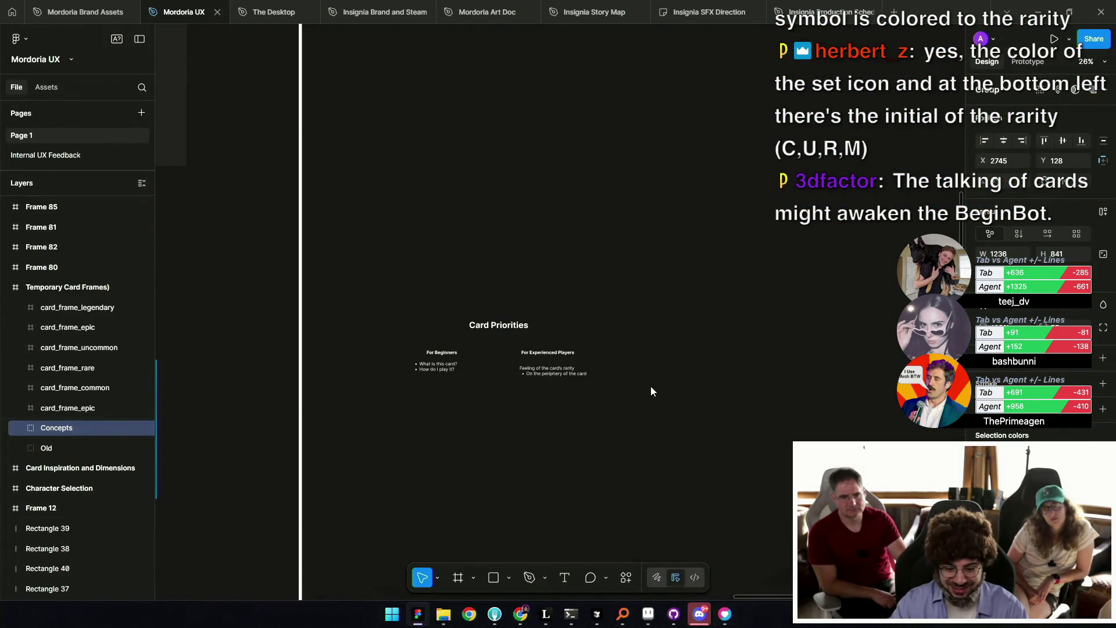
# Paste the 1006×347 screenshot of the five-card hand above the Card Priorities heading.
pyautogui.press('Escape')
pyautogui.scroll(5, 500, 389)
pyautogui.hotkey('ctrl', 'v')
pyautogui.scroll(5, 508, 294)
pyautogui.scroll(2, 514, 298)
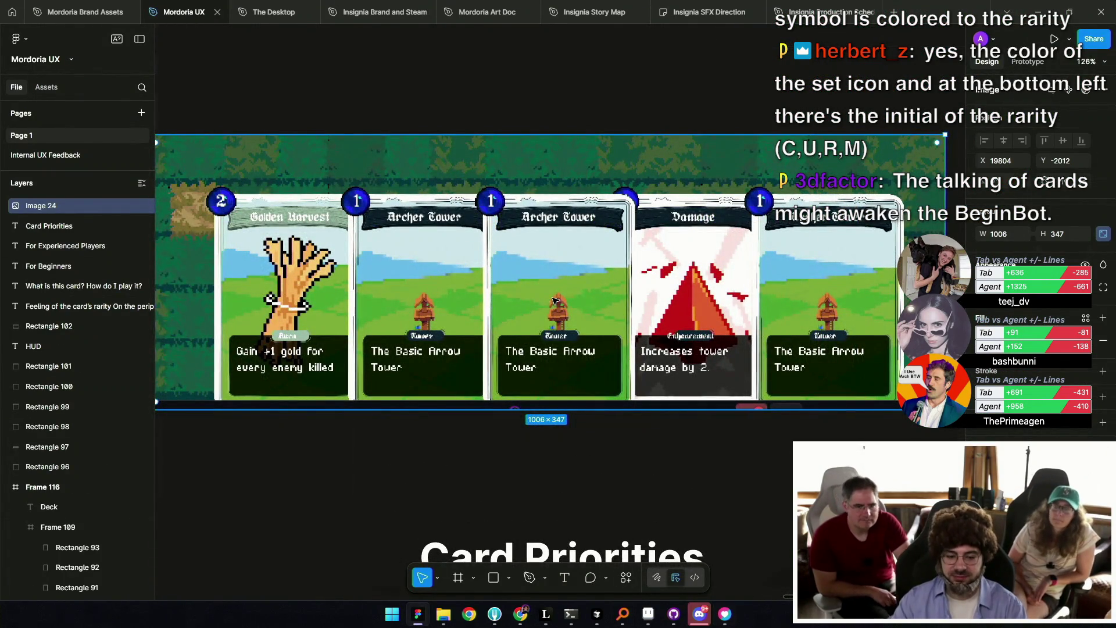
pyautogui.scroll(-2, 573, 284)
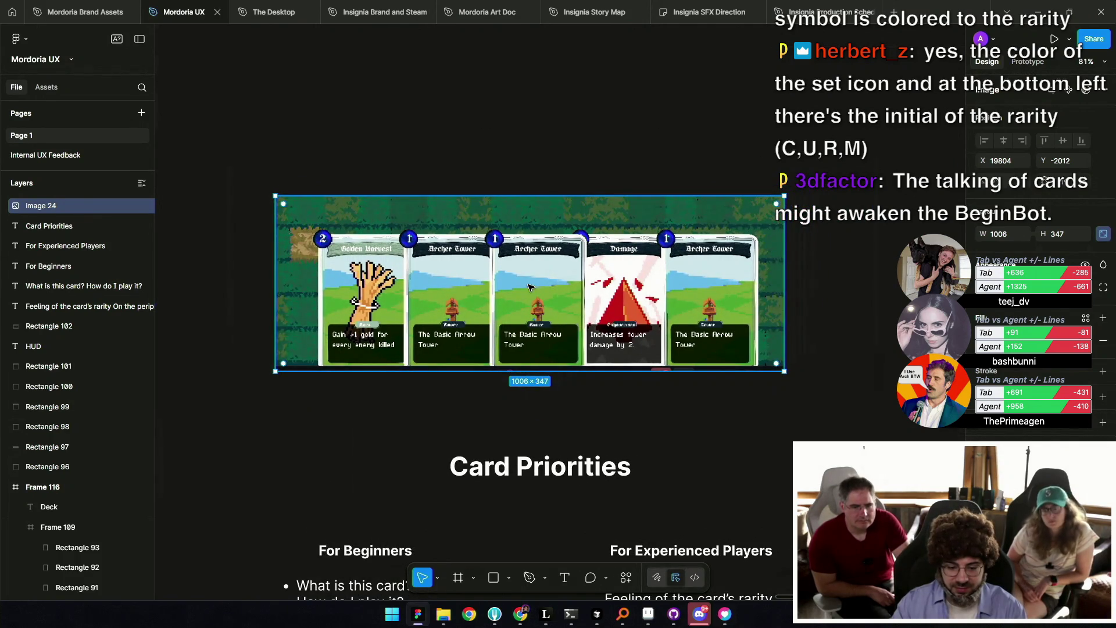
pyautogui.scroll(1, 529, 287)
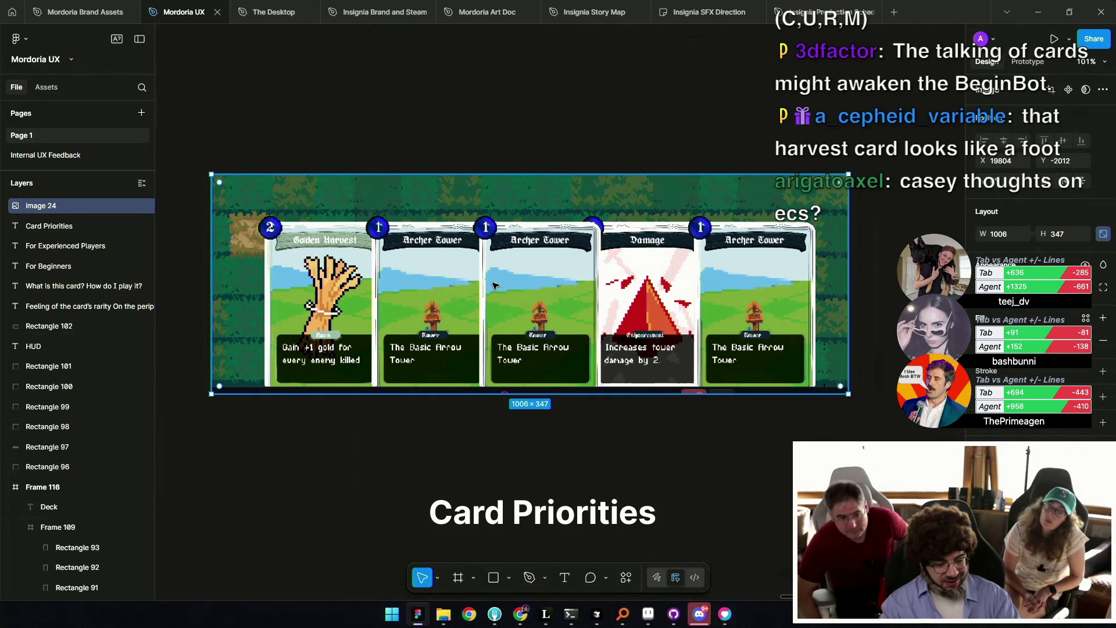
pyautogui.scroll(3, 337, 294)
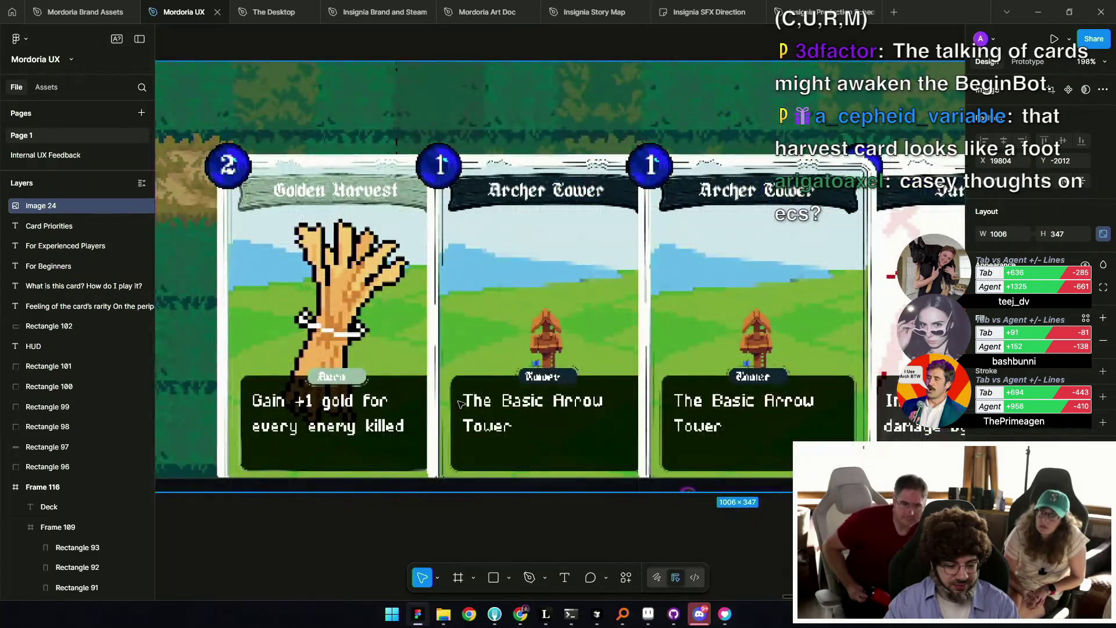
pyautogui.scroll(-2, 372, 361)
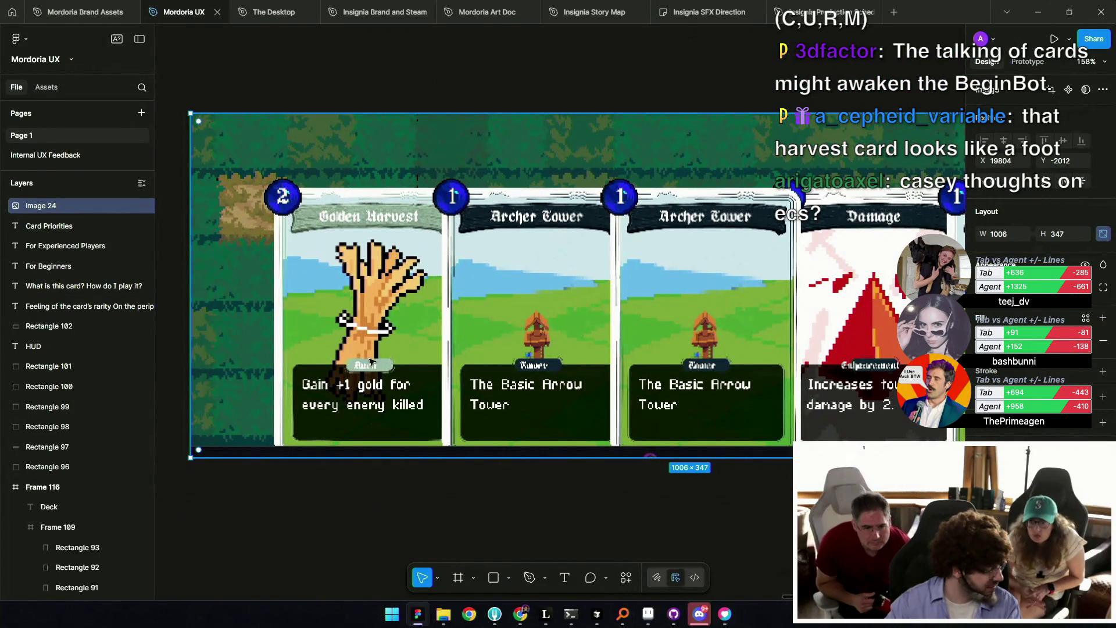
pyautogui.scroll(-3, 372, 312)
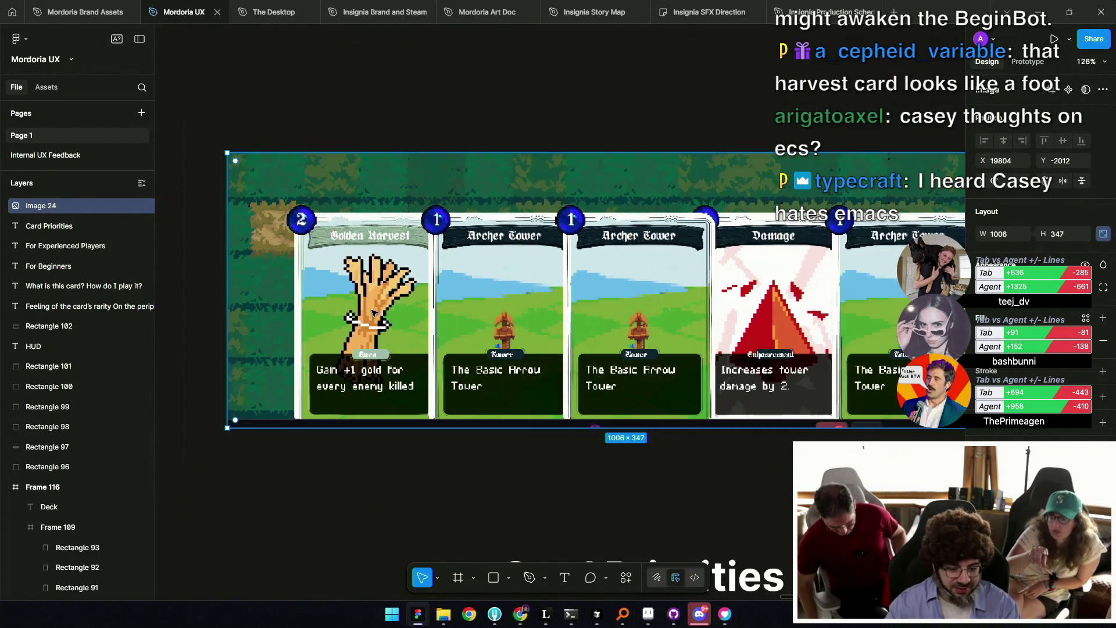
pyautogui.scroll(-1, 478, 376)
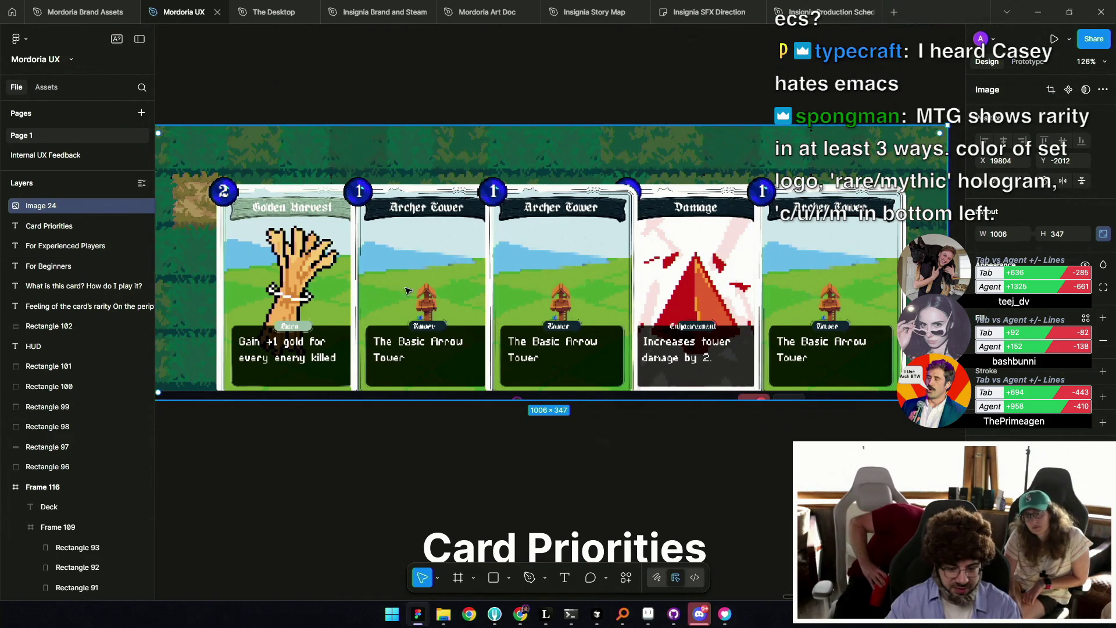
pyautogui.scroll(-1, 530, 304)
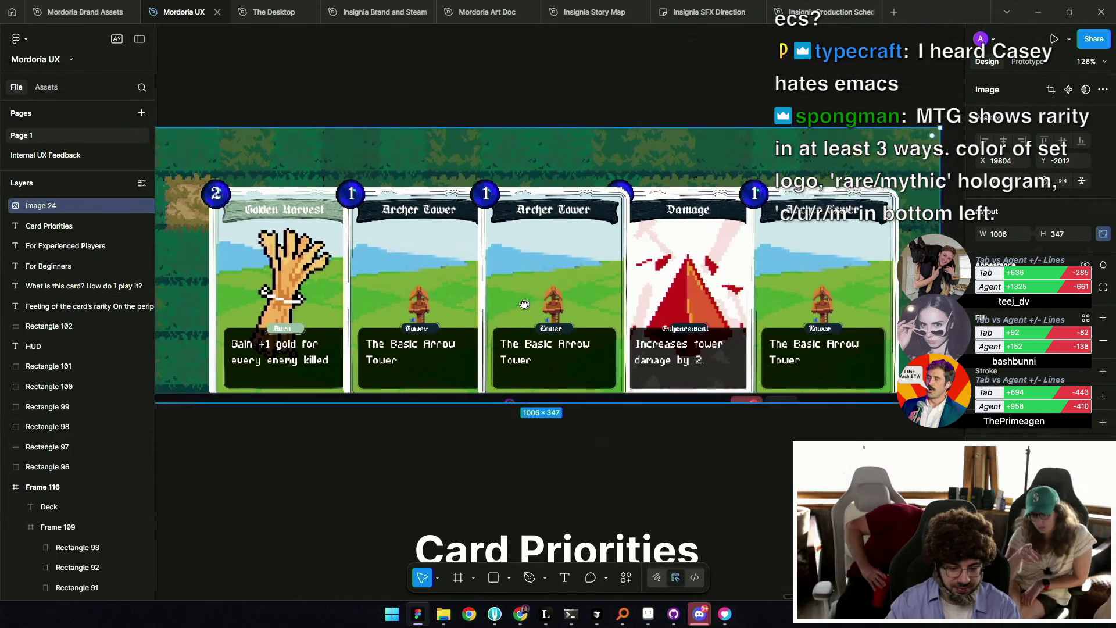
pyautogui.scroll(-1, 534, 307)
pyautogui.scroll(2, 534, 310)
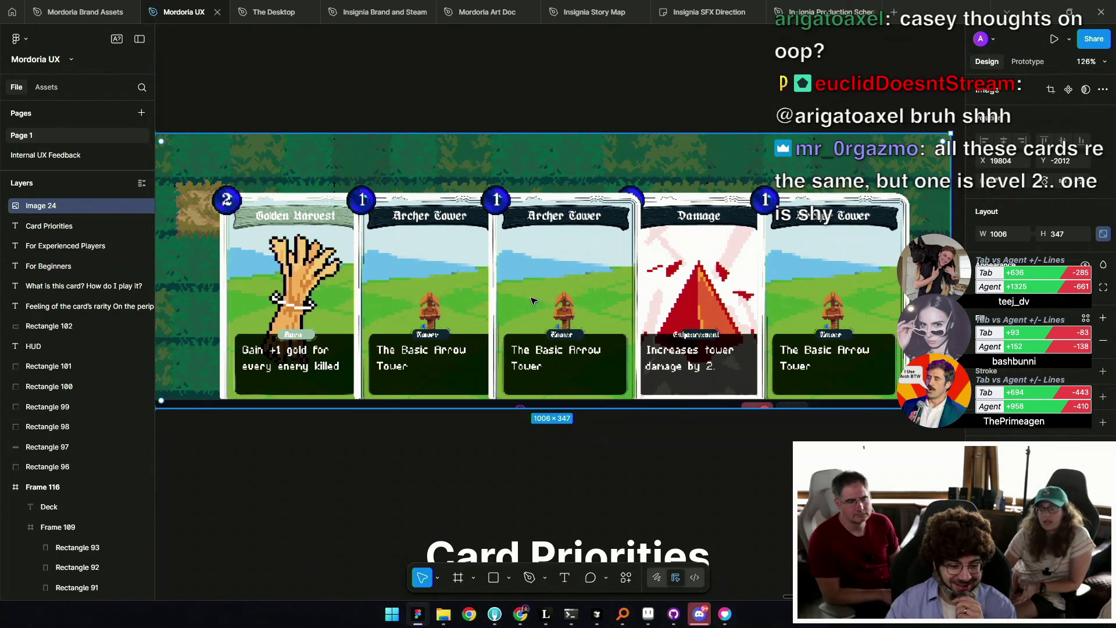
pyautogui.scroll(-3, 476, 291)
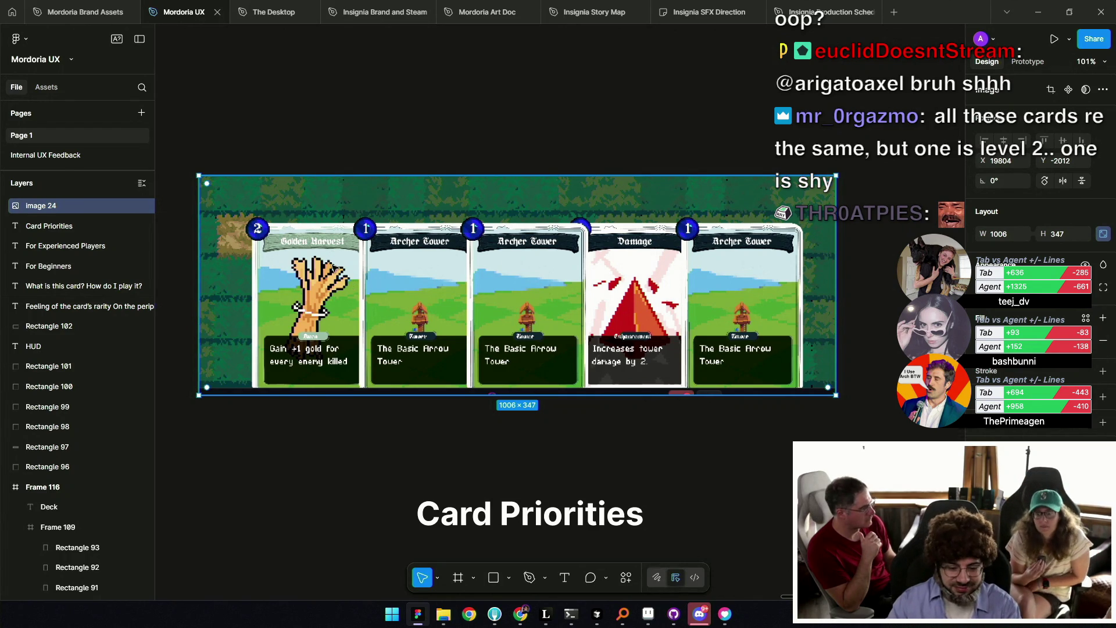
pyautogui.hscroll(2, 354, 320)
pyautogui.keyDown('ctrl'); pyautogui.scroll(-2, 498, 387); pyautogui.keyUp('ctrl')
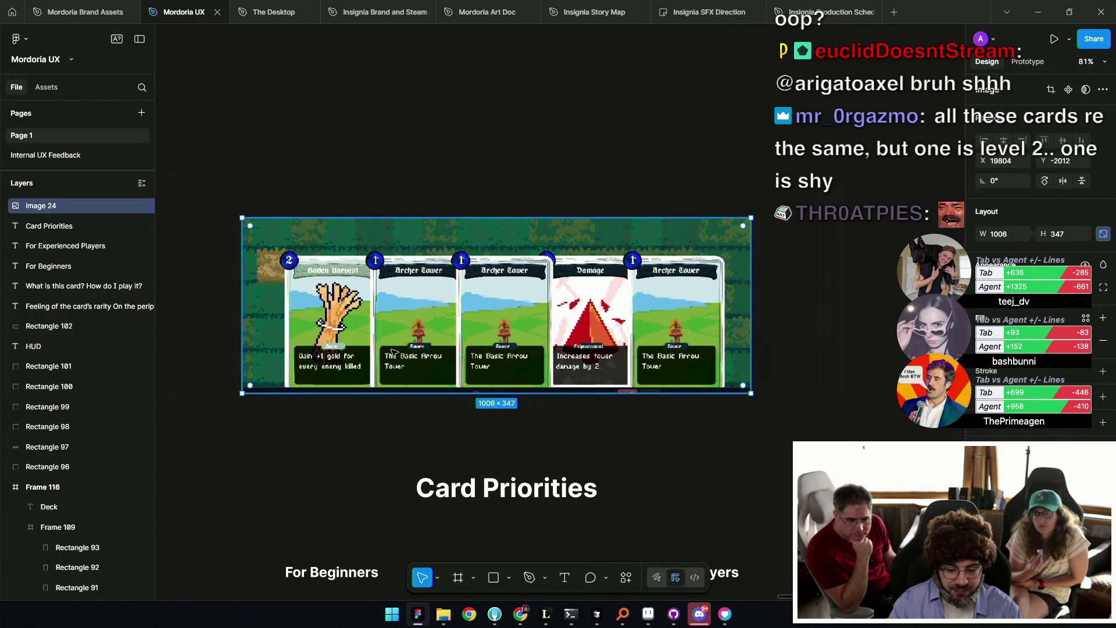
pyautogui.scroll(2, 334, 326)
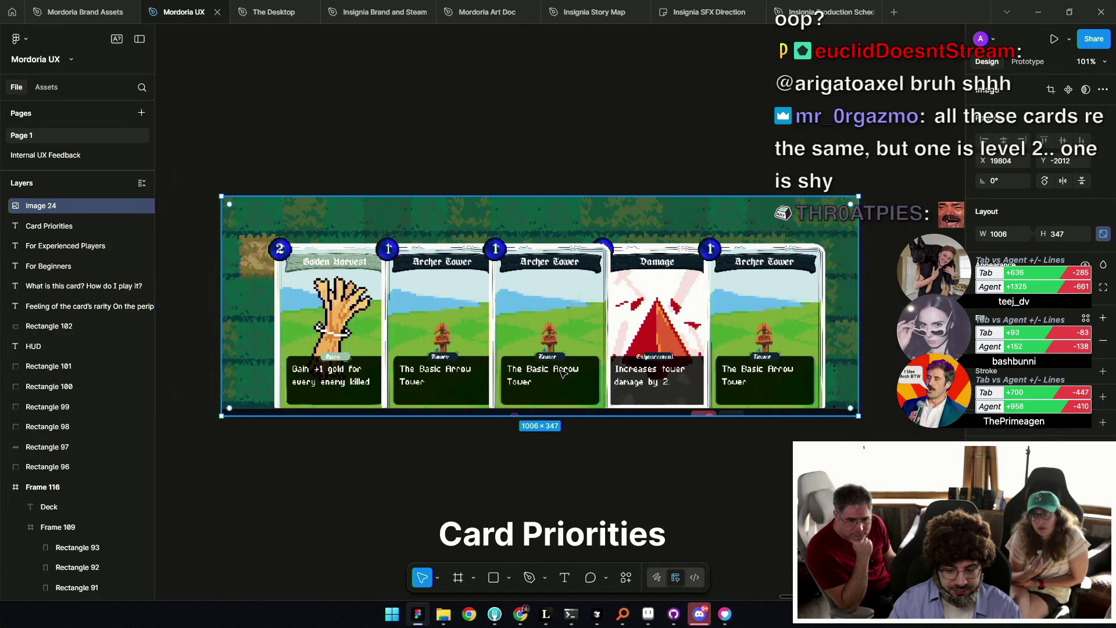
pyautogui.scroll(3, 361, 331)
pyautogui.hscroll(2, 582, 329)
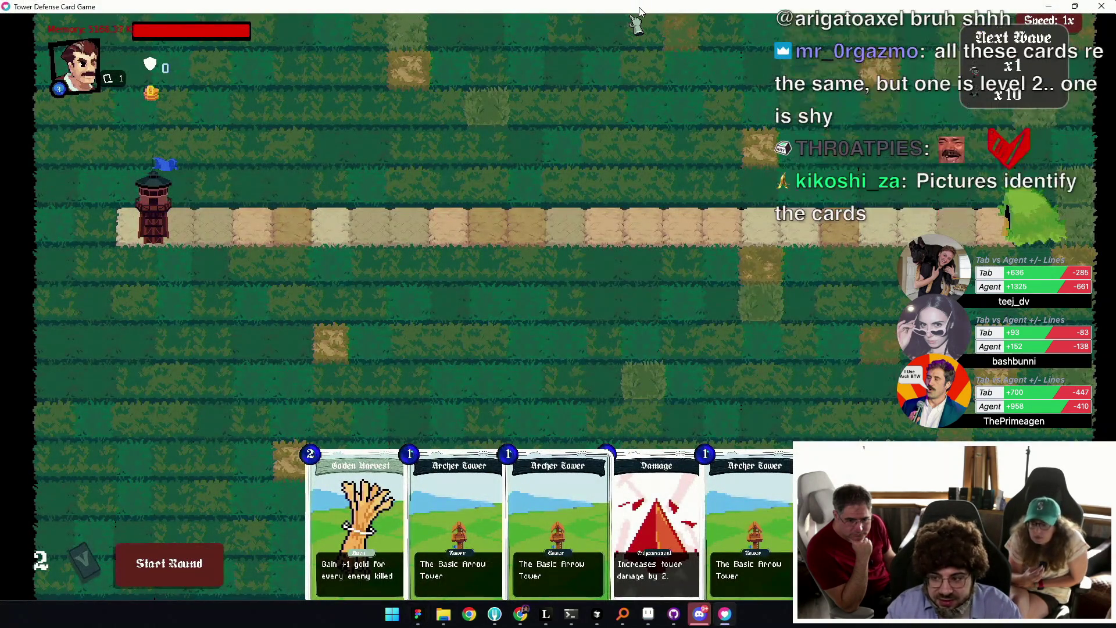
pyautogui.moveTo(640, 7); pyautogui.dragTo(609, 4)
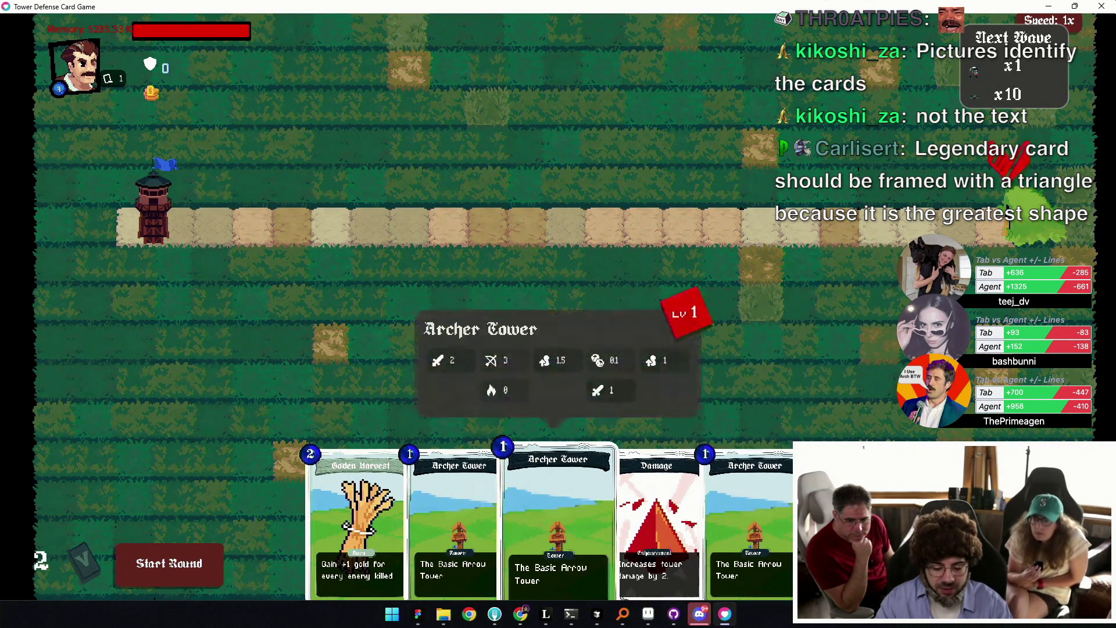
pyautogui.click(417, 613)
pyautogui.scroll(5, 625, 395)
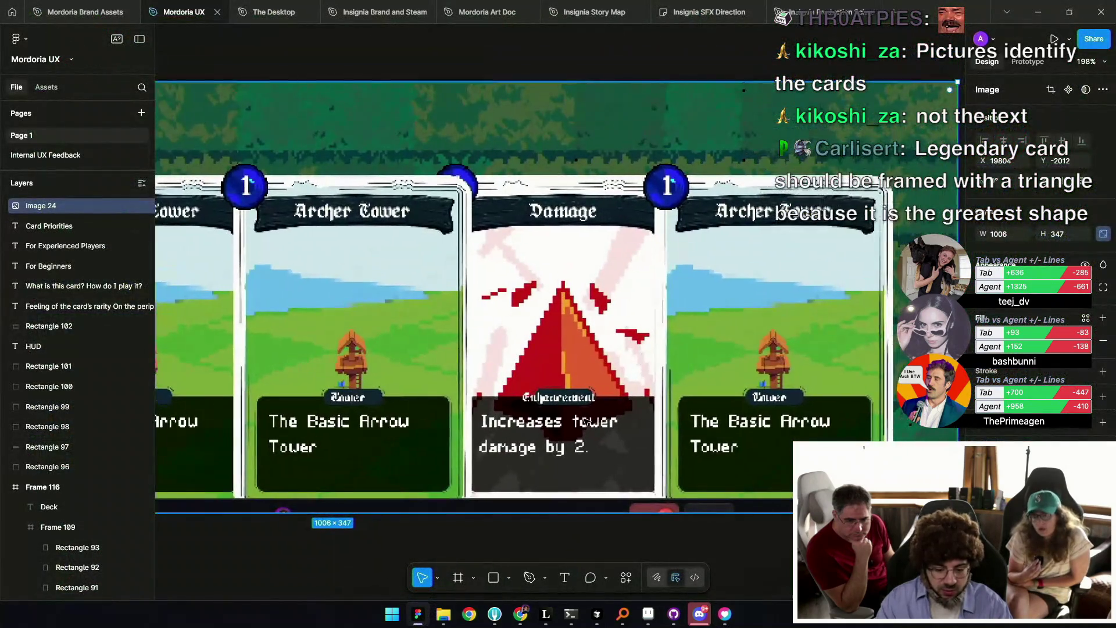
pyautogui.scroll(-2, 577, 342)
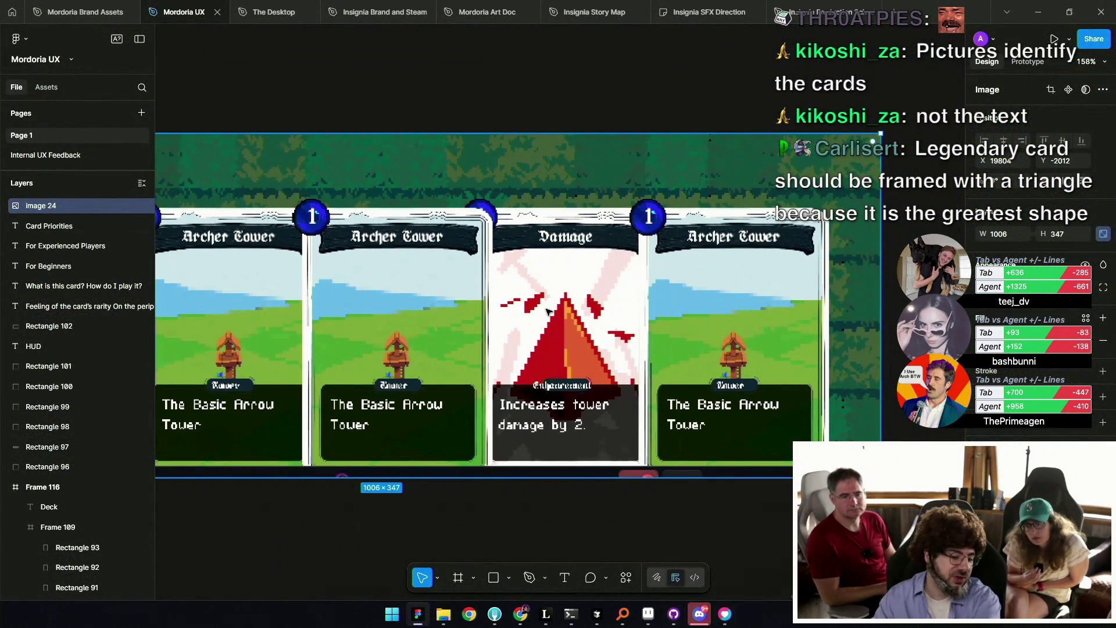
pyautogui.scroll(-1, 737, 157)
pyautogui.scroll(-1, 739, 134)
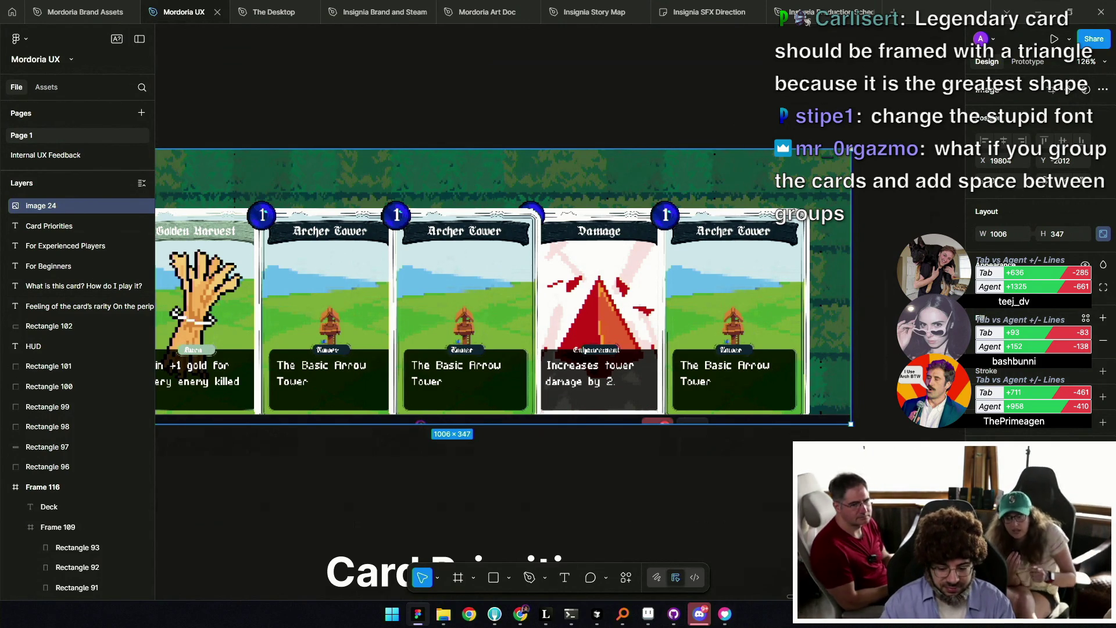
pyautogui.click(725, 616)
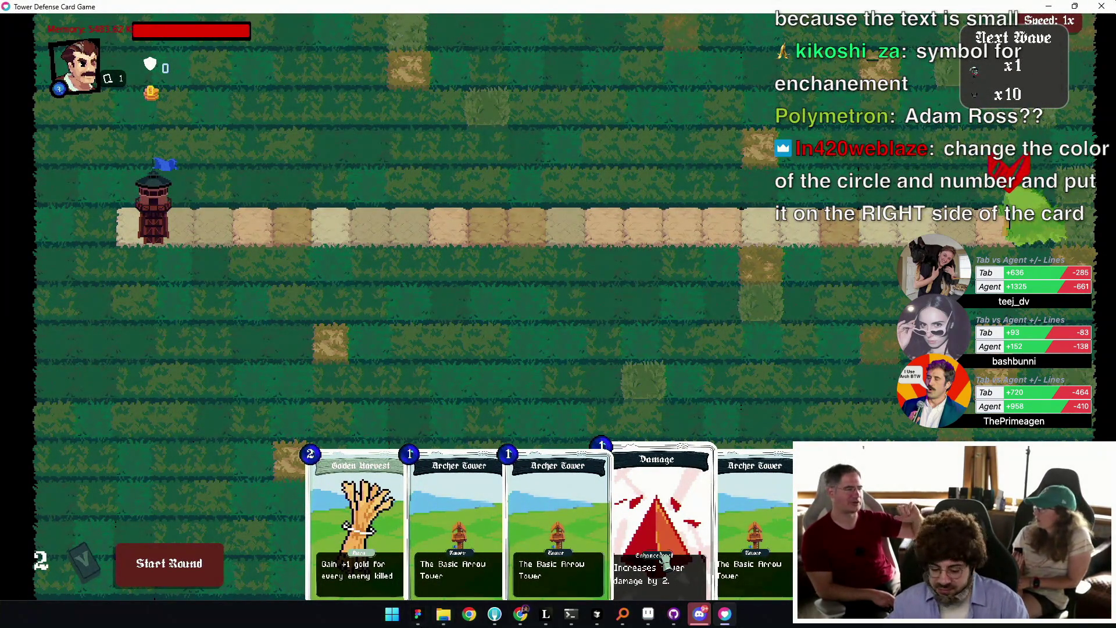
# Duplicate the Card Priorities heading above the card image and retitle it 'Types of Cards'.
pyautogui.click(417, 614)
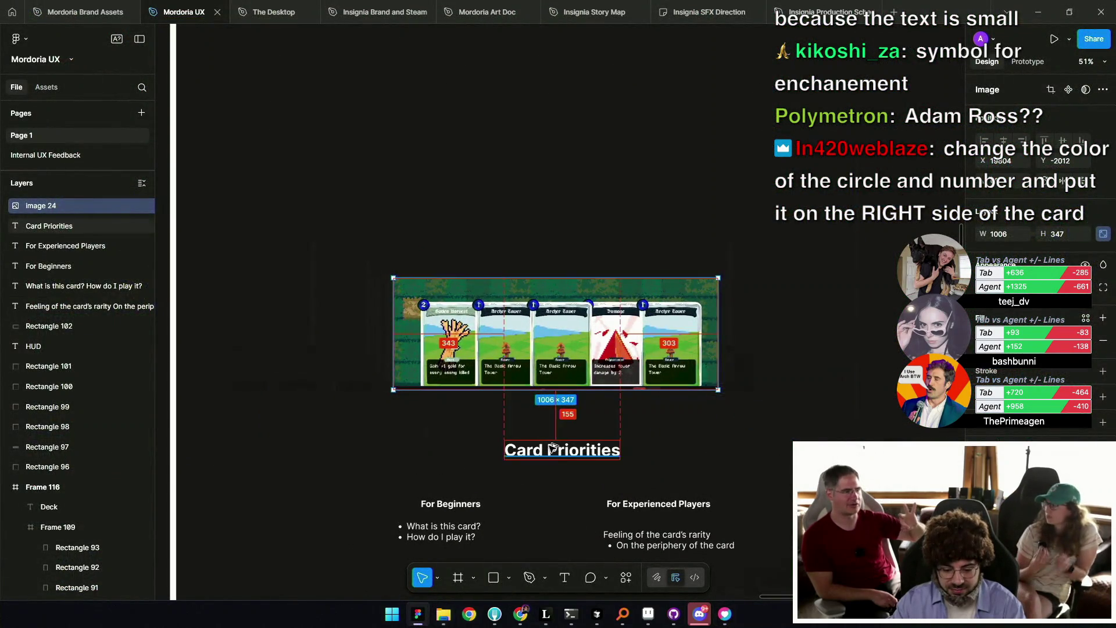
pyautogui.moveTo(549, 450); pyautogui.dragTo(549, 163)
pyautogui.write('Types o')
pyautogui.press('BackSpace')
pyautogui.press('BackSpace')
pyautogui.press('BackSpace')
pyautogui.write('f Cards')
pyautogui.press('Escape')
pyautogui.moveTo(553, 164); pyautogui.dragTo(552, 129)
# Copy the For Beginners label under the new heading and rename it 'Tower'.
pyautogui.click(451, 504)
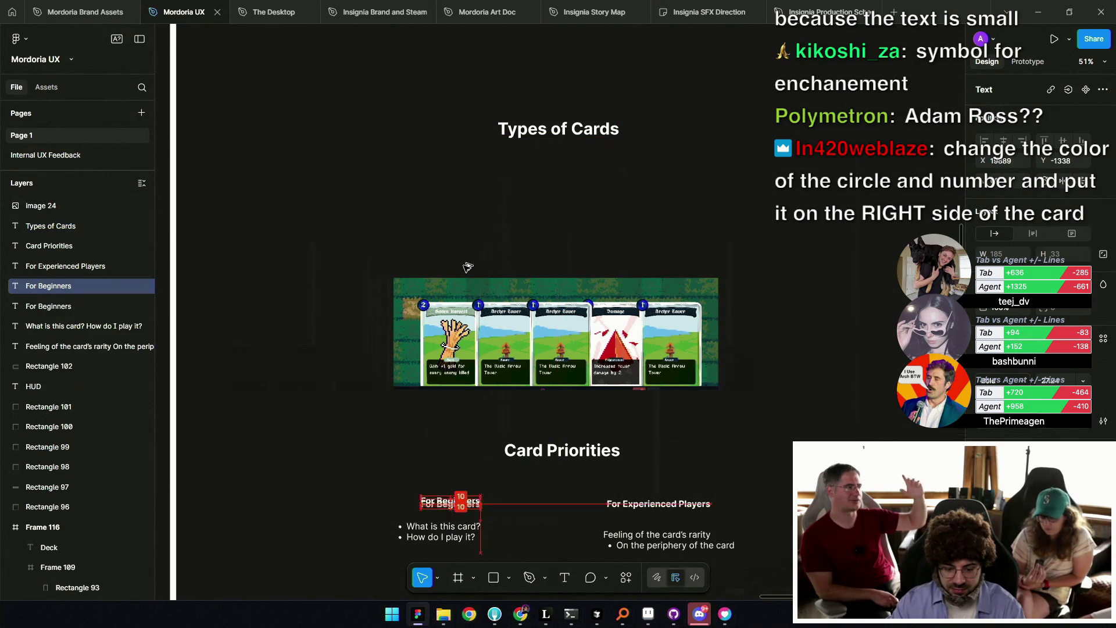
pyautogui.keyDown('alt'); pyautogui.moveTo(451, 504); pyautogui.dragTo(455, 171); pyautogui.keyUp('alt')
pyautogui.press('Return')
pyautogui.write('Towe')
pyautogui.press('Escape')
pyautogui.scroll(5, 472, 202)
# Add 'Enhancement' and 'Aura' label copies in a row to the right of Tower.
pyautogui.keyDown('alt'); pyautogui.moveTo(376, 191); pyautogui.dragTo(530, 192); pyautogui.keyUp('alt')
pyautogui.press('Return')
pyautogui.write('Enha')
pyautogui.press('BackSpace')
pyautogui.press('BackSpace')
pyautogui.write('hancement')
pyautogui.press('Escape')
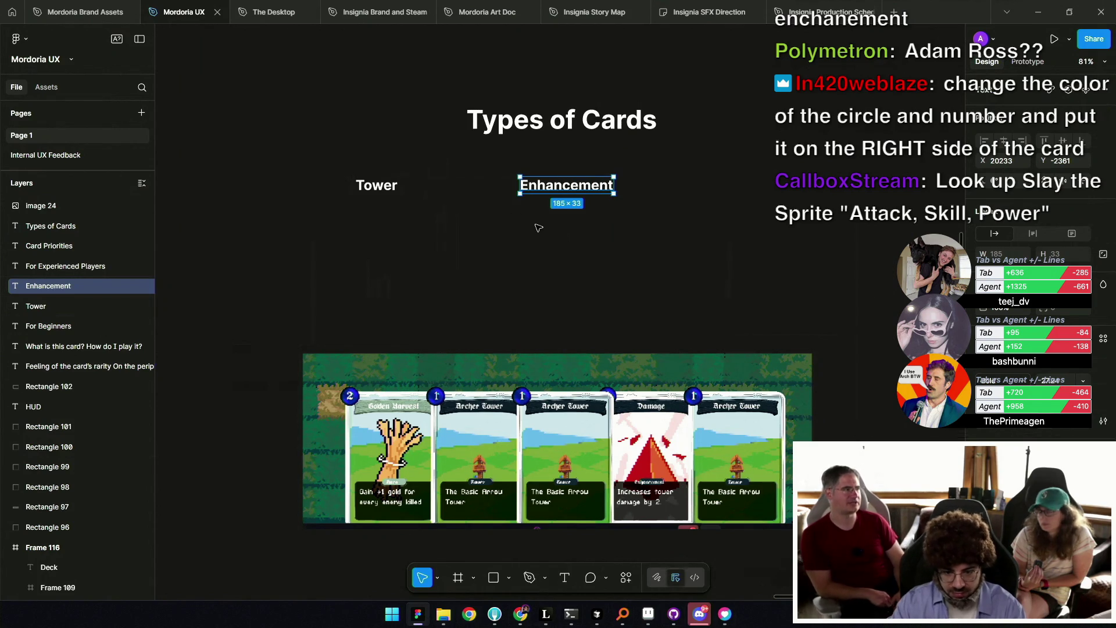
pyautogui.keyDown('alt'); pyautogui.moveTo(558, 186); pyautogui.dragTo(704, 190); pyautogui.keyUp('alt')
pyautogui.press('Return')
pyautogui.write('Aura')
pyautogui.press('Escape')
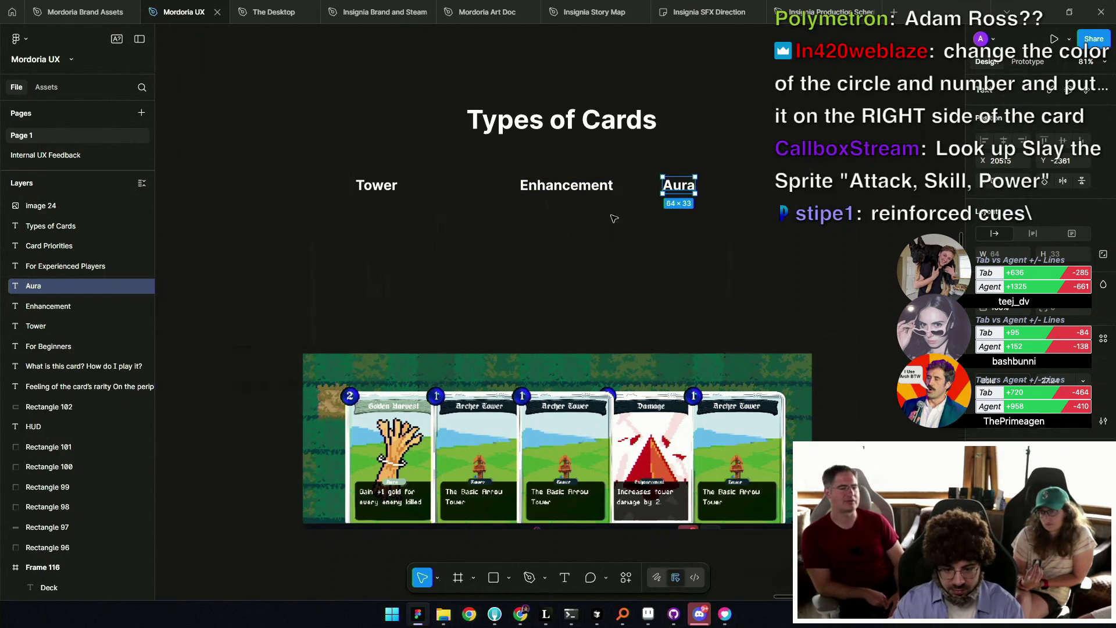
pyautogui.moveTo(567, 185); pyautogui.dragTo(548, 185)
pyautogui.moveTo(463, 438)
pyautogui.mouseDown()
pyautogui.moveTo(467, 408)
pyautogui.moveTo(467, 445)
pyautogui.mouseUp()
# Start Tower's description below it: 'Played on the map, makes an entity'.
pyautogui.keyDown('alt'); pyautogui.moveTo(379, 191); pyautogui.dragTo(379, 215); pyautogui.keyUp('alt')
pyautogui.doubleClick(375, 216)
pyautogui.write('Played on')
pyautogui.write('map, mapkes ')
pyautogui.write('n entity')
# Stack Enhancement under Tower and give it the description 'Added to an entity on the map'.
pyautogui.press('Escape')
pyautogui.press('Escape')
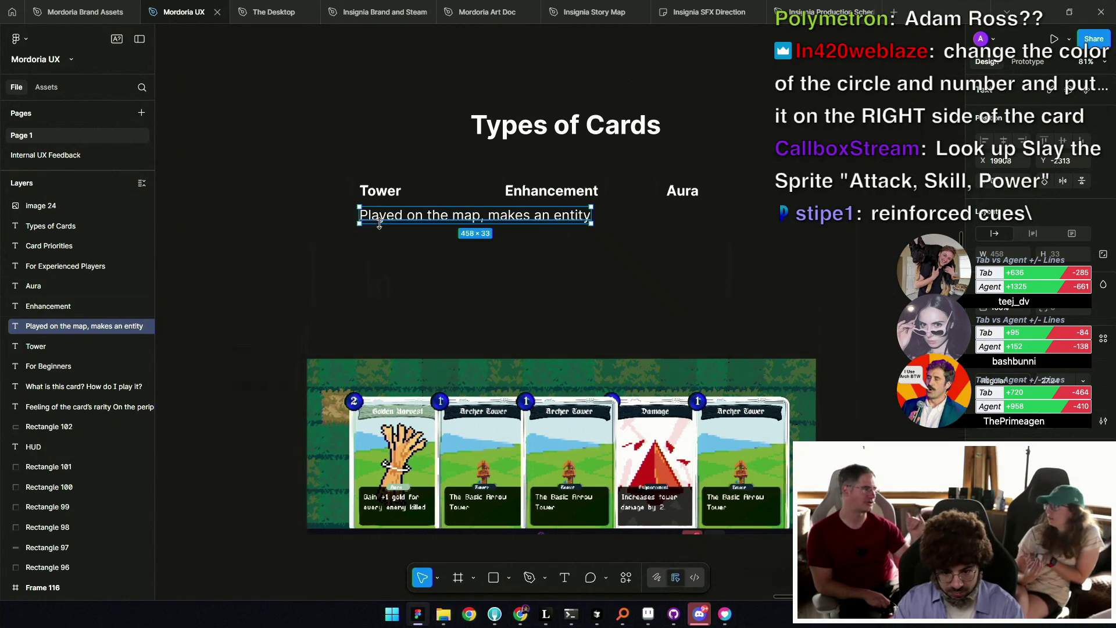
pyautogui.moveTo(377, 216); pyautogui.dragTo(261, 216)
pyautogui.click(361, 190)
pyautogui.moveTo(367, 190); pyautogui.dragTo(249, 191)
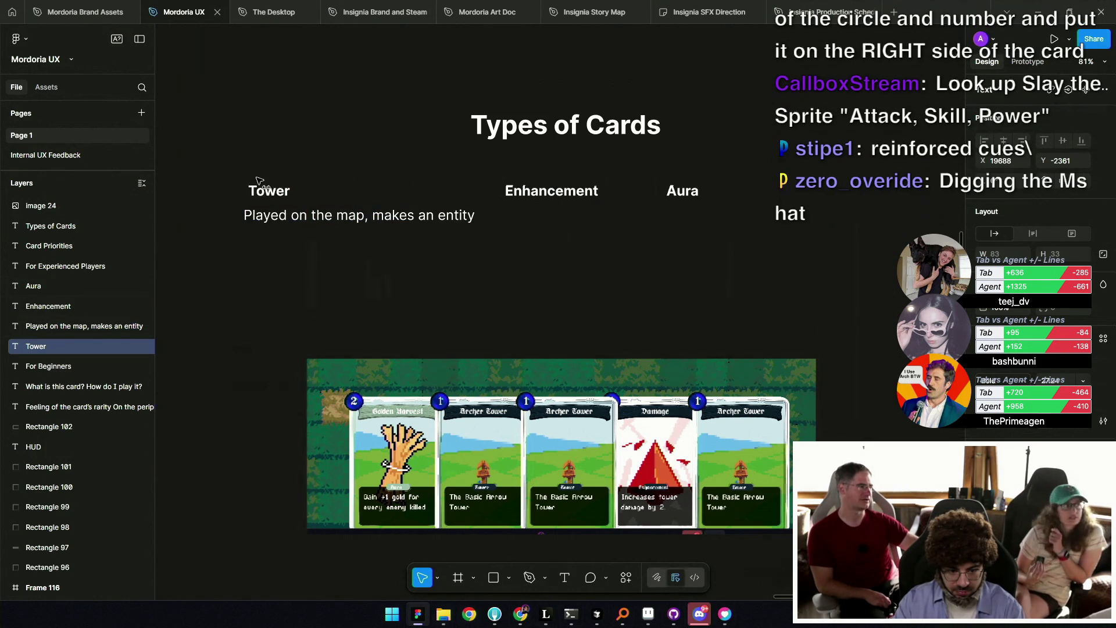
pyautogui.moveTo(599, 192); pyautogui.dragTo(333, 250)
pyautogui.keyDown('alt'); pyautogui.moveTo(387, 216); pyautogui.dragTo(387, 274); pyautogui.keyUp('alt')
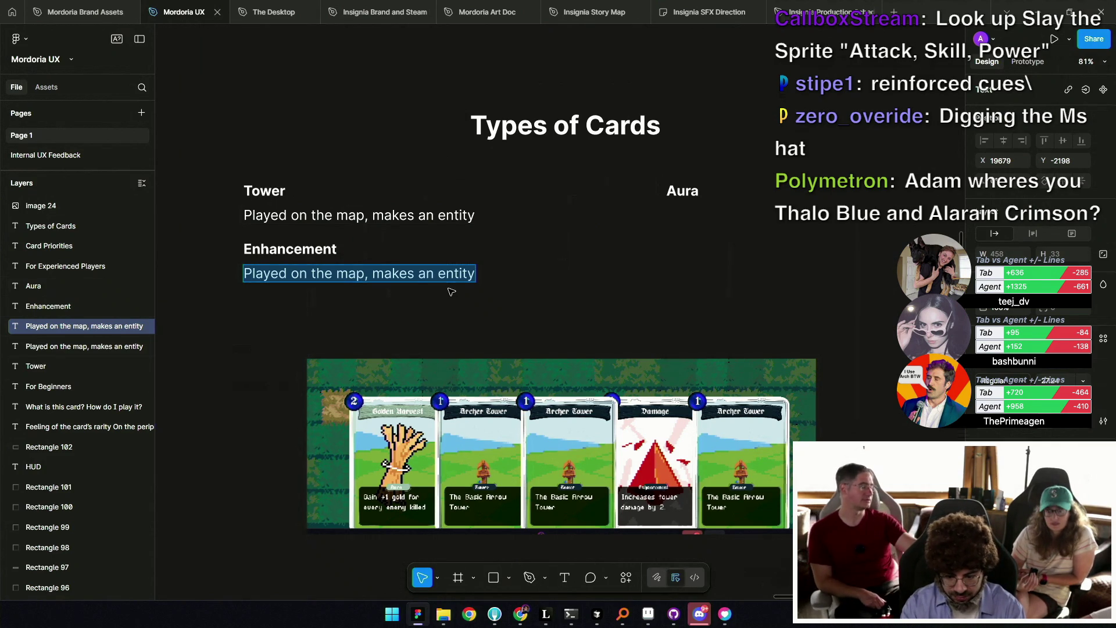
pyautogui.write('Added to en')
pyautogui.press('BackSpace')
pyautogui.press('BackSpace')
pyautogui.write('an entity on')
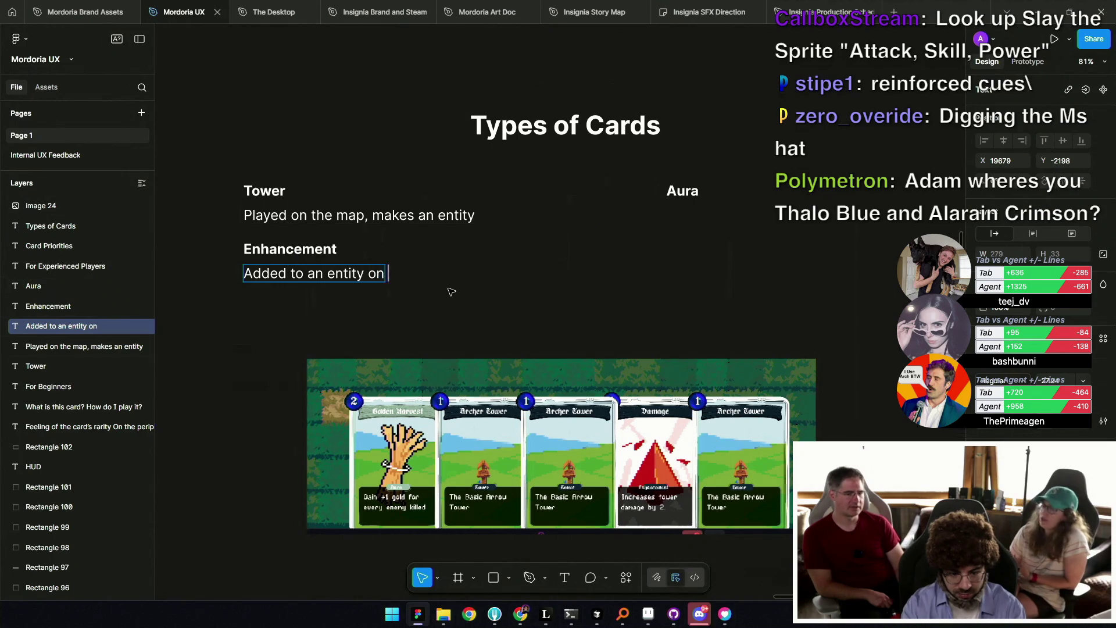
pyautogui.write(' the map')
# Move the card image down, place Aura below Enhancement, and describe it 'Played without a target'.
pyautogui.scroll(-1, 439, 284)
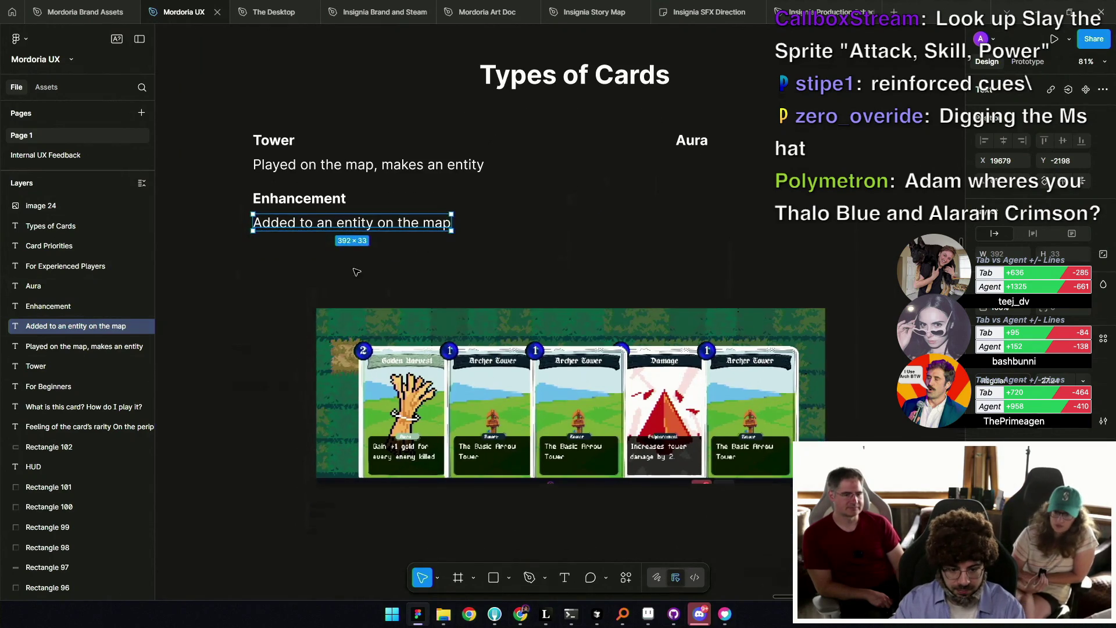
pyautogui.moveTo(705, 499); pyautogui.dragTo(705, 568)
pyautogui.moveTo(707, 136)
pyautogui.mouseDown()
pyautogui.moveTo(283, 228)
pyautogui.moveTo(283, 291)
pyautogui.mouseUp()
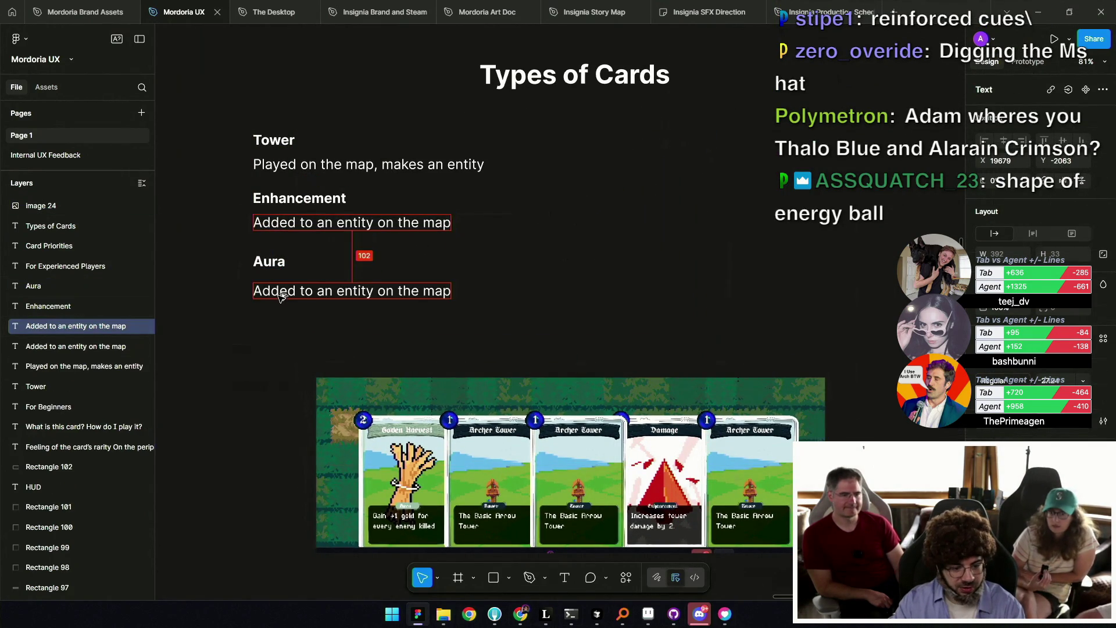
pyautogui.press('Return')
pyautogui.write('Played, affec')
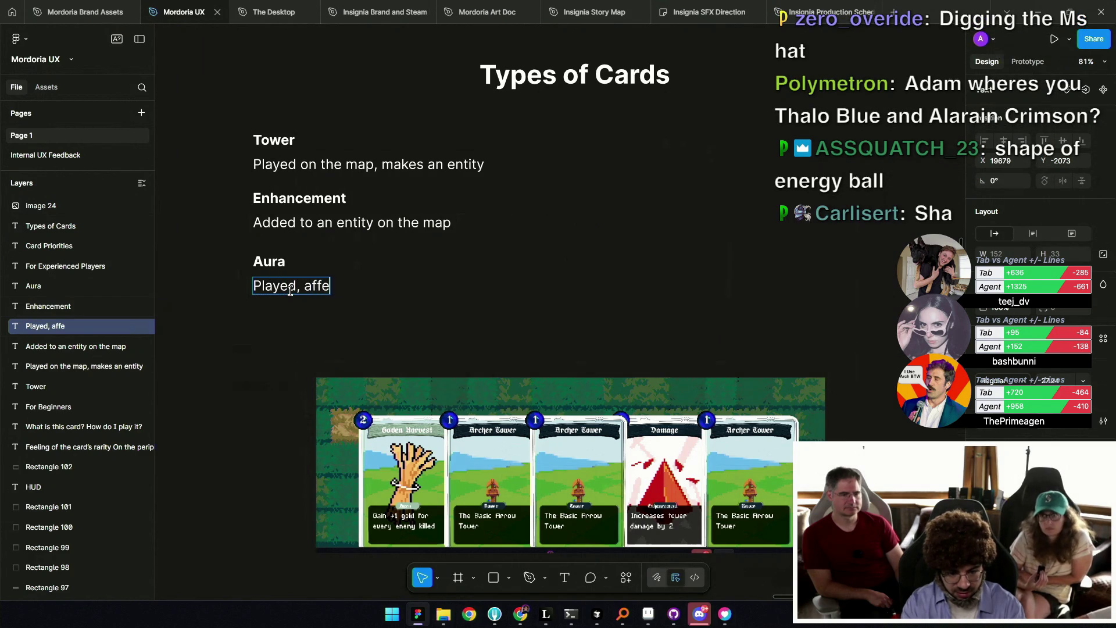
pyautogui.write('ts the whole boa')
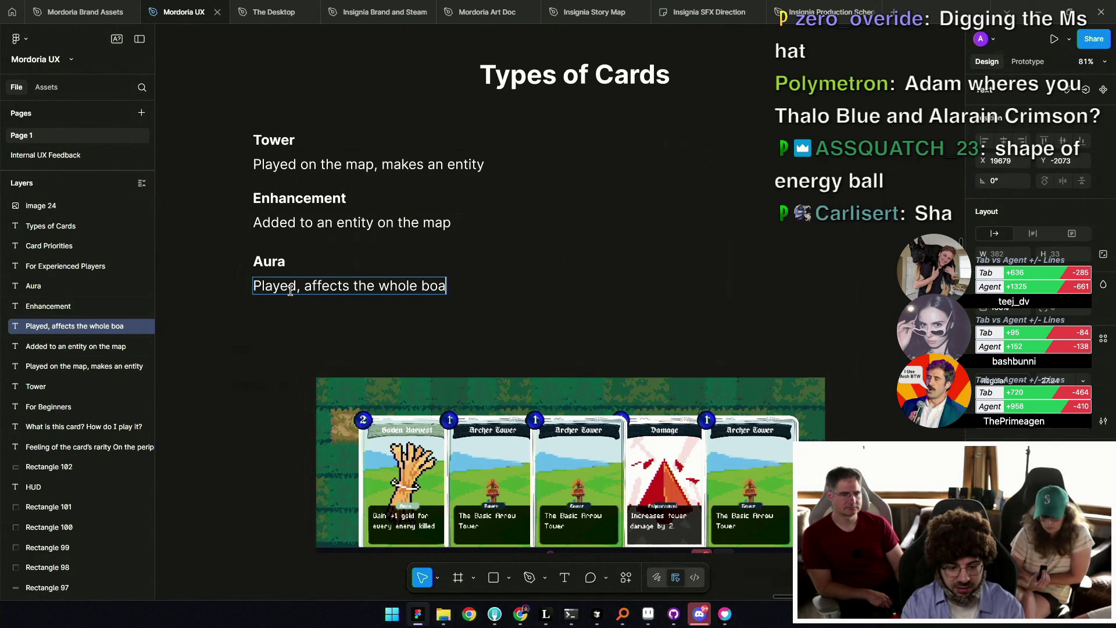
pyautogui.hotkey('ctrl', 'shift', 'Left')
pyautogui.hotkey('ctrl', 'shift', 'Left')
pyautogui.hotkey('ctrl', 'shift', 'Left')
pyautogui.hotkey('ctrl', 'shift', 'Left')
pyautogui.hotkey('ctrl', 'shift', 'Left')
pyautogui.hotkey('ctrl', 'shift', 'Right')
pyautogui.write('without a target')
# Reword Enhancement to 'Added to a target entity on the map' and adjust Tower's wording.
pyautogui.click(348, 222)
pyautogui.doubleClick(371, 222)
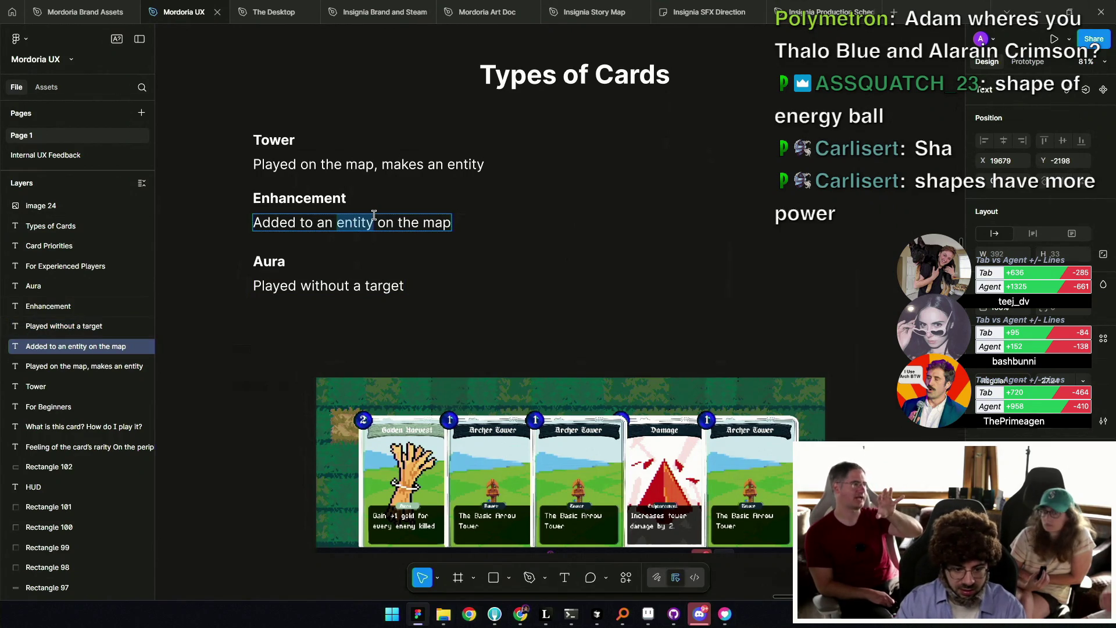
pyautogui.press('BackSpace')
pyautogui.press('BackSpace')
pyautogui.press('BackSpace')
pyautogui.write('target')
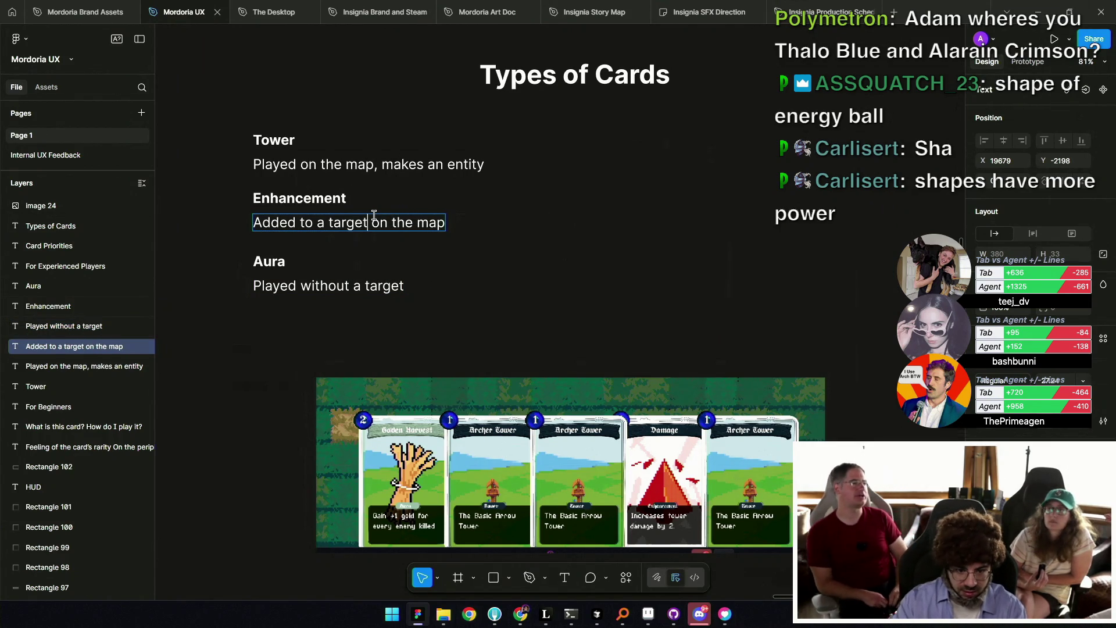
pyautogui.doubleClick(461, 164)
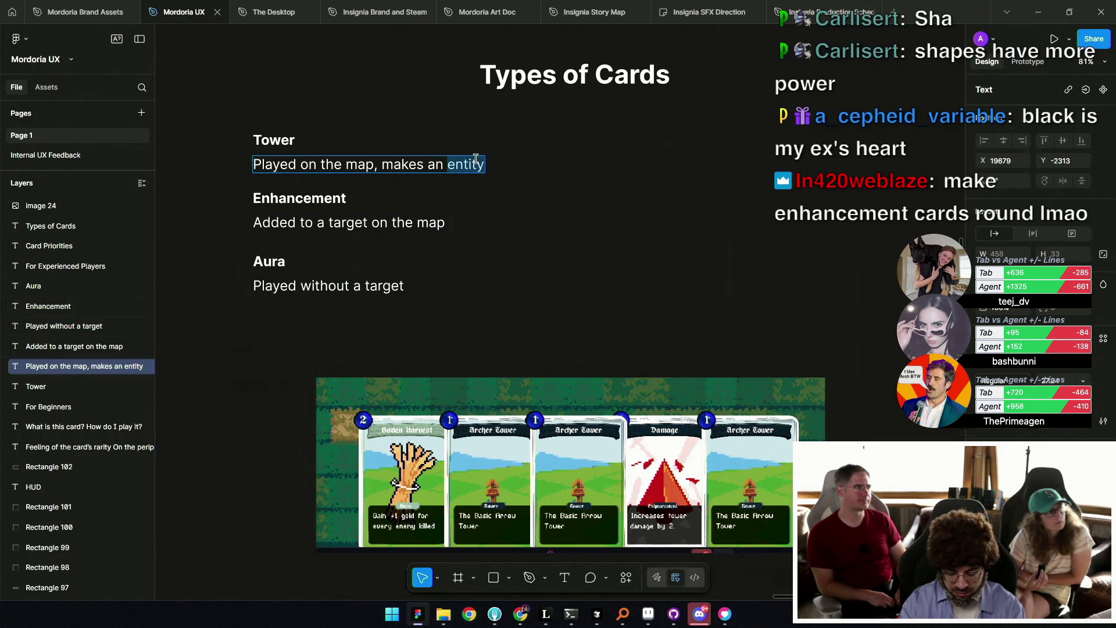
pyautogui.press('BackSpace')
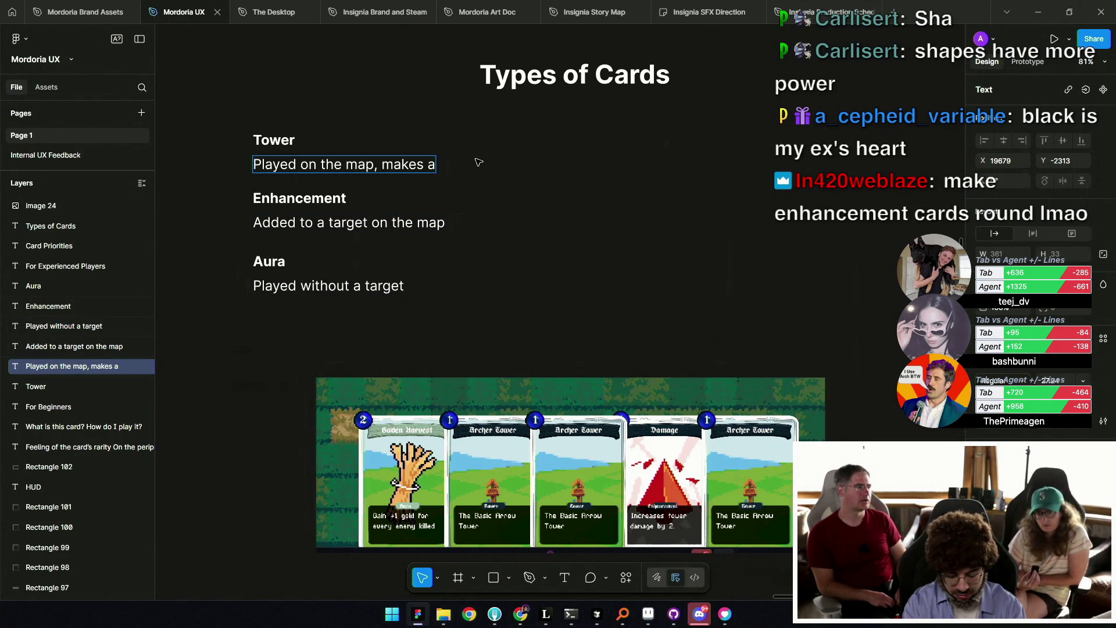
pyautogui.write('n entity')
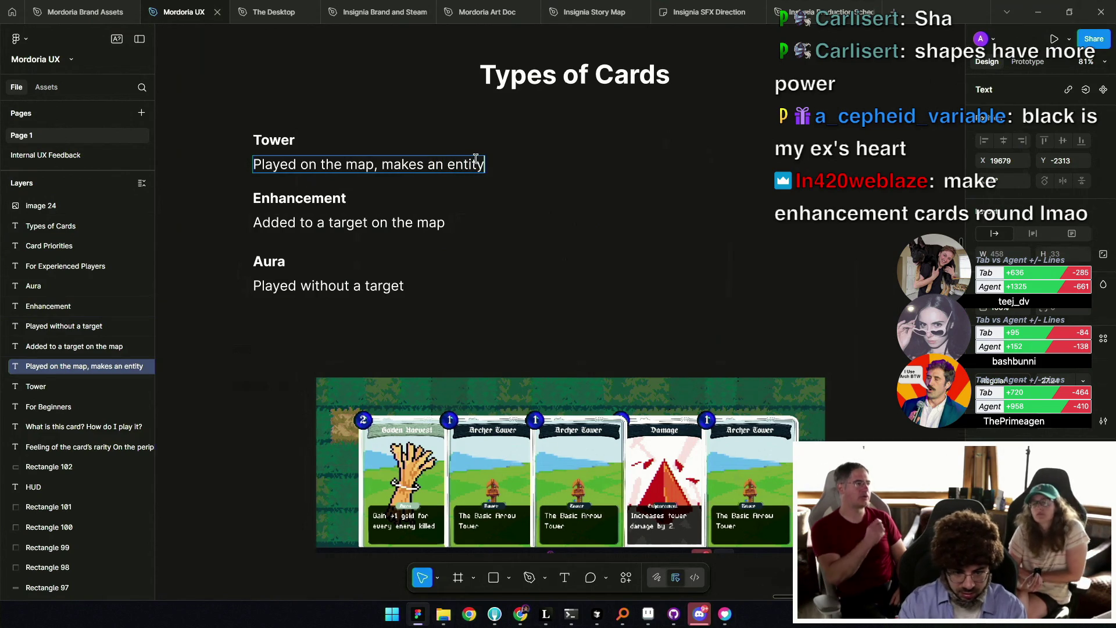
pyautogui.click(403, 221)
pyautogui.doubleClick(403, 221)
pyautogui.write('entit')
pyautogui.write('y')
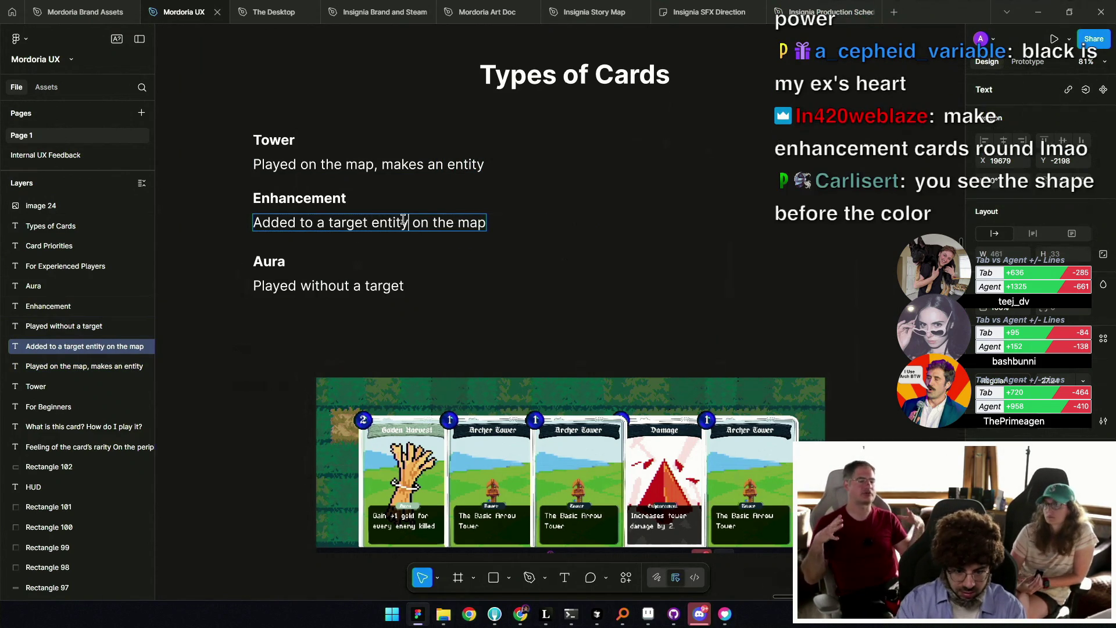
pyautogui.press('Escape')
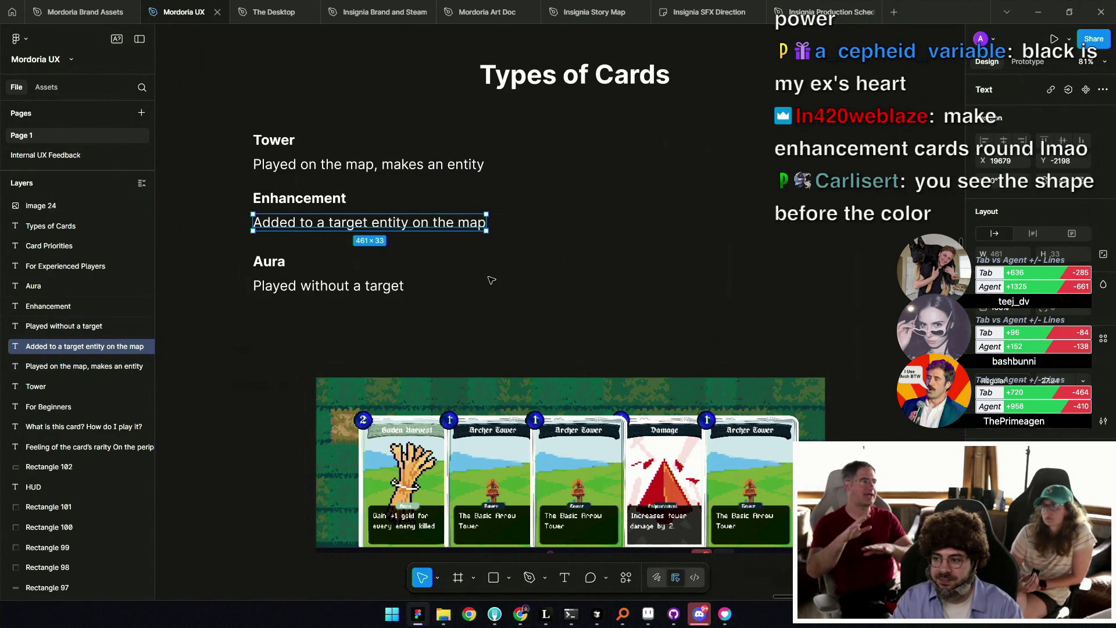
pyautogui.click(488, 269)
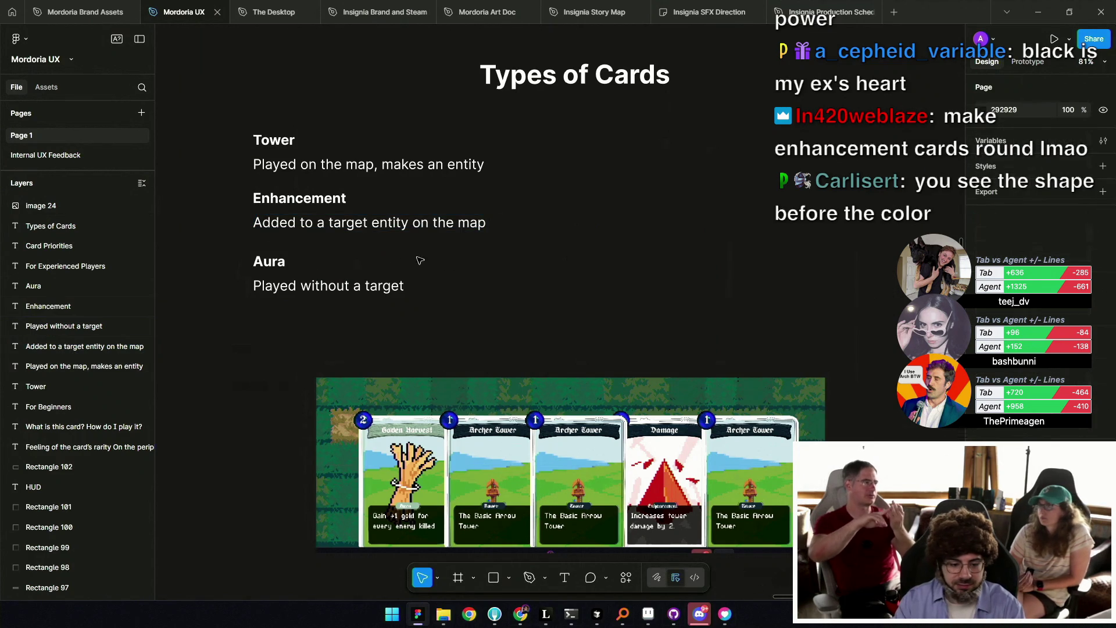
# Shift the whole list of six card-type labels and descriptions to the right.
pyautogui.moveTo(235, 171)
pyautogui.mouseDown()
pyautogui.moveTo(319, 129)
pyautogui.moveTo(314, 158)
pyautogui.mouseUp()
pyautogui.click(240, 255)
pyautogui.scroll(-3, 308, 243)
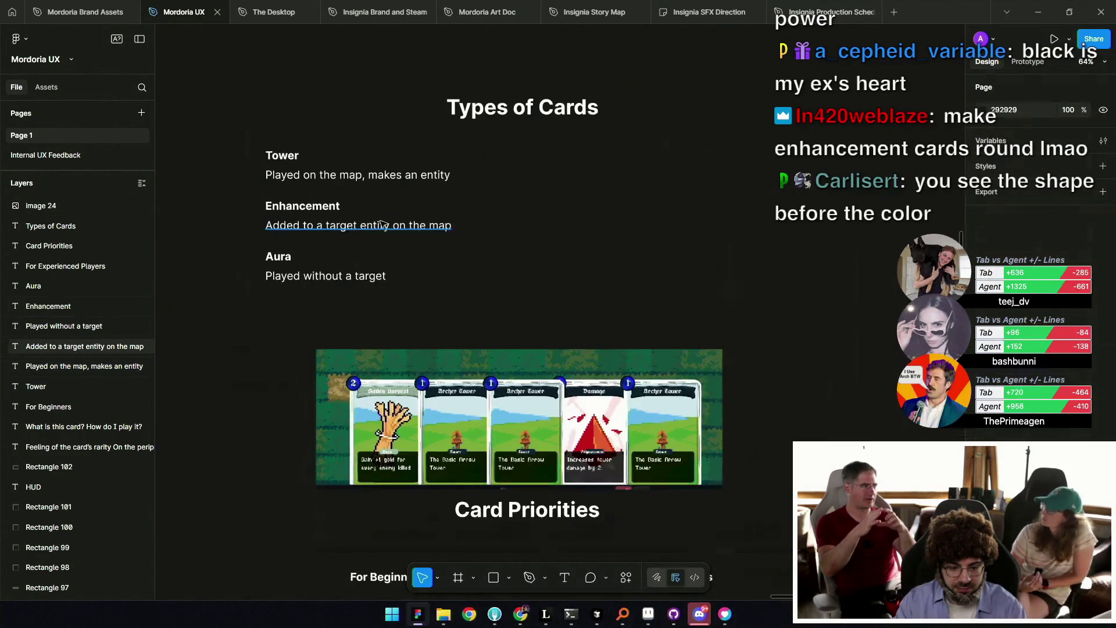
pyautogui.moveTo(246, 161); pyautogui.dragTo(359, 308)
pyautogui.moveTo(293, 234); pyautogui.dragTo(372, 234)
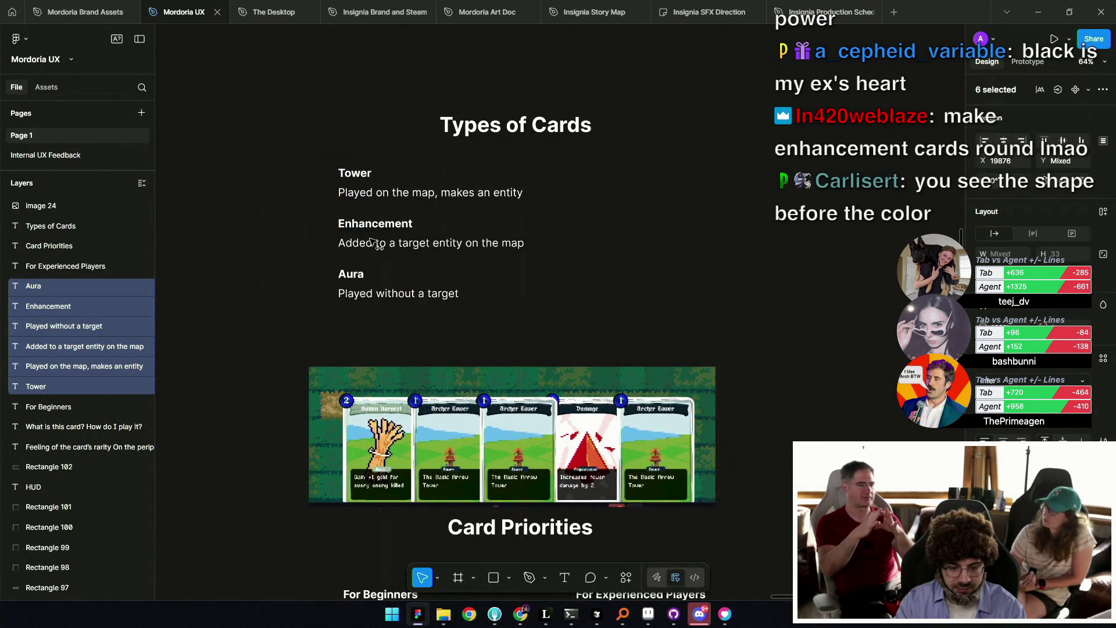
pyautogui.click(535, 256)
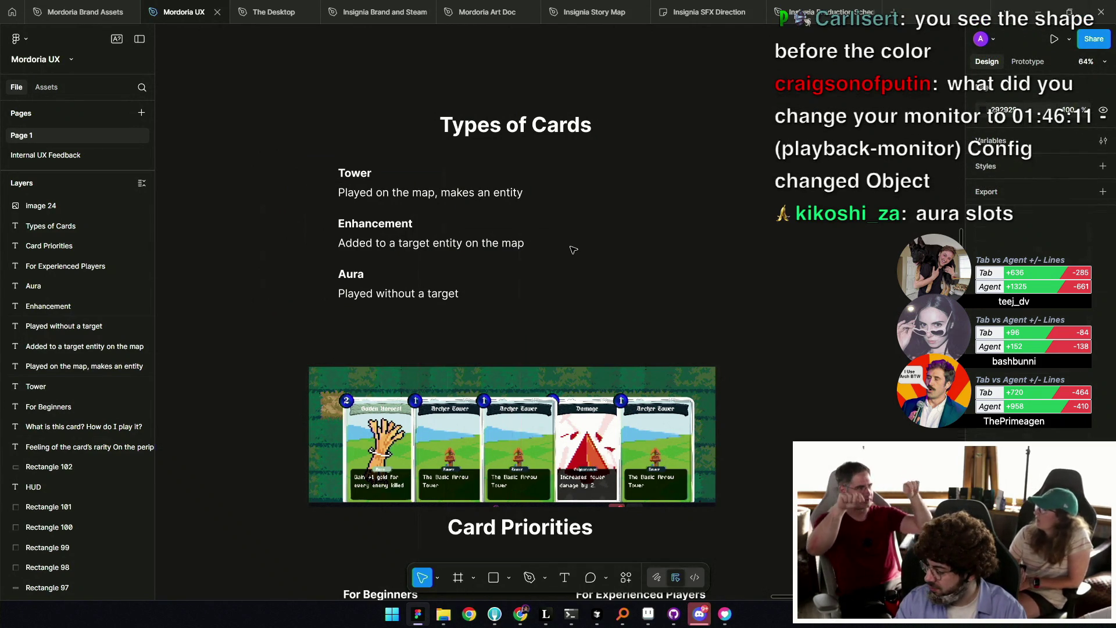
pyautogui.keyDown('ctrl'); pyautogui.scroll(2, 366, 199); pyautogui.keyUp('ctrl')
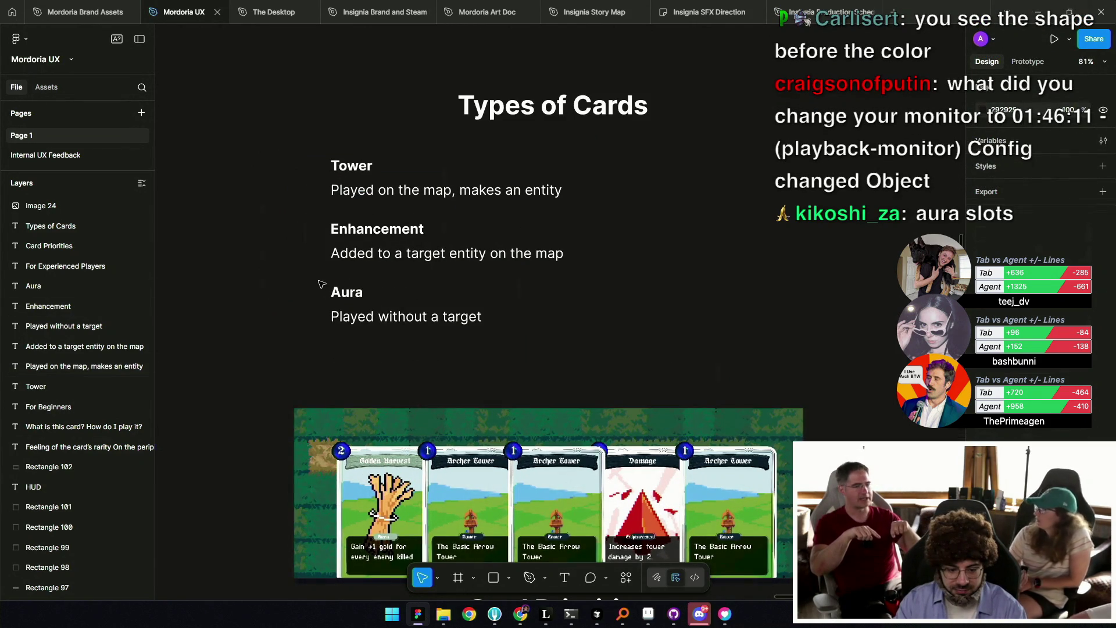
# Wrap the Tower, Enhancement and Aura title-description pairs in their own auto-layout frames.
pyautogui.click(334, 167)
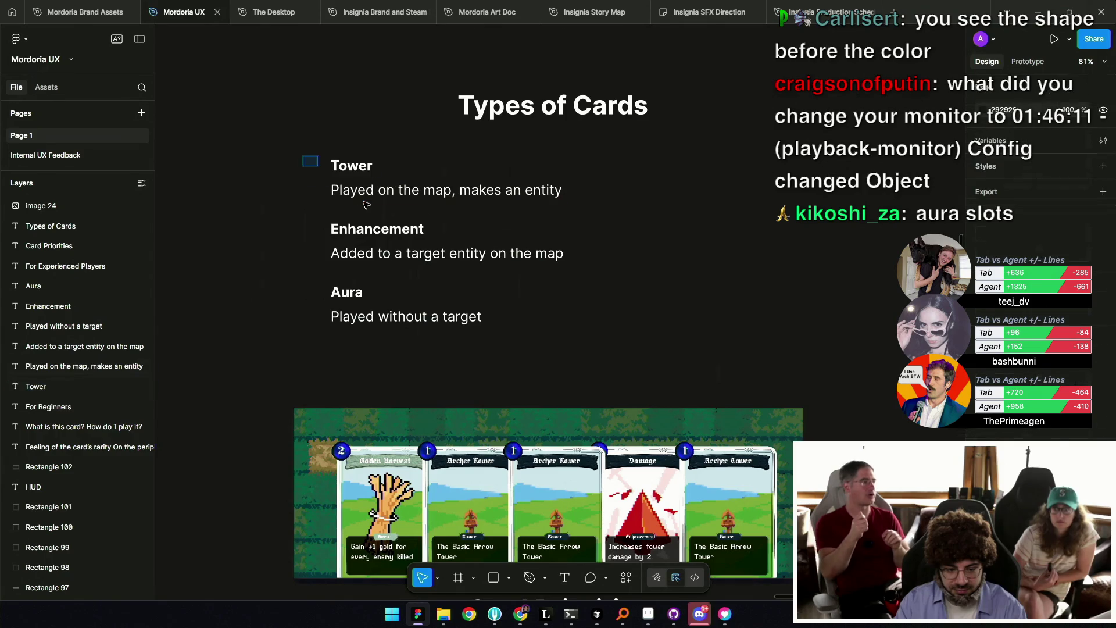
pyautogui.moveTo(306, 153); pyautogui.dragTo(367, 207)
pyautogui.hotkey('shift', 'a')
pyautogui.moveTo(313, 234); pyautogui.dragTo(397, 275)
pyautogui.hotkey('shift', 'a')
pyautogui.moveTo(317, 330); pyautogui.dragTo(576, 304)
pyautogui.hotkey('shift', 'a')
pyautogui.click(576, 301)
# Glance at the running card game, then return to the Mordoria UX file.
pyautogui.keyDown('ctrl'); pyautogui.scroll(-2, 576, 300); pyautogui.keyUp('ctrl')
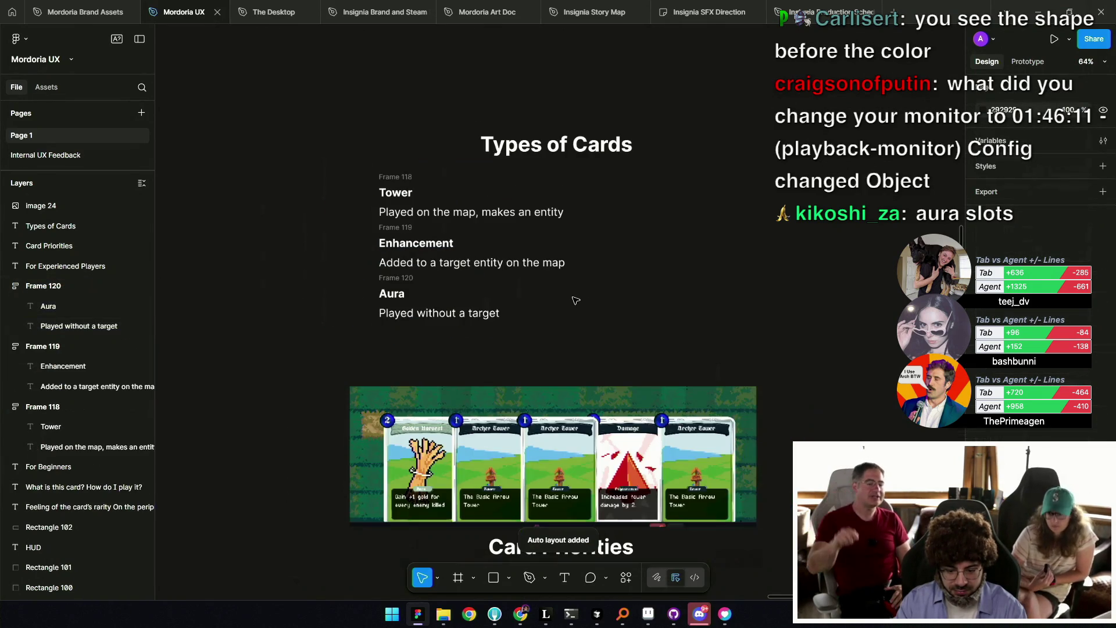
pyautogui.click(691, 429)
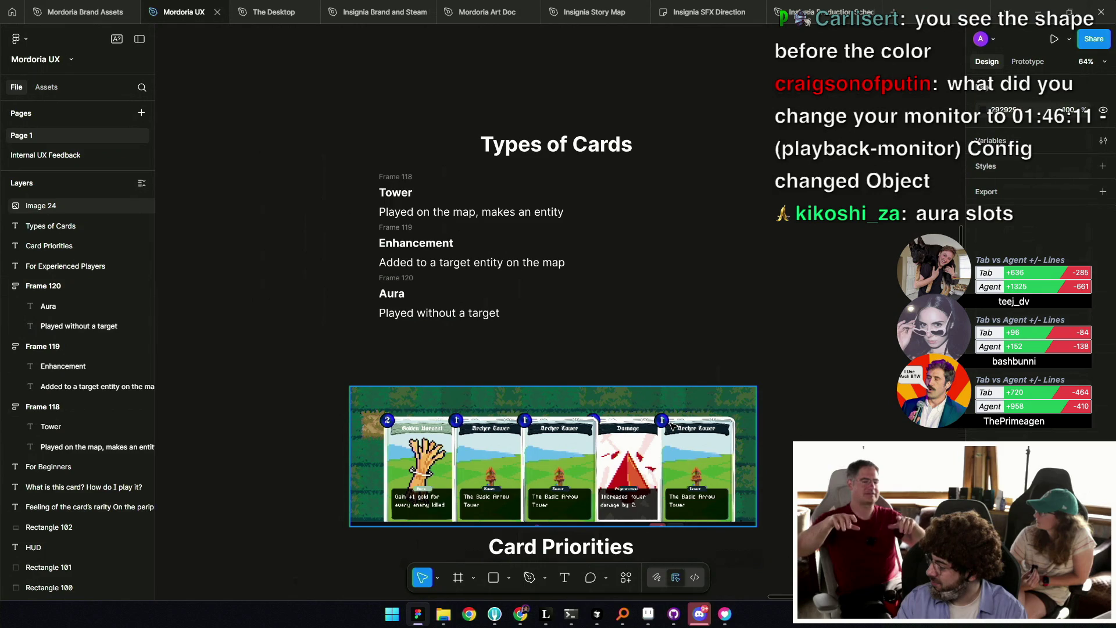
pyautogui.press('Escape')
pyautogui.hotkey('alt', 'Tab')
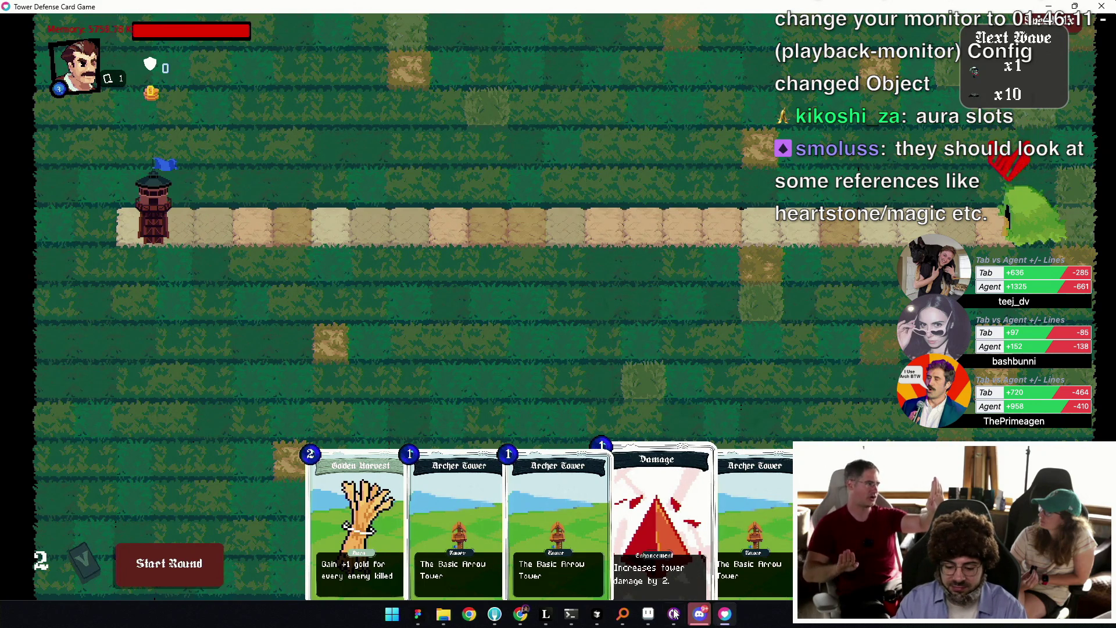
pyautogui.click(417, 614)
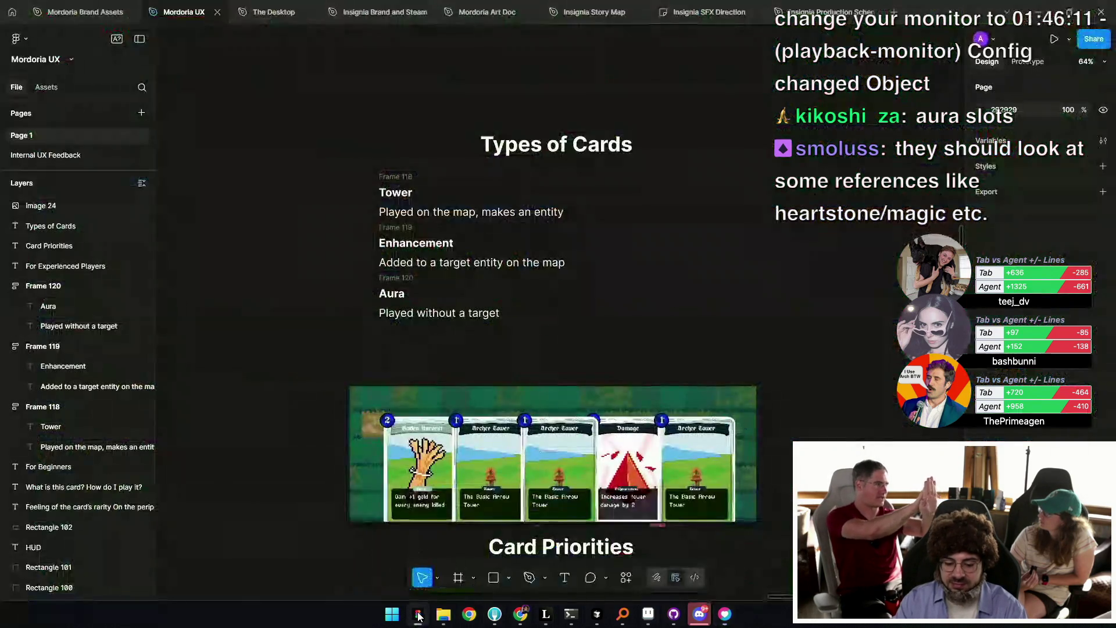
# Look around the page and try moving the Aura block above Enhancement.
pyautogui.moveTo(589, 333); pyautogui.dragTo(597, 265)
pyautogui.scroll(-2, 597, 266)
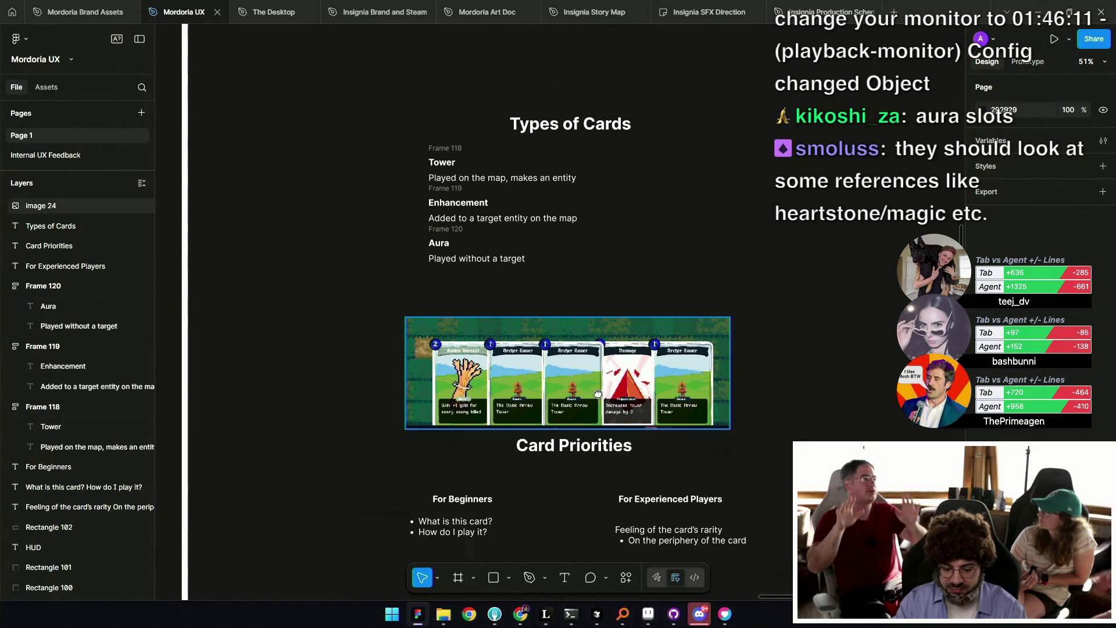
pyautogui.scroll(-3, 605, 326)
pyautogui.click(661, 465)
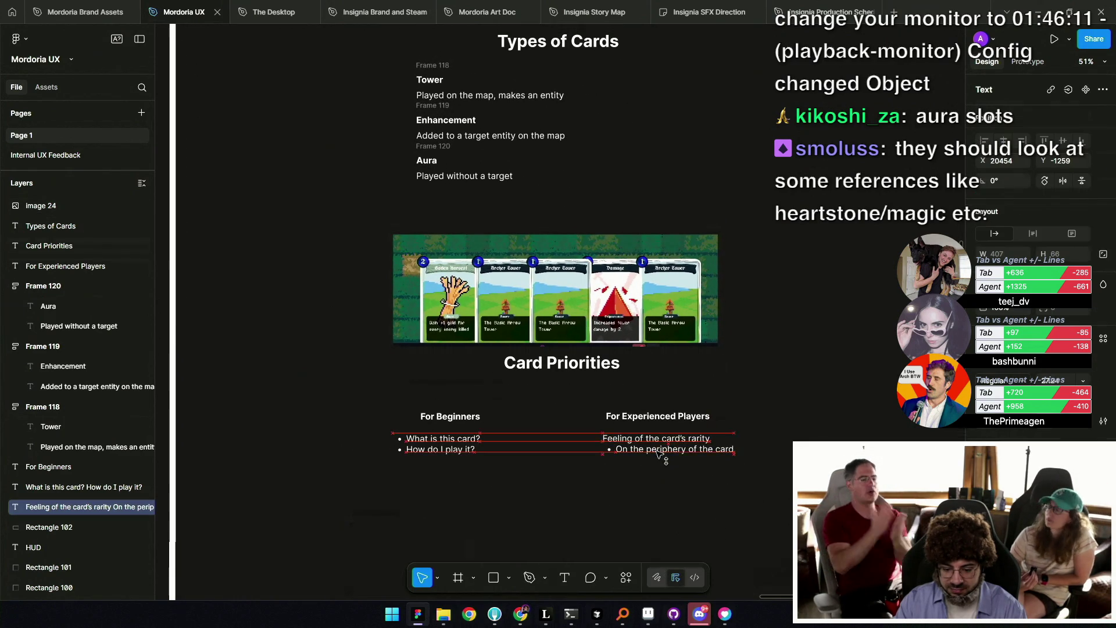
pyautogui.scroll(3, 665, 432)
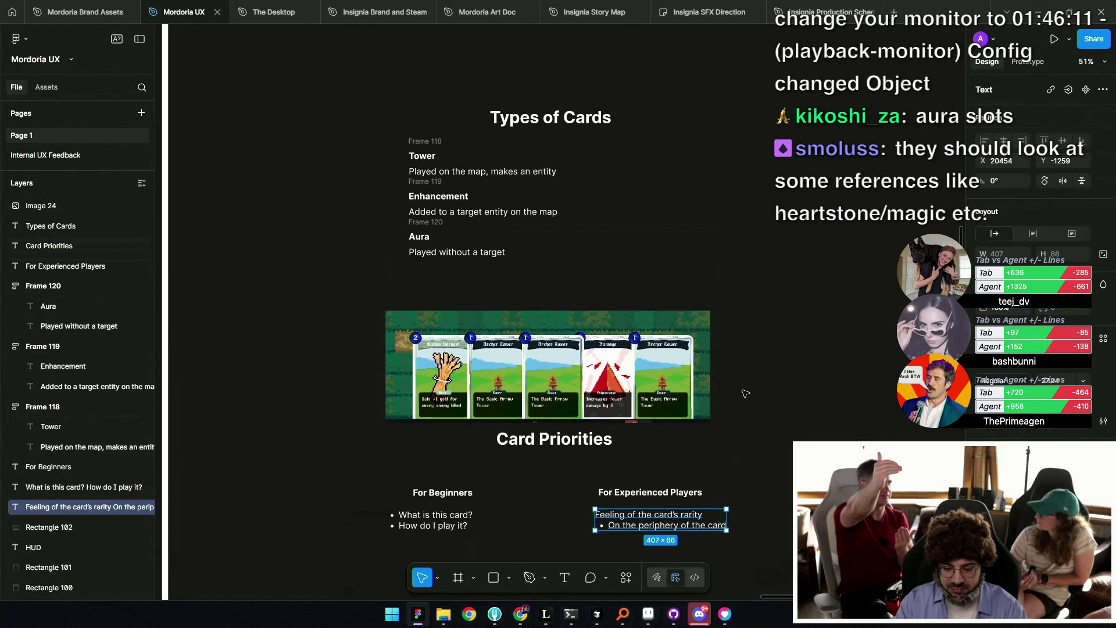
pyautogui.scroll(2, 745, 394)
pyautogui.scroll(2, 522, 287)
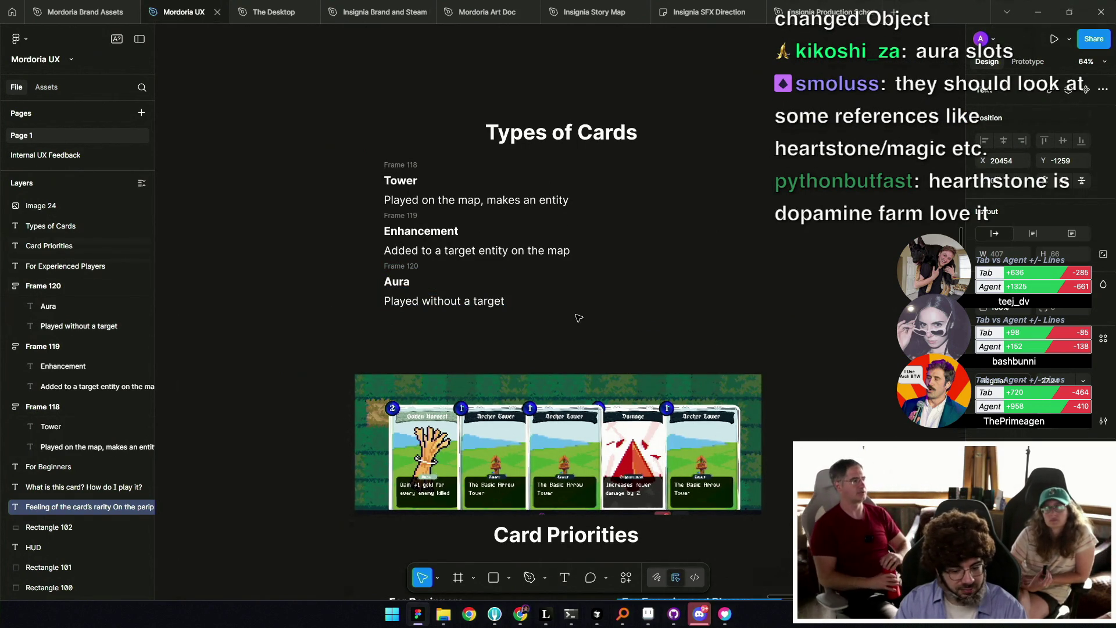
pyautogui.scroll(-10, 686, 328)
pyautogui.moveTo(686, 327)
pyautogui.mouseDown()
pyautogui.moveTo(685, 362)
pyautogui.moveTo(640, 413)
pyautogui.mouseUp()
pyautogui.scroll(10, 496, 295)
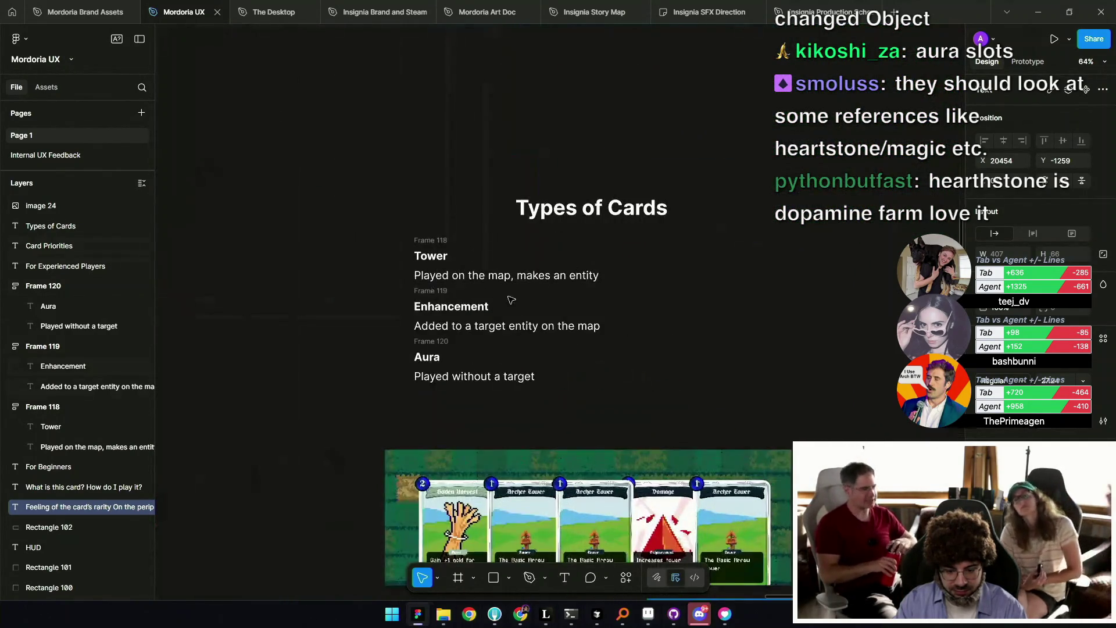
pyautogui.click(416, 329)
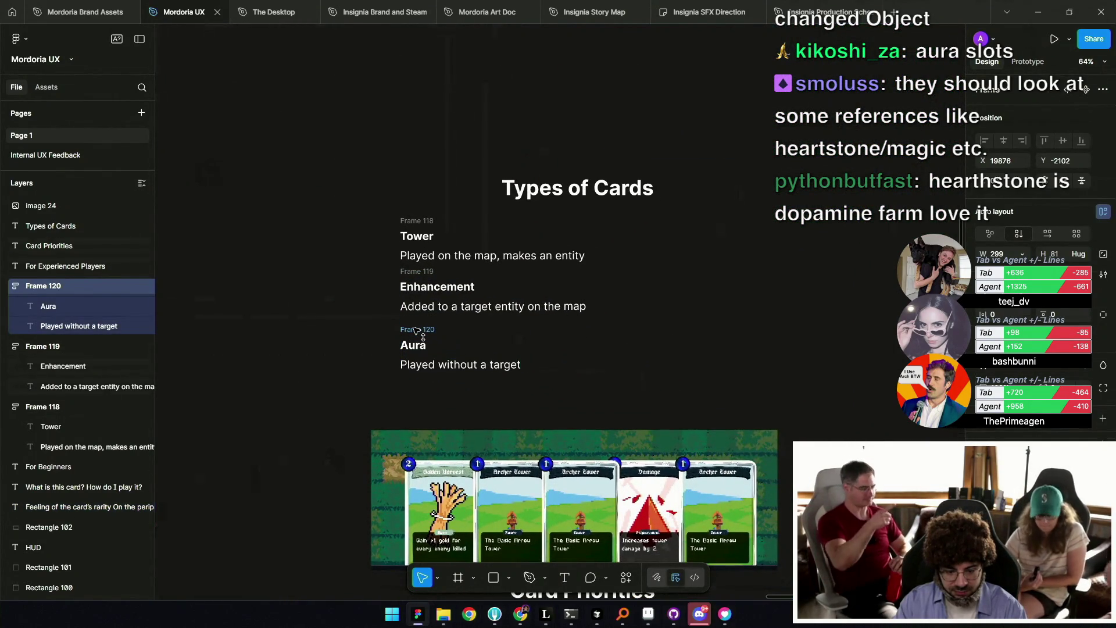
pyautogui.moveTo(411, 269); pyautogui.dragTo(364, 334)
pyautogui.click(364, 334)
pyautogui.scroll(-2, 408, 307)
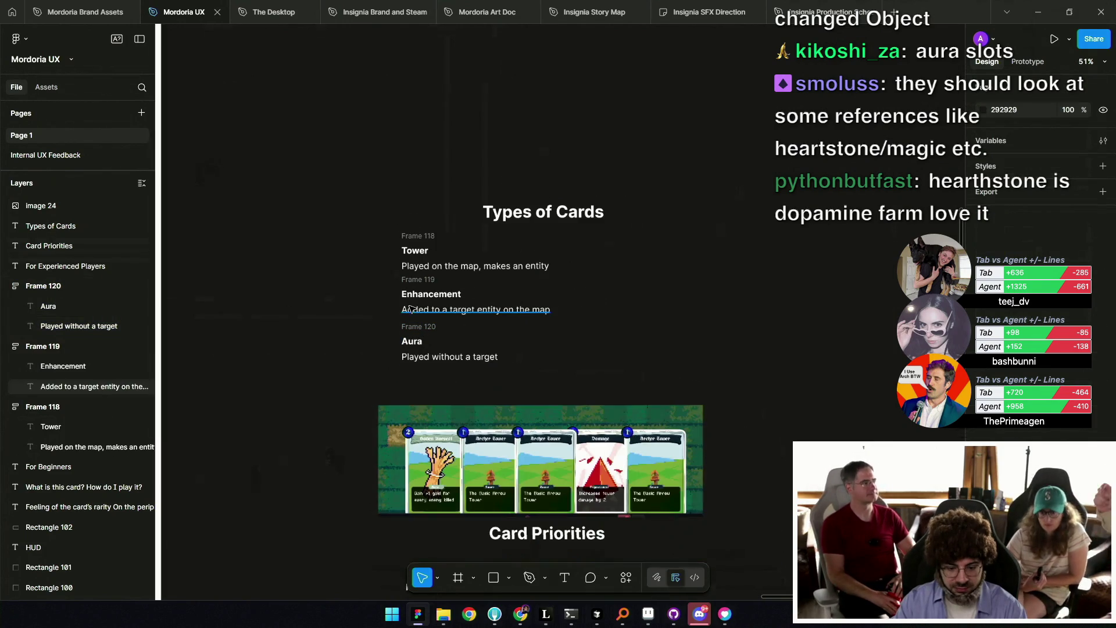
# Wrap Frames 118–120 (Tower, Enhancement, Aura) into one auto-layout Frame 121.
pyautogui.moveTo(360, 235); pyautogui.dragTo(628, 385)
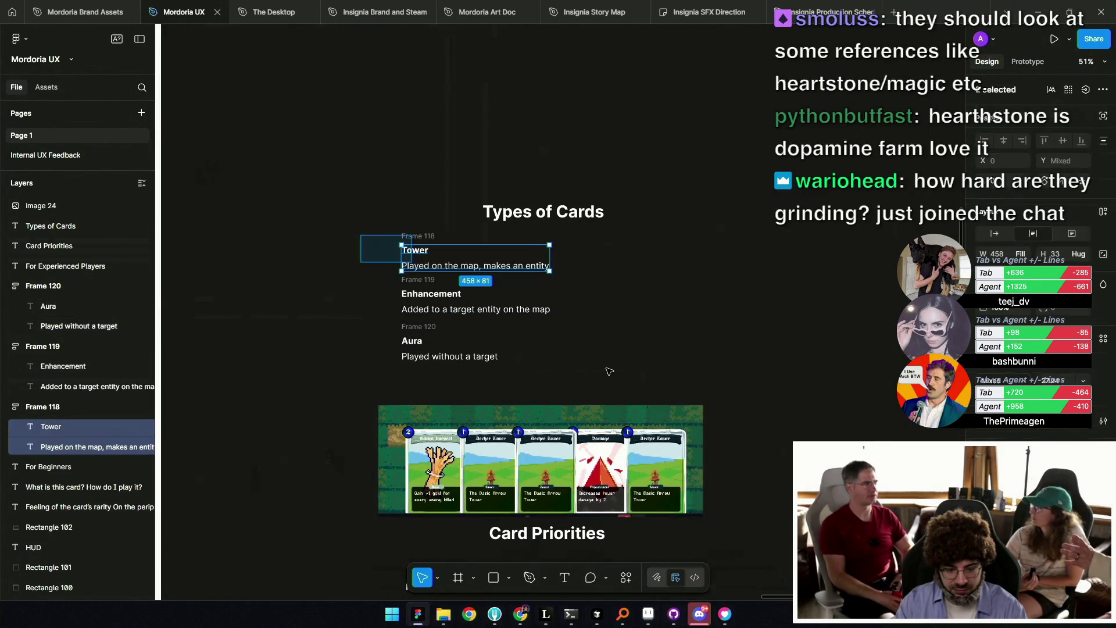
pyautogui.hotkey('shift', 'a')
pyautogui.click(628, 349)
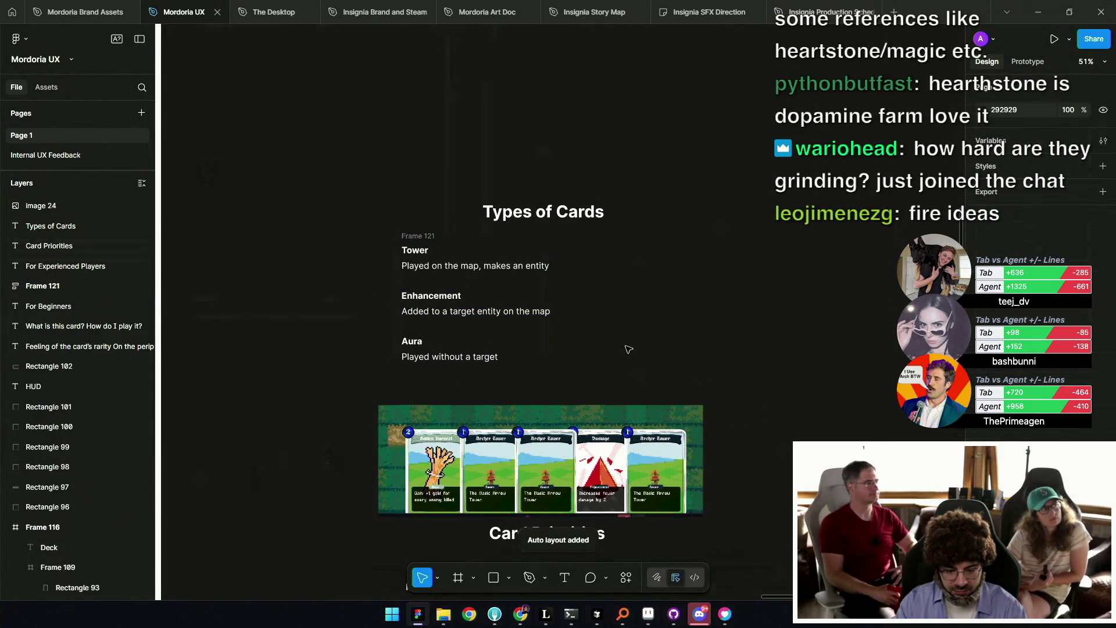
# Place a duplicate of the Aura frame to the right of Frame 121.
pyautogui.scroll(-2, 611, 353)
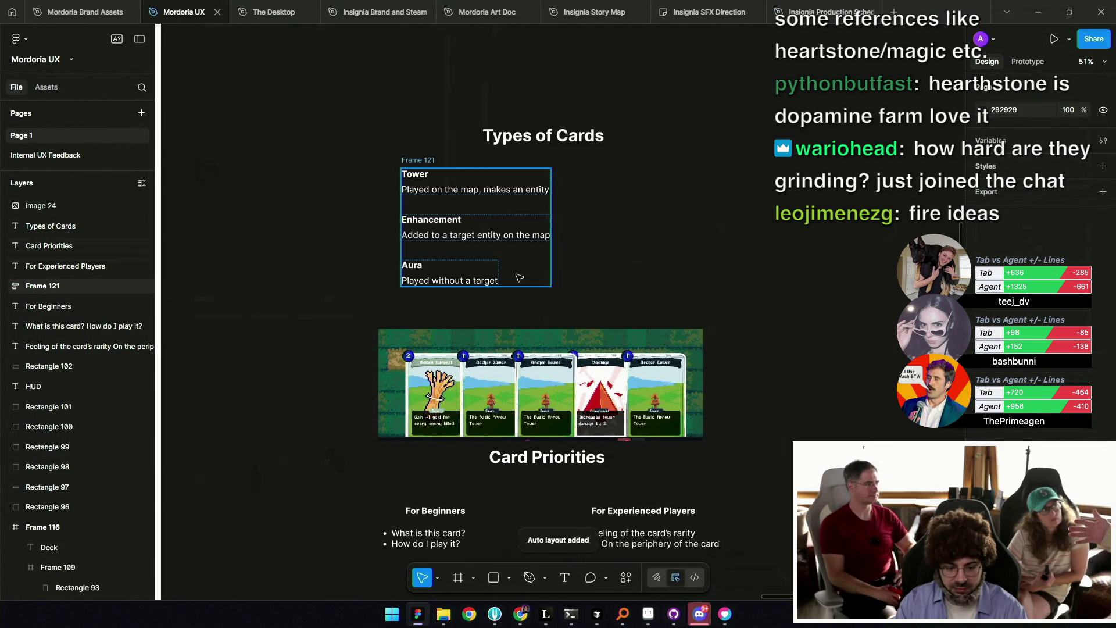
pyautogui.keyDown('ctrl'); pyautogui.click(495, 275); pyautogui.keyUp('ctrl')
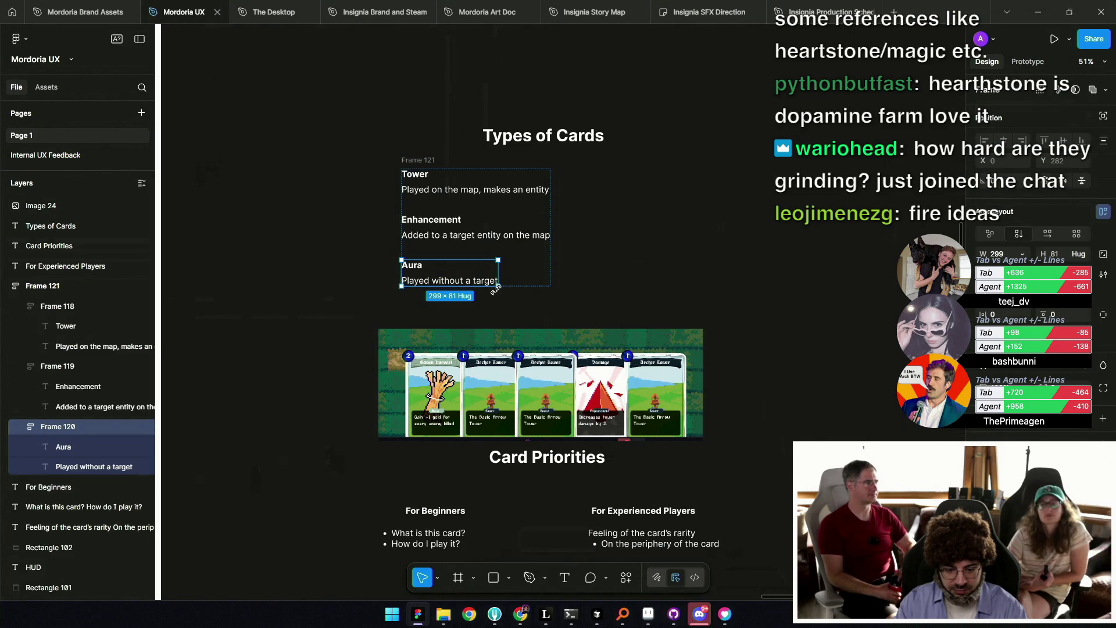
pyautogui.scroll(3, 497, 291)
pyautogui.moveTo(401, 283); pyautogui.dragTo(688, 283)
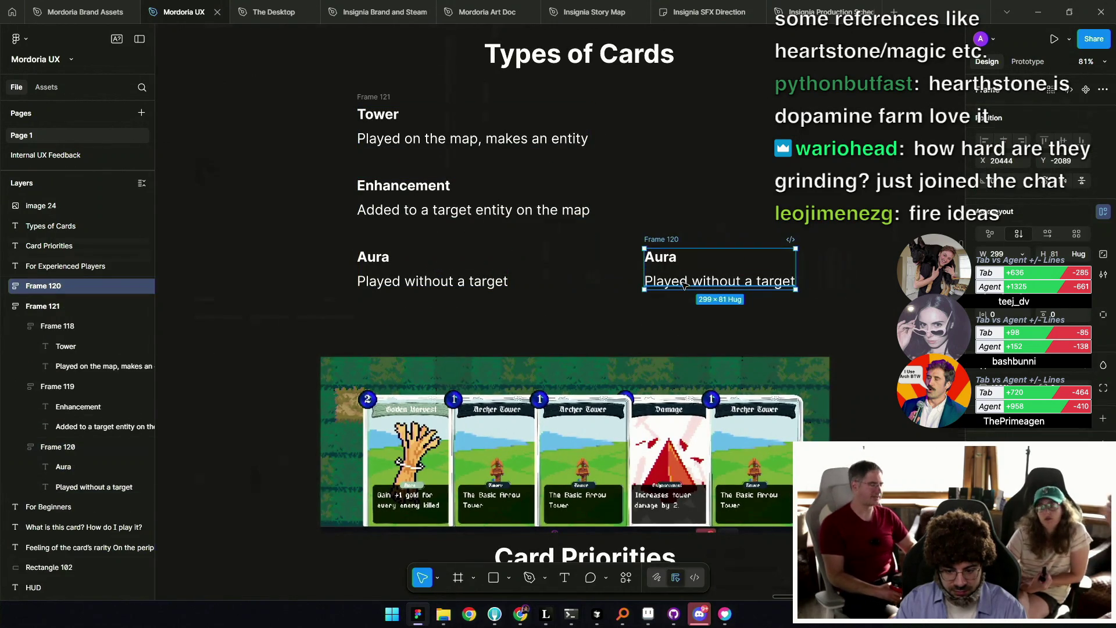
# Delete the duplicated Aura frame.
pyautogui.click(688, 284)
pyautogui.click(666, 270)
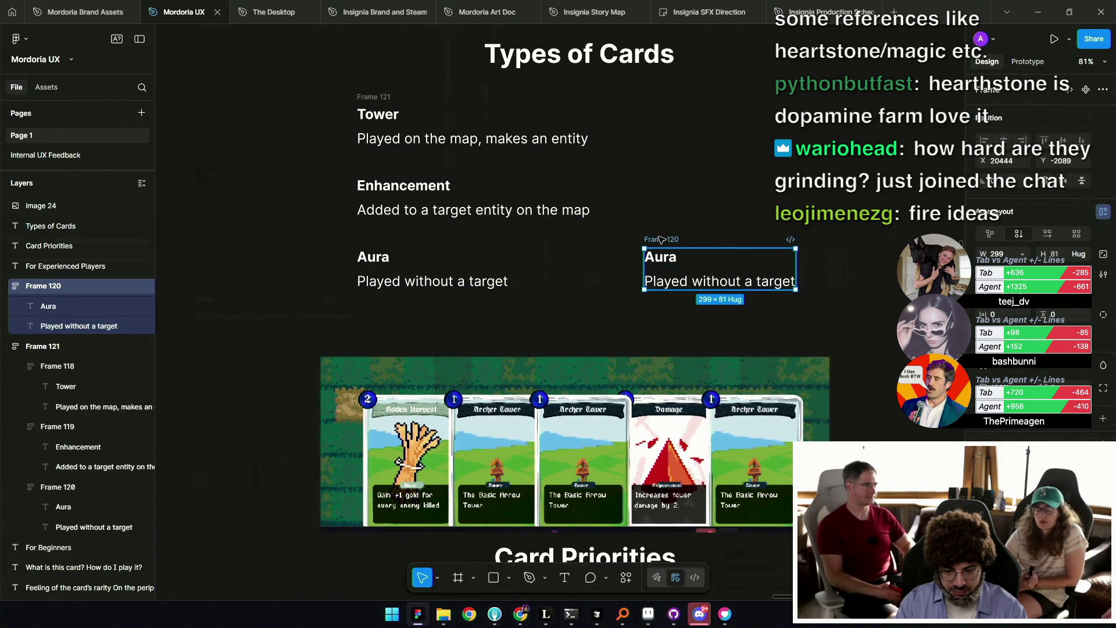
pyautogui.click(668, 282)
pyautogui.click(666, 259)
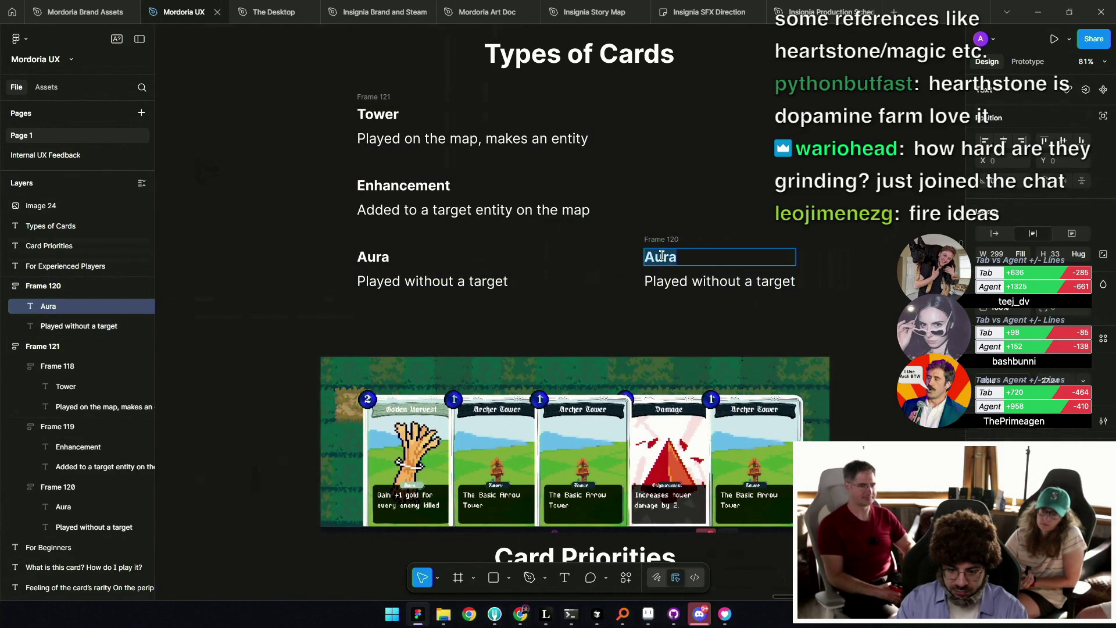
pyautogui.press('Delete')
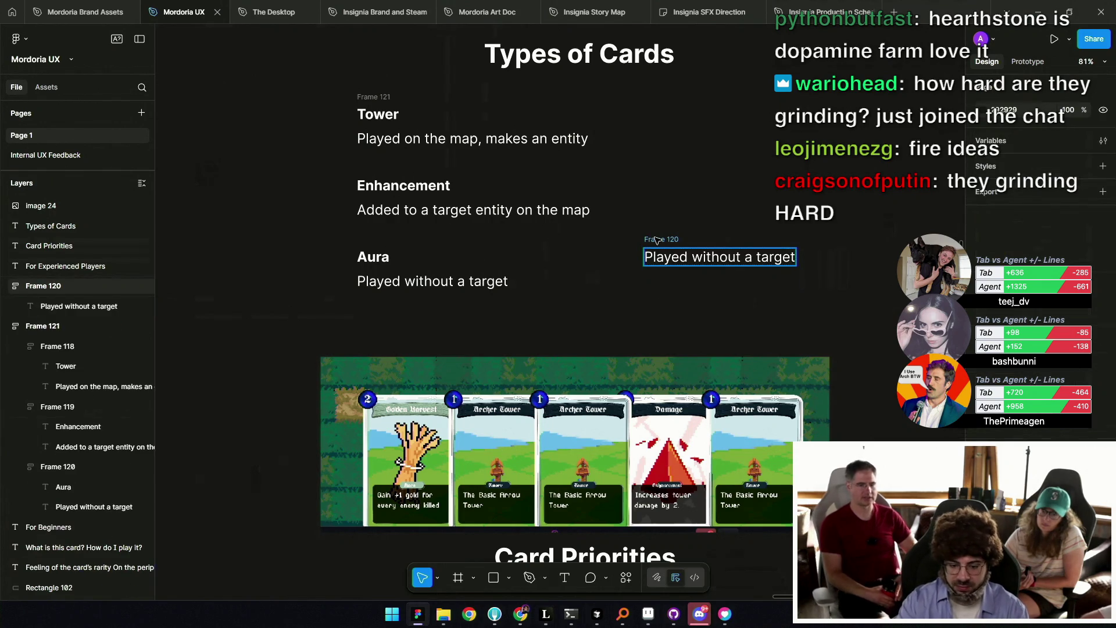
pyautogui.press('Escape')
pyautogui.press('Delete')
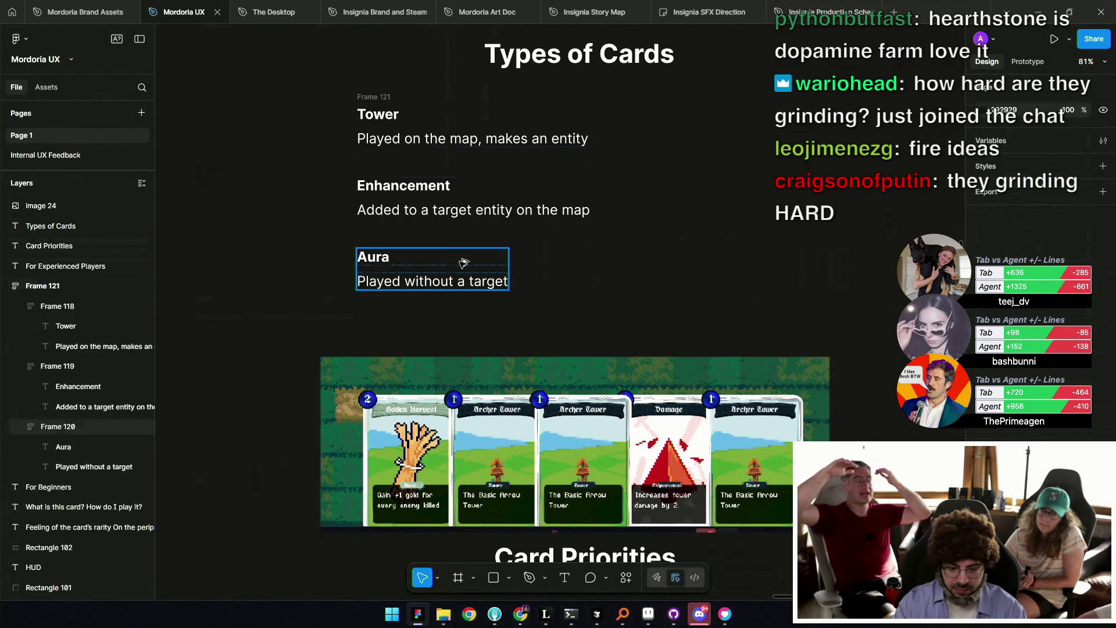
# Copy the Aura description to the right as a note reading 'Icons for each of these'.
pyautogui.click(433, 284)
pyautogui.moveTo(433, 284); pyautogui.dragTo(780, 200)
pyautogui.press('Return')
pyautogui.write('D')
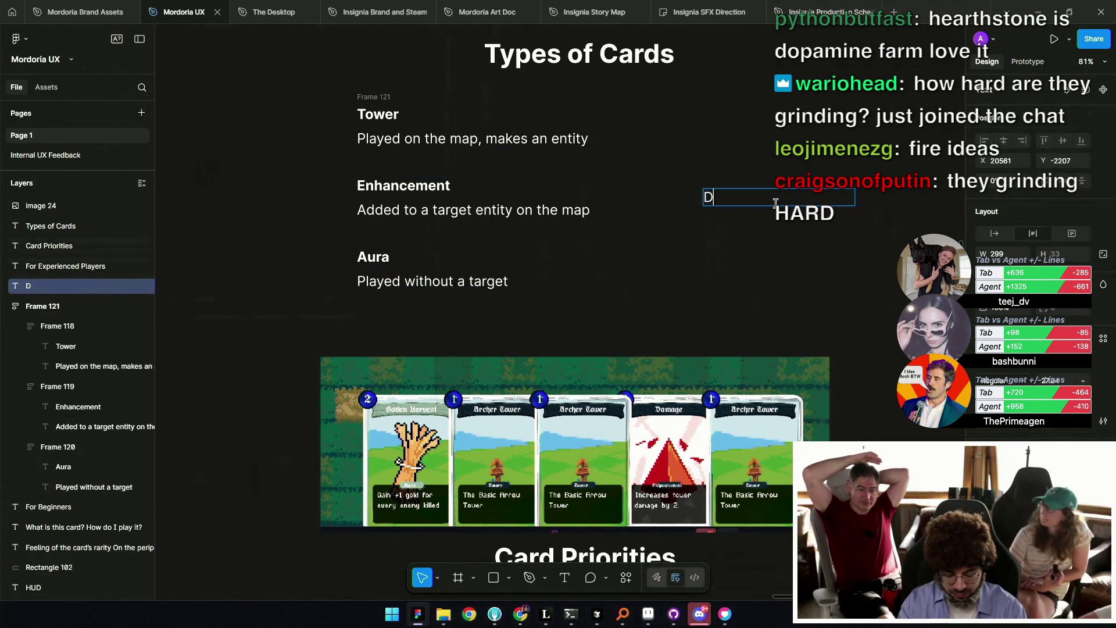
pyautogui.write('Icons for each of these')
pyautogui.hscroll(2, 693, 227)
pyautogui.scroll(-3, 694, 227)
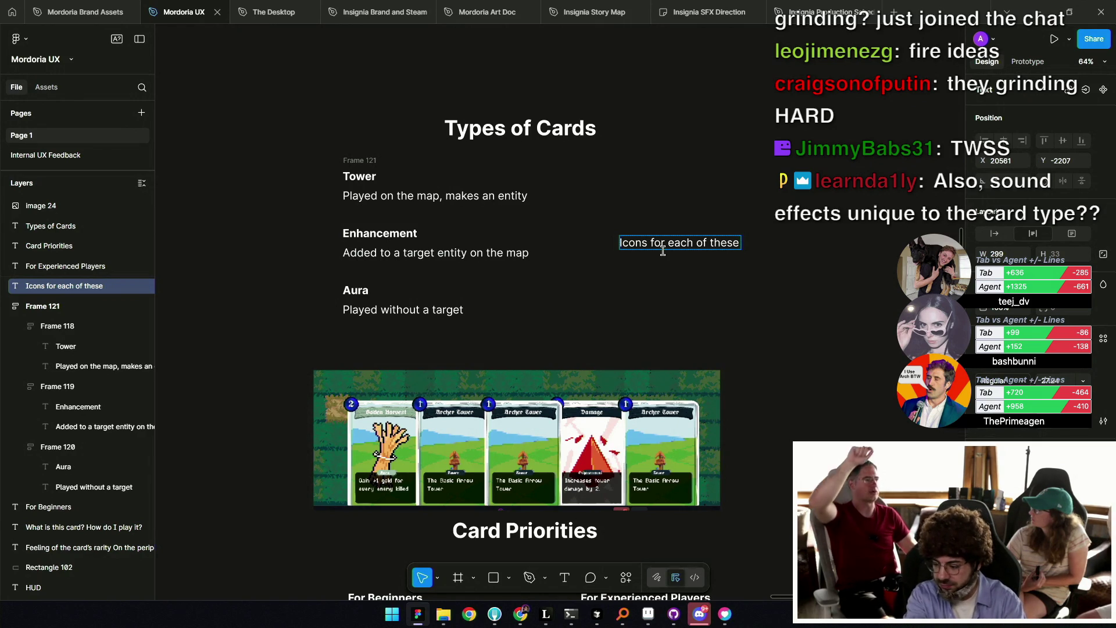
pyautogui.press('Escape')
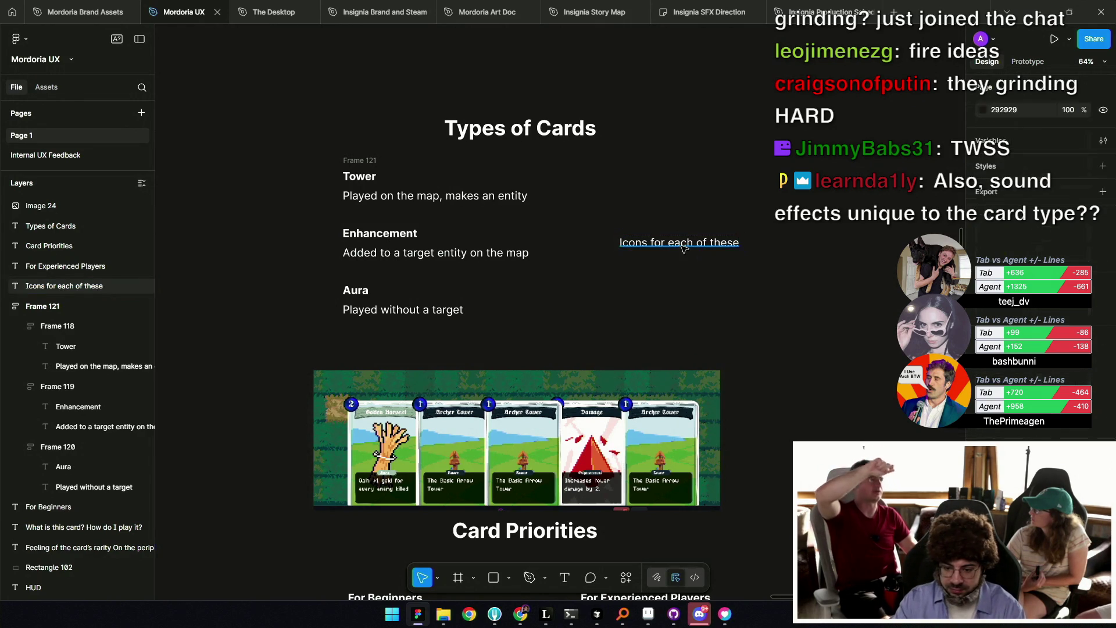
pyautogui.moveTo(688, 248)
pyautogui.mouseDown()
pyautogui.moveTo(704, 255)
pyautogui.moveTo(700, 281)
pyautogui.mouseUp()
pyautogui.click(705, 270)
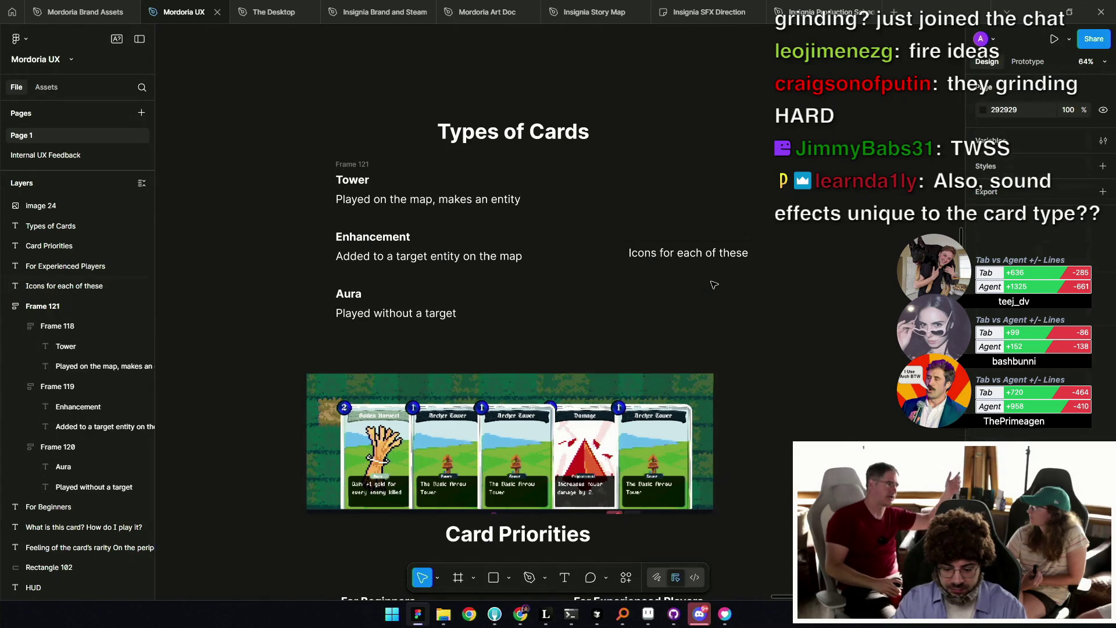
pyautogui.moveTo(548, 621)
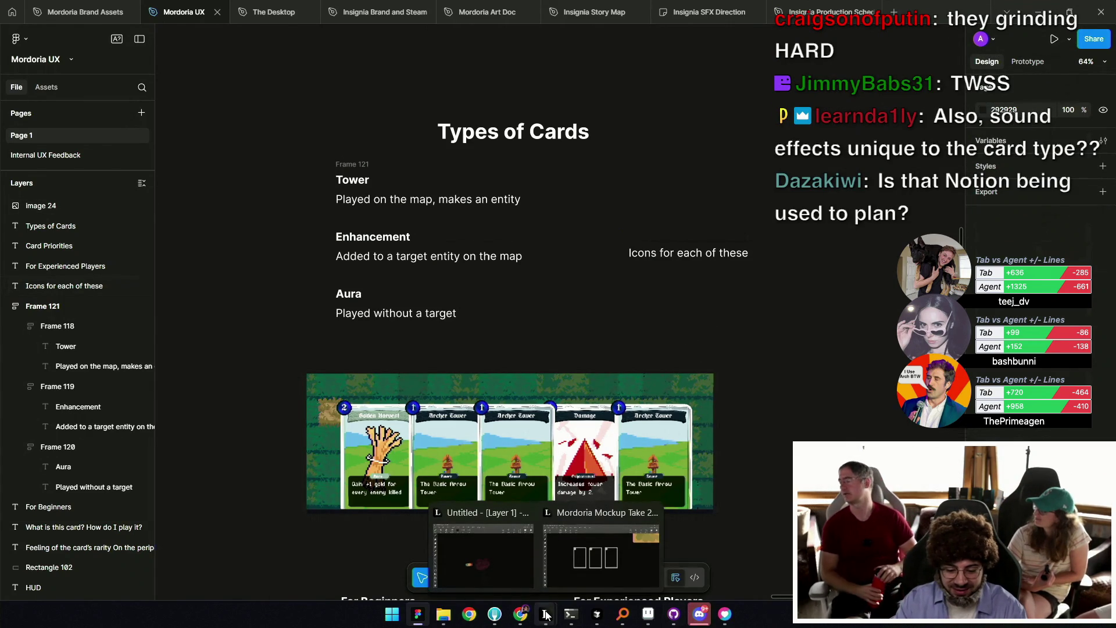
# In Mordoria Mockup Take 2, paint a gray tower shape below the card frames with a smaller brush.
pyautogui.click(597, 582)
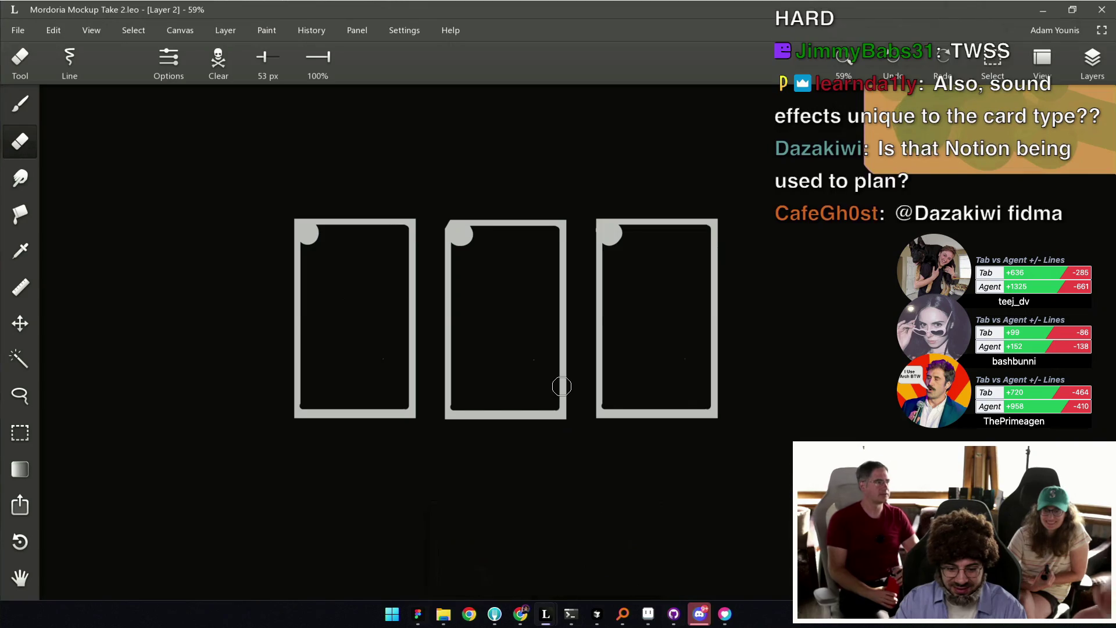
pyautogui.press('b')
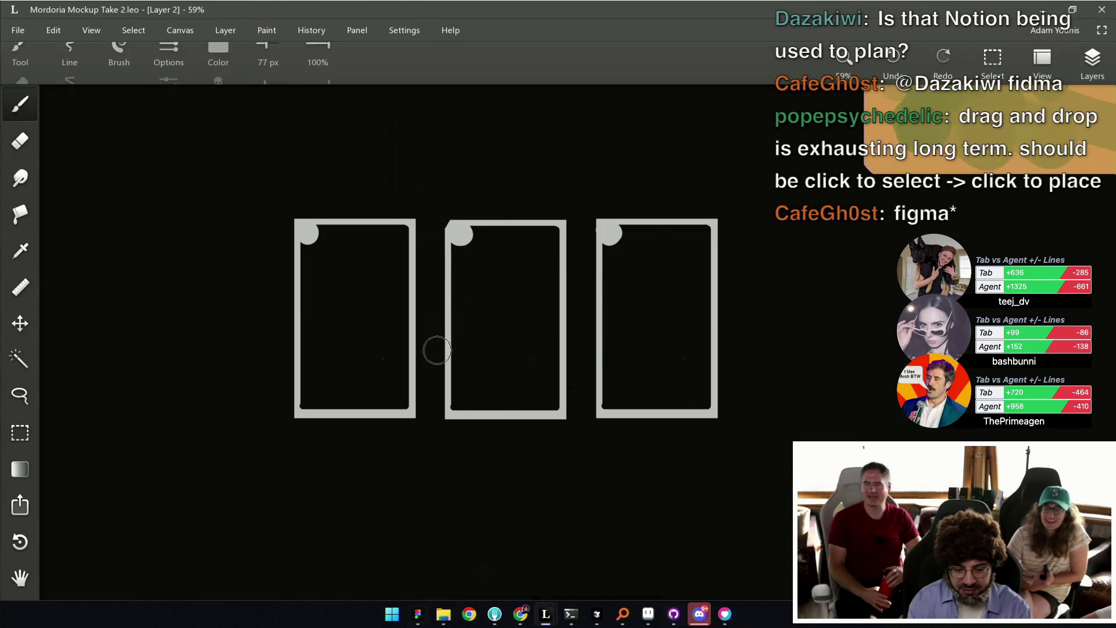
pyautogui.scroll(2, 465, 372)
pyautogui.scroll(-2, 461, 384)
pyautogui.press('[')
pyautogui.press('[')
pyautogui.moveTo(451, 295); pyautogui.dragTo(474, 399)
pyautogui.moveTo(457, 290)
pyautogui.mouseDown()
pyautogui.moveTo(489, 318)
pyautogui.moveTo(493, 300)
pyautogui.moveTo(454, 319)
pyautogui.moveTo(453, 362)
pyautogui.mouseUp()
# Erase a spot from the tower with a 26 px eraser and widen its base.
pyautogui.press('e')
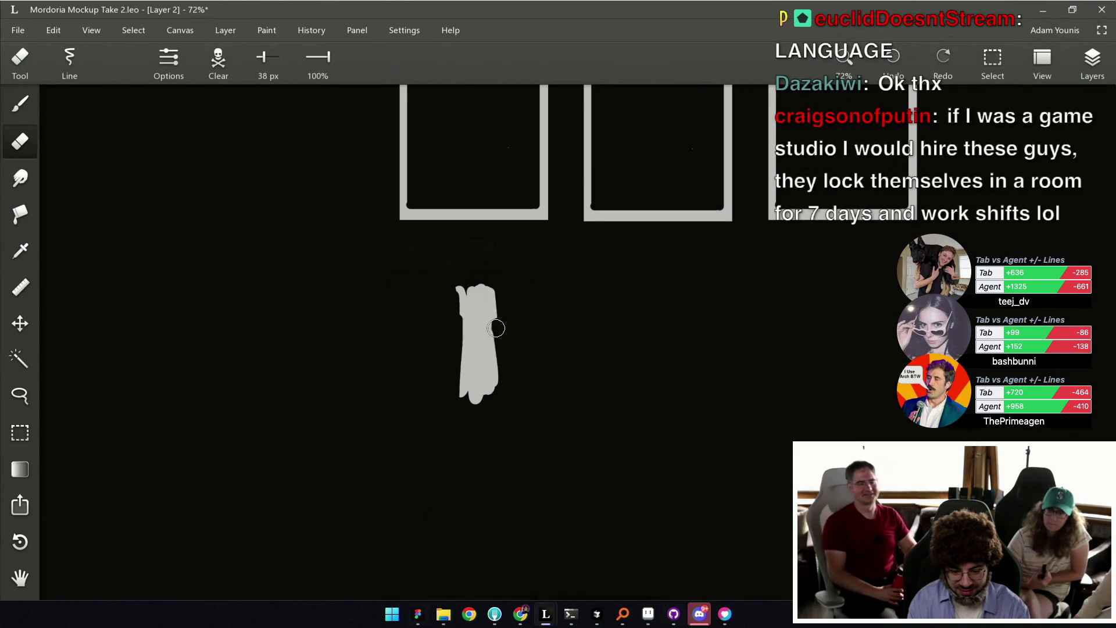
pyautogui.press('b')
pyautogui.press('e')
pyautogui.moveTo(513, 292)
pyautogui.mouseDown()
pyautogui.moveTo(475, 278)
pyautogui.moveTo(484, 291)
pyautogui.mouseUp()
pyautogui.click(478, 292)
pyautogui.press('b')
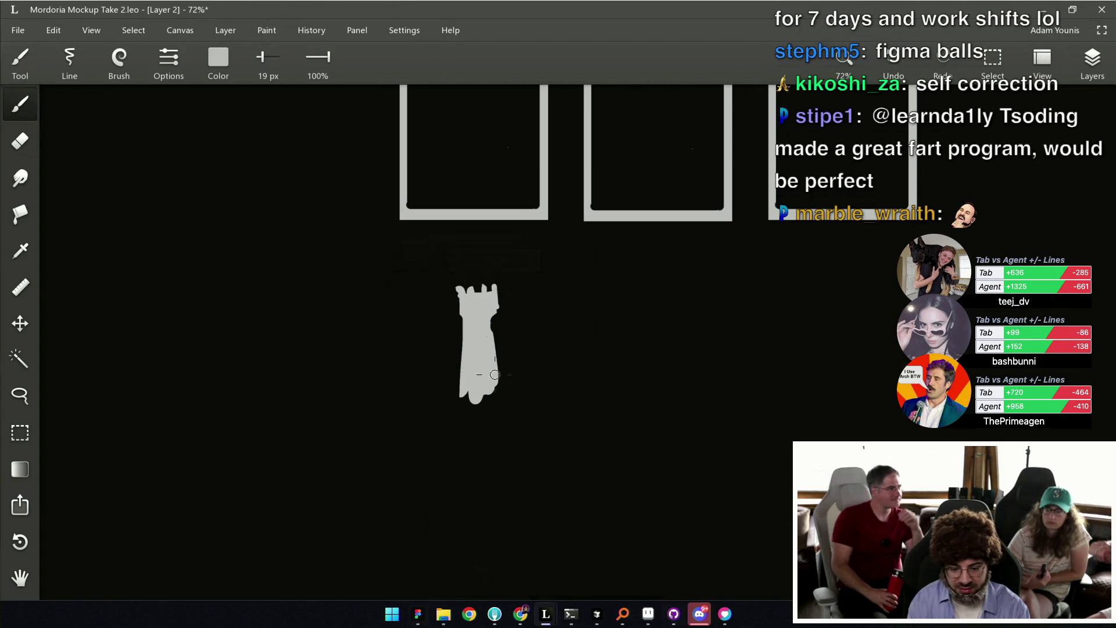
pyautogui.moveTo(499, 398); pyautogui.dragTo(463, 377)
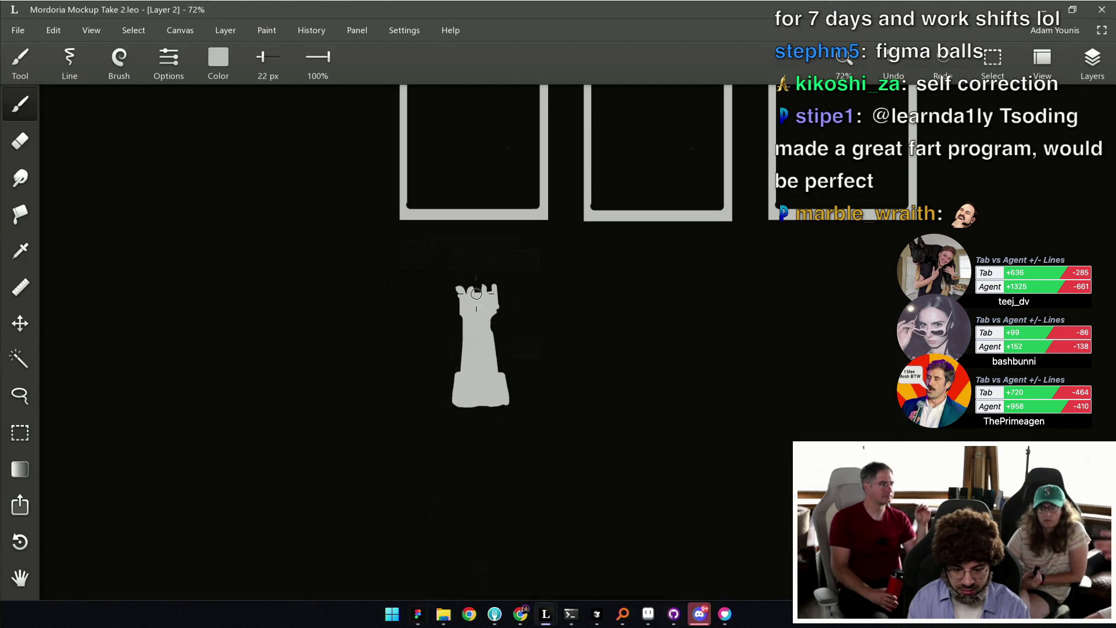
# Tidy the tower with the eraser and mark a rectangular area beside it.
pyautogui.press('e')
pyautogui.press('b')
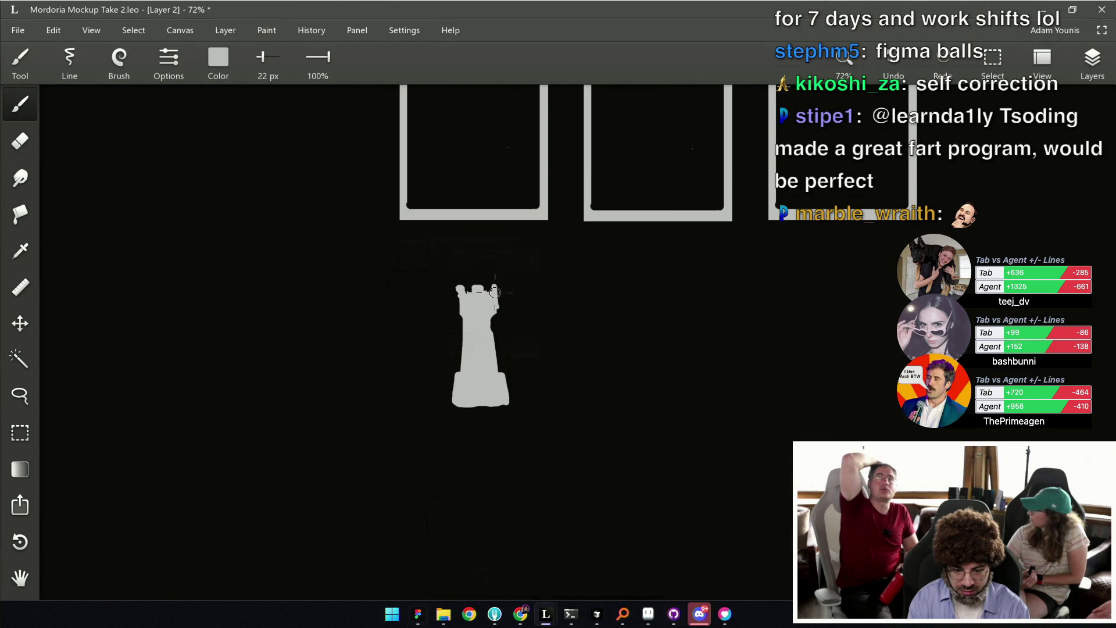
pyautogui.scroll(-5, 500, 297)
pyautogui.scroll(4, 473, 331)
pyautogui.press('e')
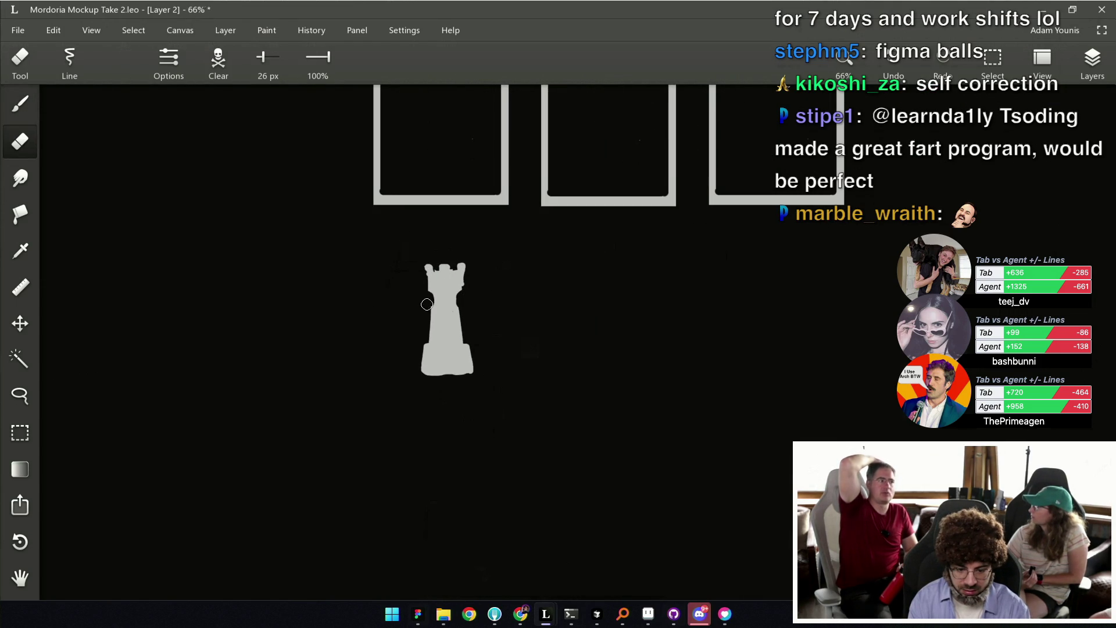
pyautogui.moveTo(492, 287); pyautogui.dragTo(469, 301)
pyautogui.press('m')
pyautogui.moveTo(380, 268); pyautogui.dragTo(421, 318)
pyautogui.press('e')
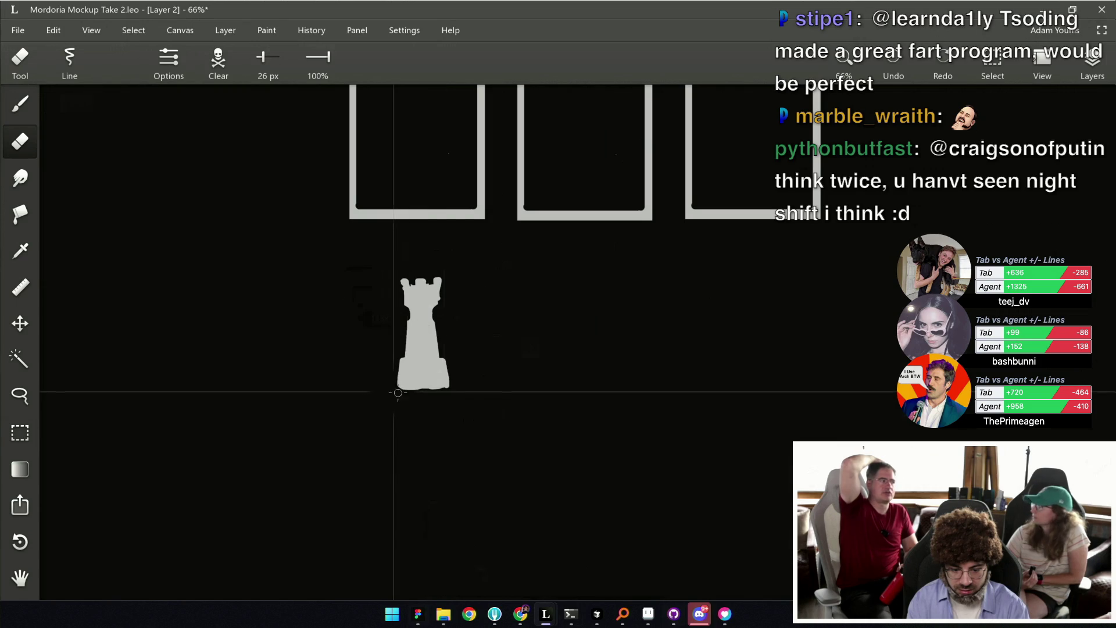
# Reframe the view on the cards and tower, and switch to a slightly smaller brush.
pyautogui.hscroll(1, 466, 349)
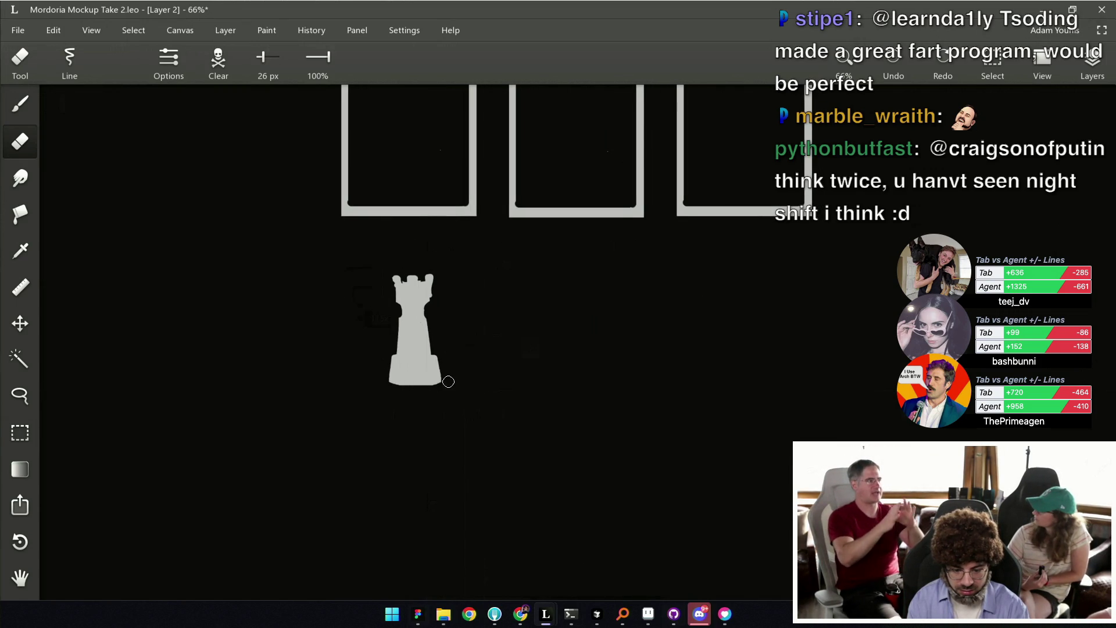
pyautogui.scroll(-1, 462, 377)
pyautogui.press('m')
pyautogui.moveTo(419, 324); pyautogui.dragTo(381, 356)
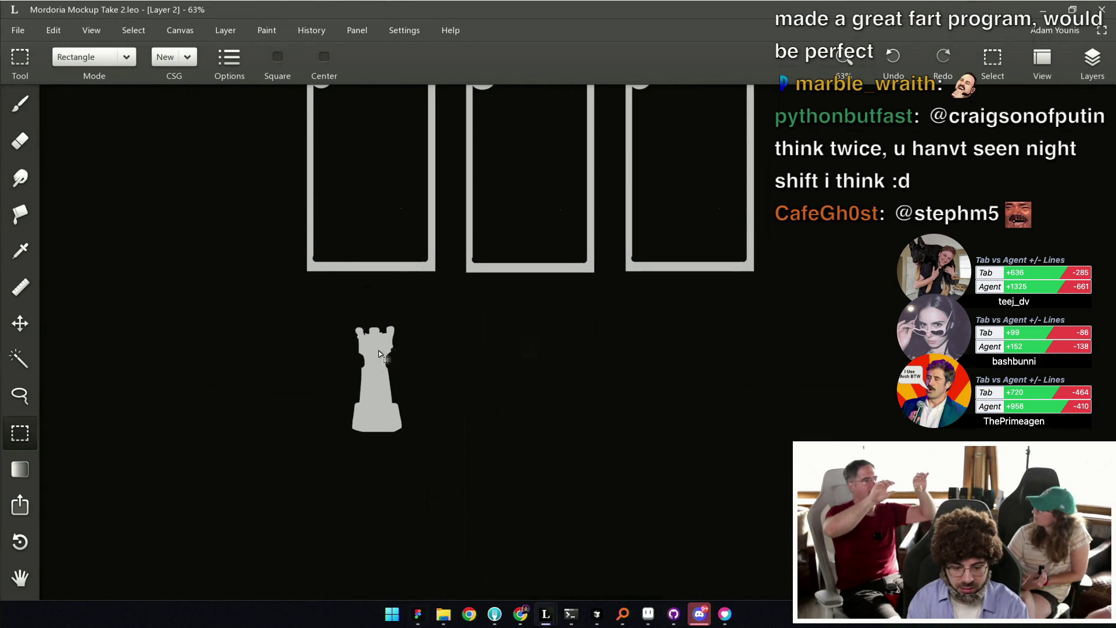
pyautogui.press('b')
pyautogui.moveTo(530, 360); pyautogui.dragTo(513, 349)
pyautogui.press('[')
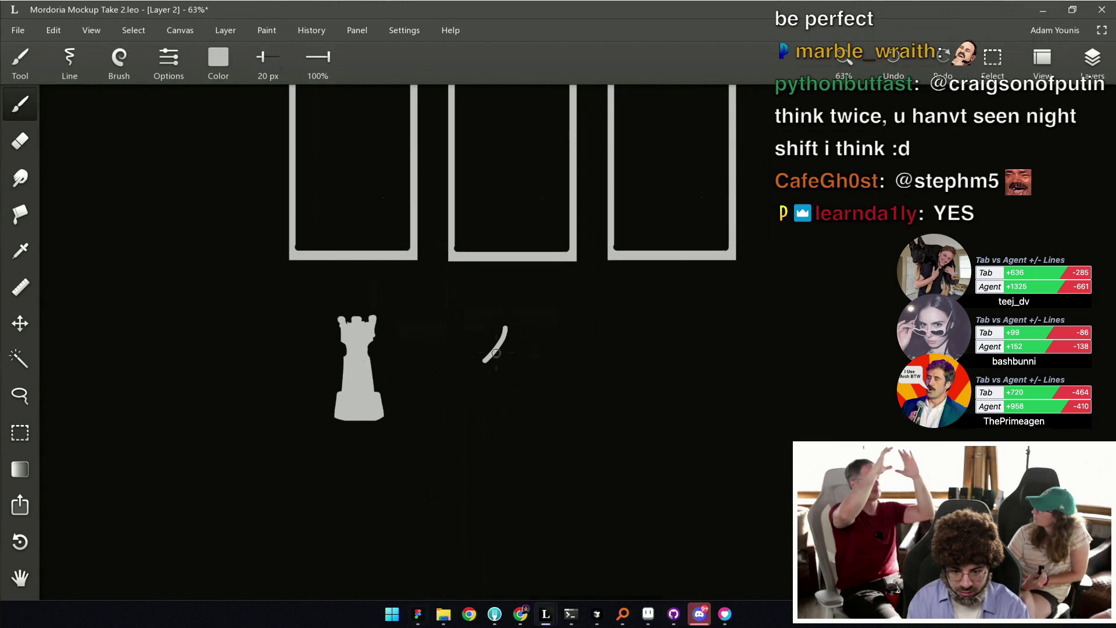
# Paint a four-pointed star right of the tower, trim its top spike, and save.
pyautogui.press(']')
pyautogui.moveTo(485, 360); pyautogui.dragTo(503, 320)
pyautogui.moveTo(523, 364)
pyautogui.mouseDown()
pyautogui.moveTo(499, 326)
pyautogui.moveTo(463, 367)
pyautogui.moveTo(510, 379)
pyautogui.moveTo(509, 407)
pyautogui.moveTo(538, 368)
pyautogui.moveTo(499, 359)
pyautogui.mouseUp()
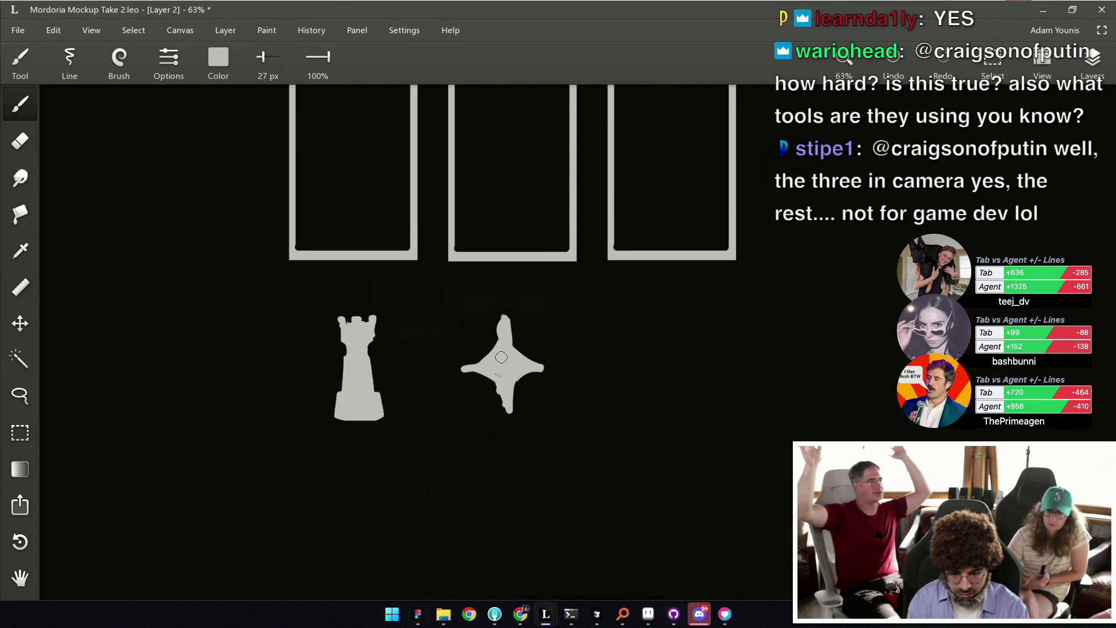
pyautogui.press('e')
pyautogui.moveTo(493, 340); pyautogui.dragTo(494, 373)
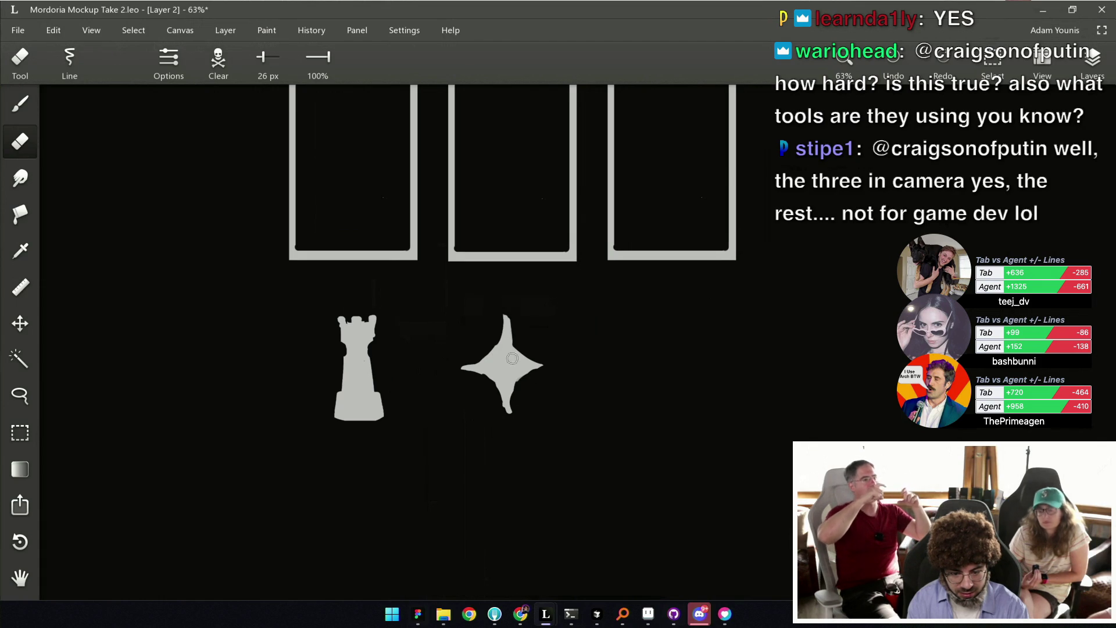
pyautogui.hotkey('ctrl', 's')
pyautogui.press('b')
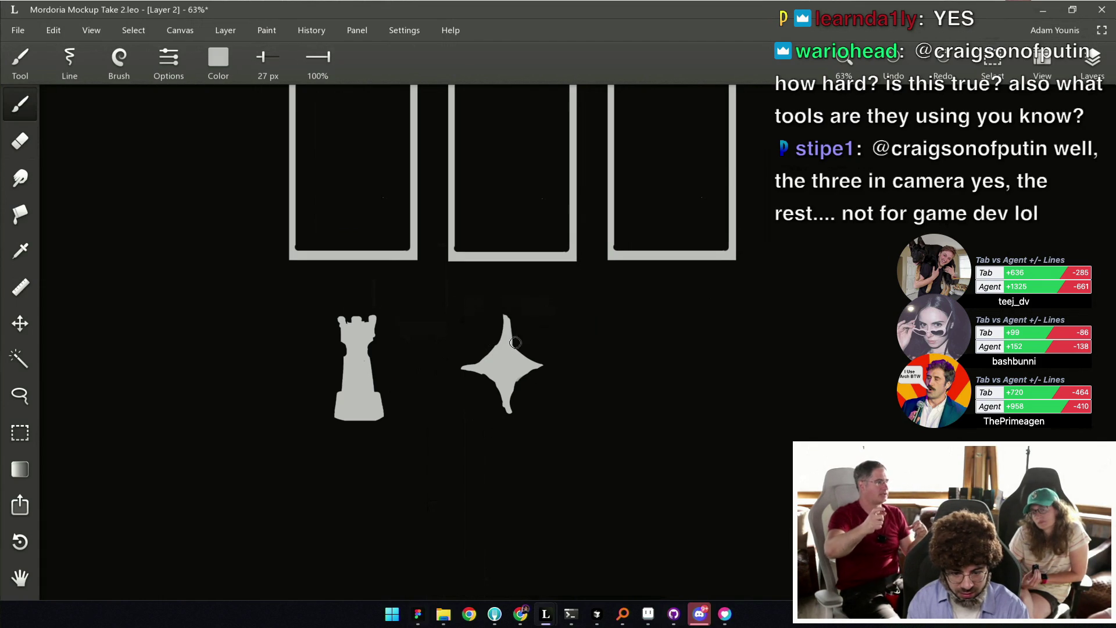
pyautogui.hotkey('ctrl', 's')
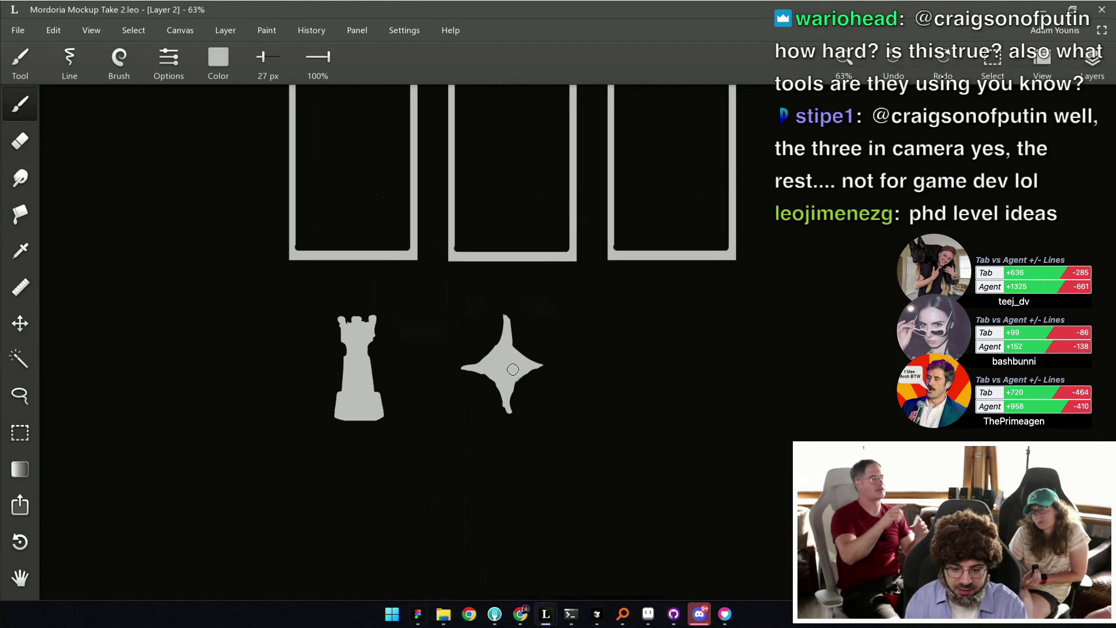
# Paint an upward arrow stem, trimming and filling its edges with eraser and brush.
pyautogui.moveTo(663, 323)
pyautogui.mouseDown()
pyautogui.moveTo(669, 301)
pyautogui.moveTo(683, 327)
pyautogui.mouseUp()
pyautogui.press(']')
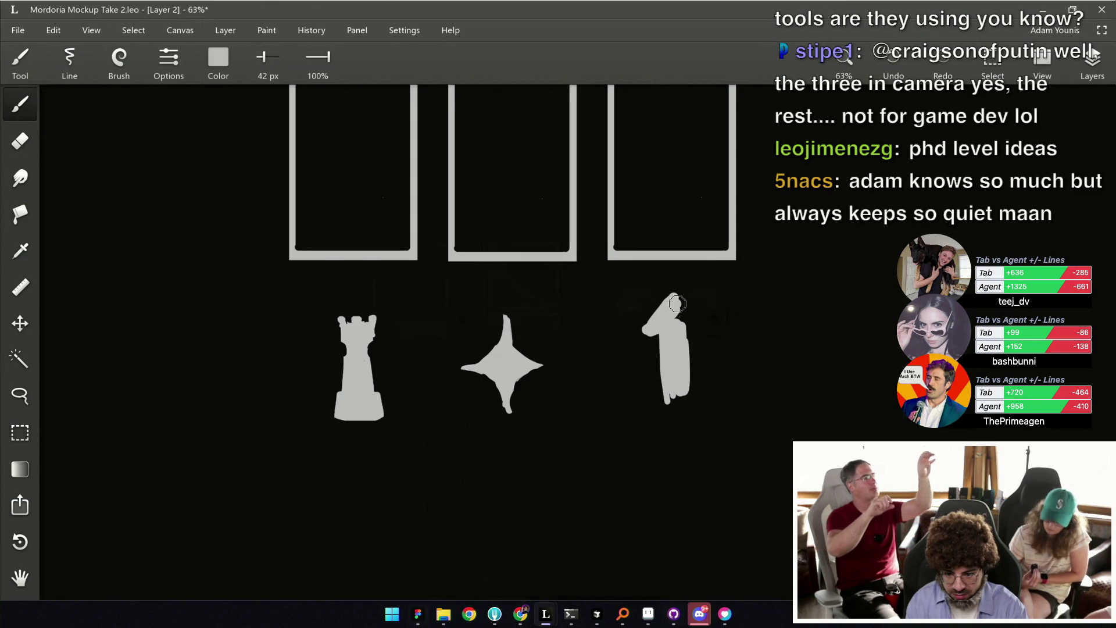
pyautogui.press('e')
pyautogui.press('[')
pyautogui.moveTo(645, 329)
pyautogui.mouseDown()
pyautogui.moveTo(671, 287)
pyautogui.moveTo(702, 324)
pyautogui.mouseUp()
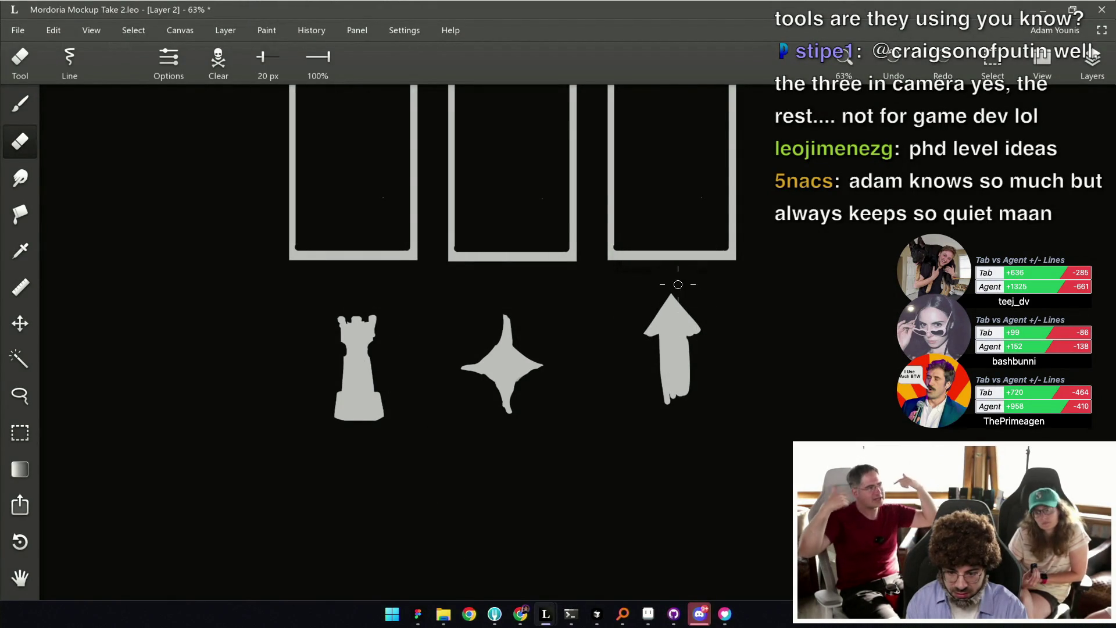
pyautogui.press('b')
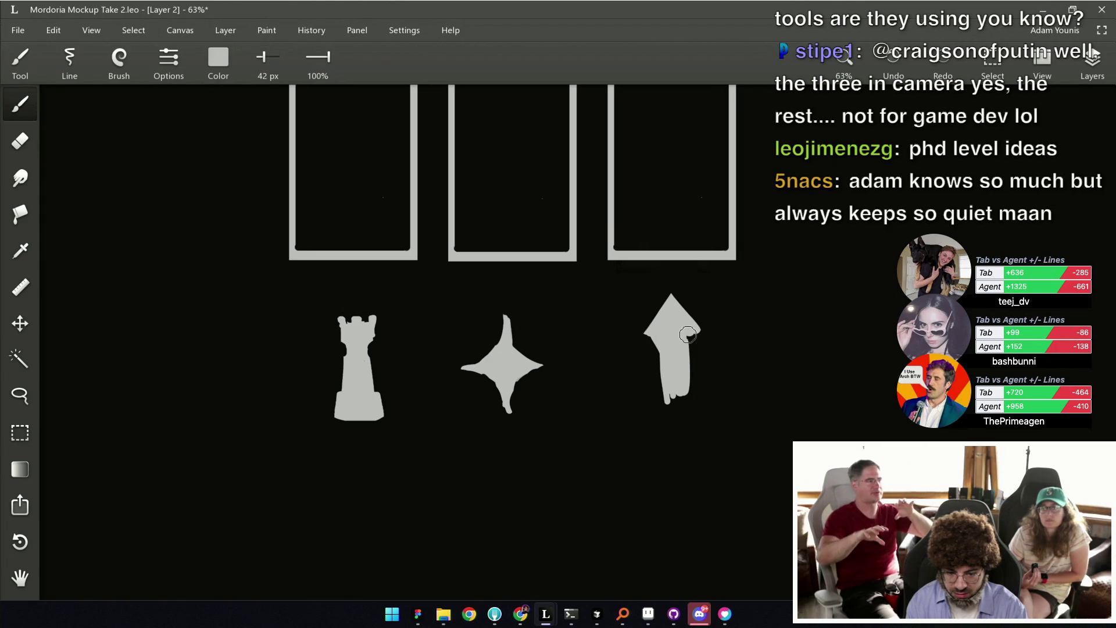
pyautogui.press('e')
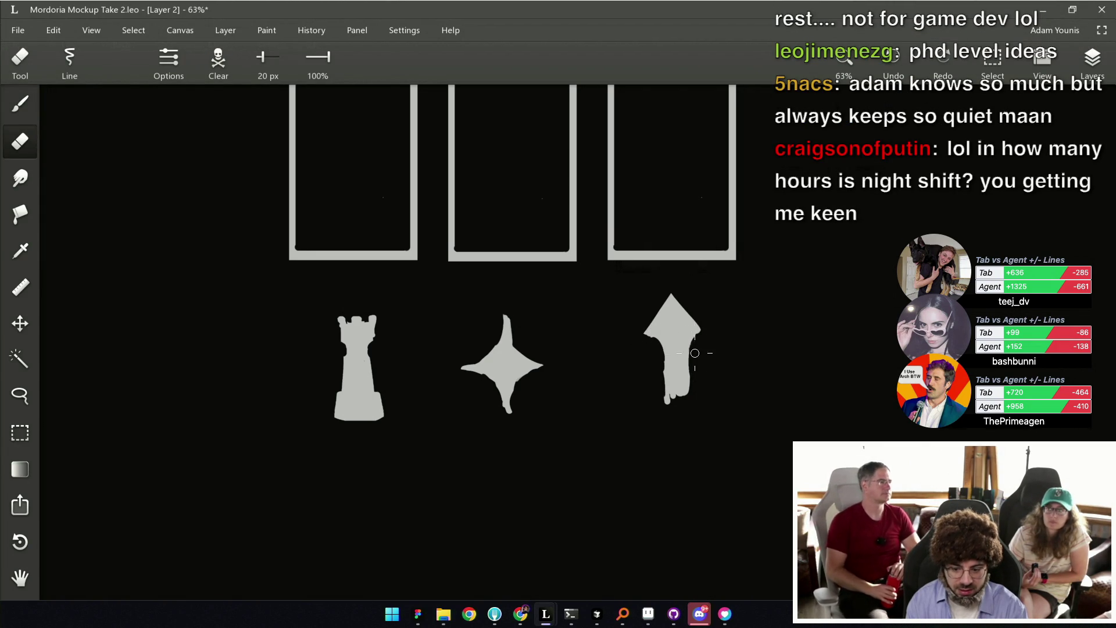
pyautogui.moveTo(693, 367); pyautogui.dragTo(692, 399)
pyautogui.press('b')
pyautogui.moveTo(659, 343); pyautogui.dragTo(669, 396)
# Trim the right edge of the arrow shaft, touch up the arrowhead, and save.
pyautogui.press('e')
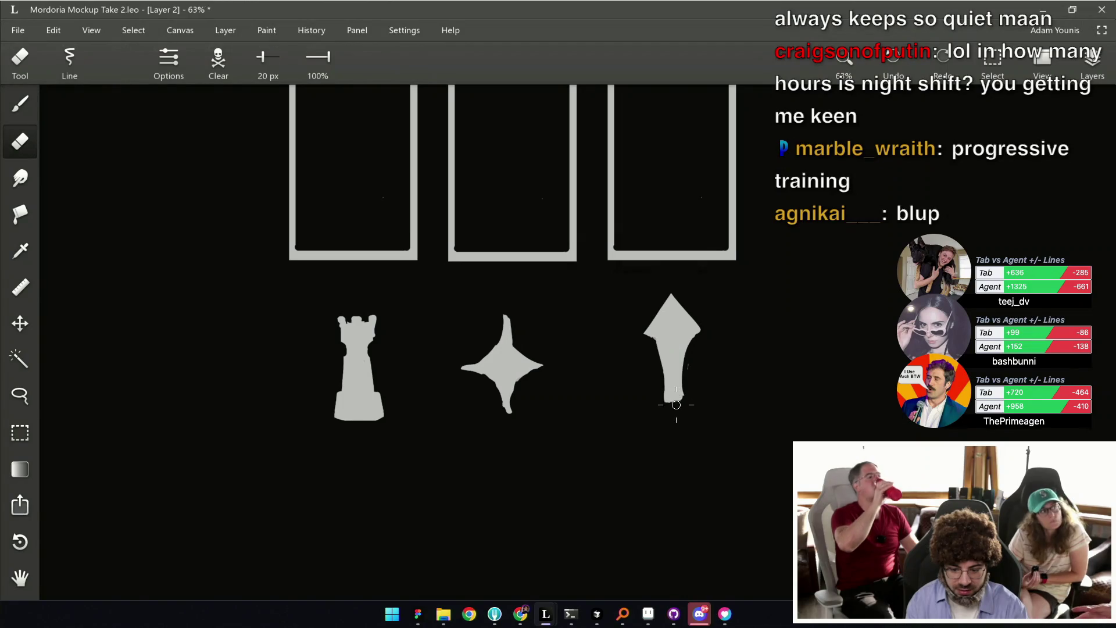
pyautogui.moveTo(645, 336)
pyautogui.mouseDown()
pyautogui.moveTo(701, 336)
pyautogui.moveTo(679, 330)
pyautogui.mouseUp()
pyautogui.hotkey('ctrl', 'z')
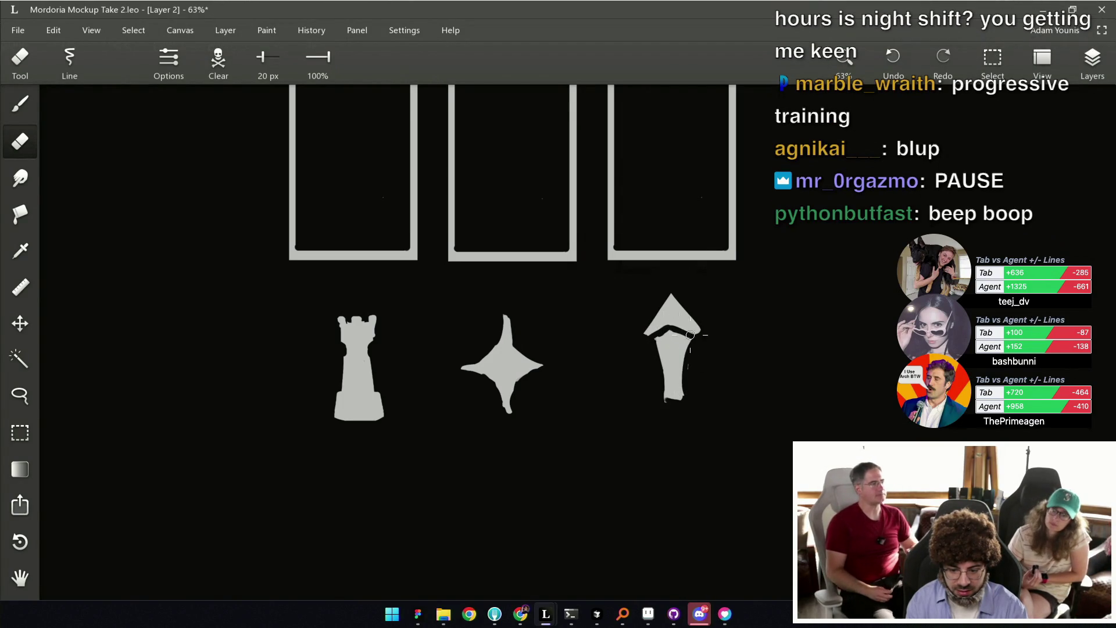
pyautogui.press('b')
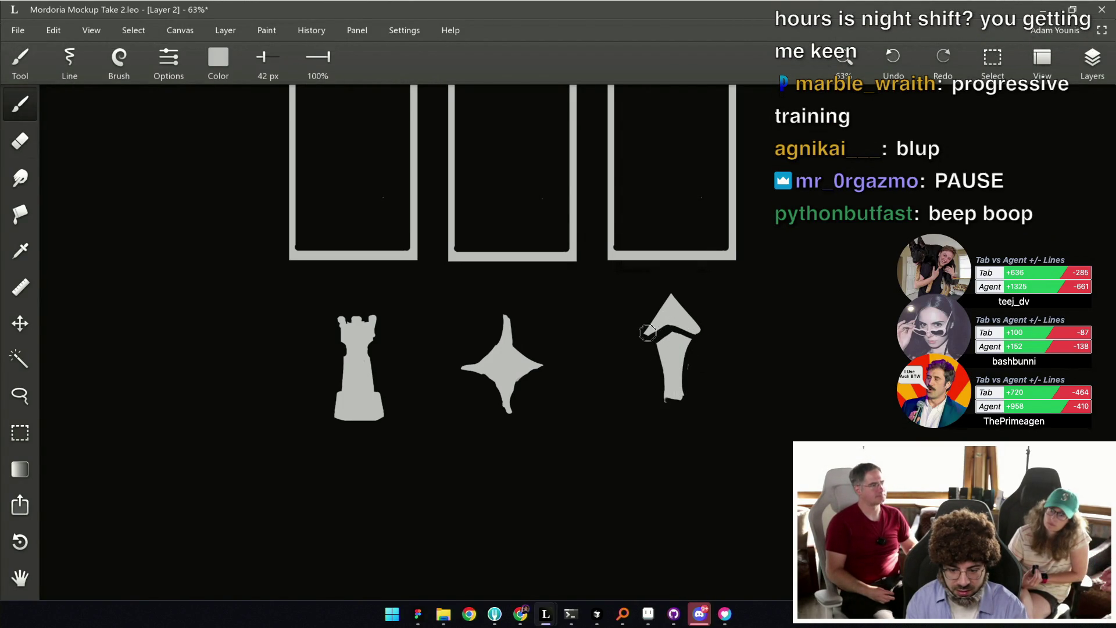
pyautogui.press('e')
pyautogui.hotkey('ctrl', 's')
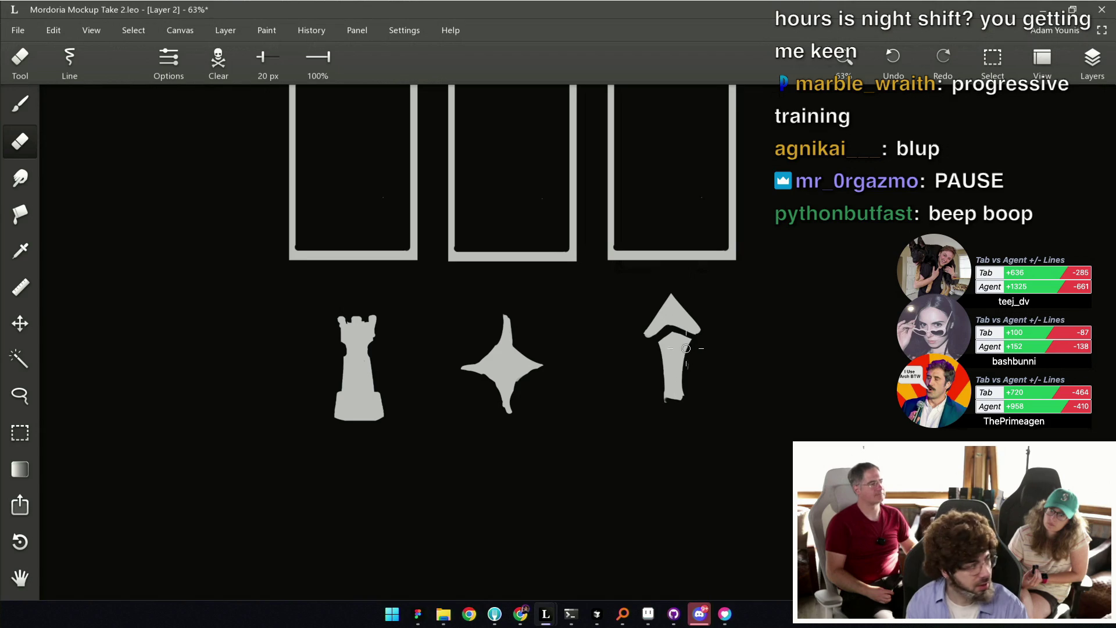
pyautogui.moveTo(687, 336)
pyautogui.mouseDown()
pyautogui.moveTo(683, 368)
pyautogui.moveTo(657, 373)
pyautogui.mouseUp()
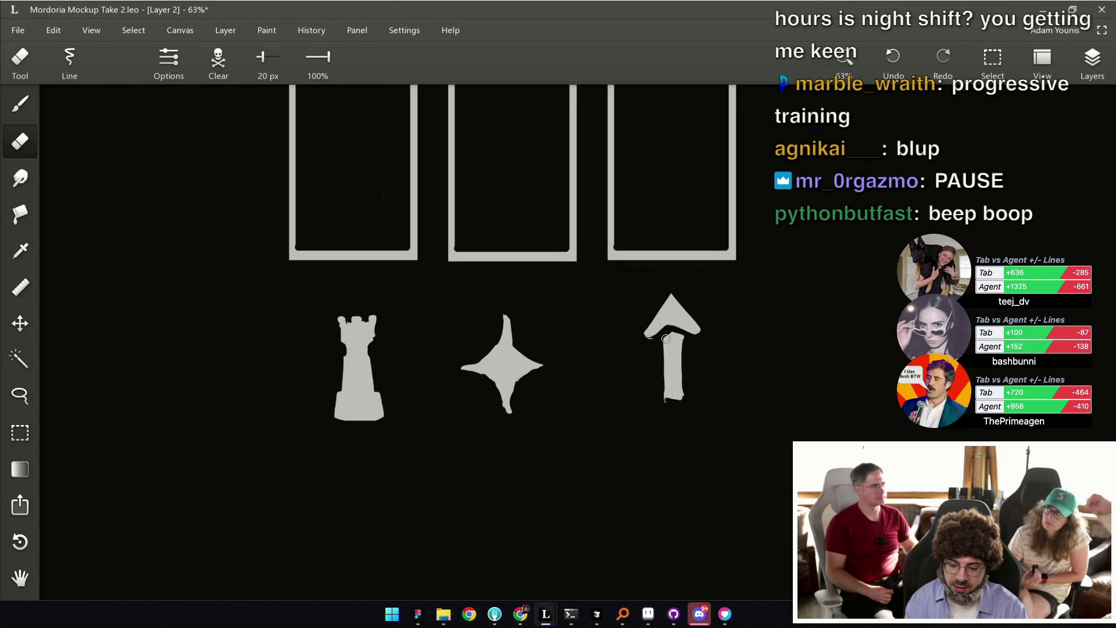
pyautogui.press('b')
pyautogui.hotkey('ctrl', 's')
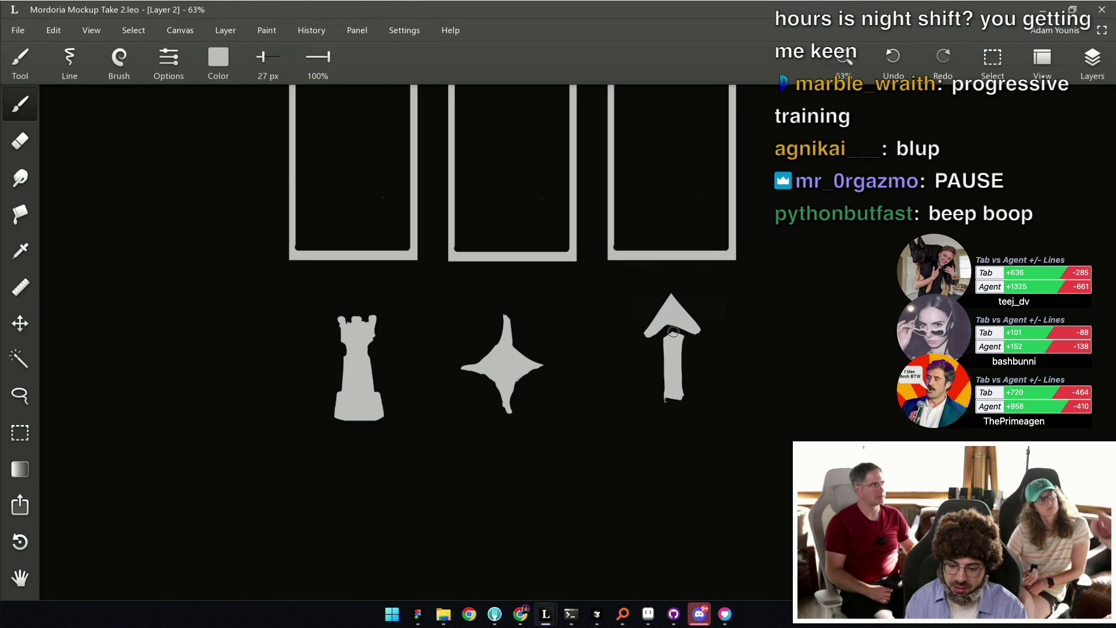
pyautogui.moveTo(692, 321); pyautogui.dragTo(678, 331)
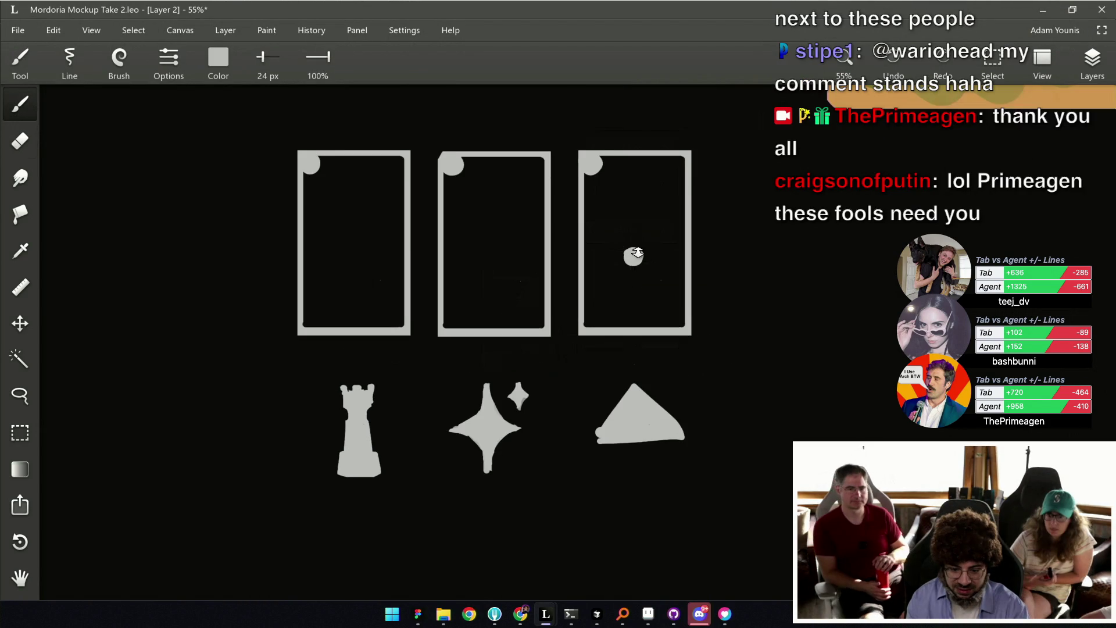
# Centre the cards, undo the stray blob on the third card, and save.
pyautogui.scroll(-2, 635, 255)
pyautogui.scroll(-1, 632, 288)
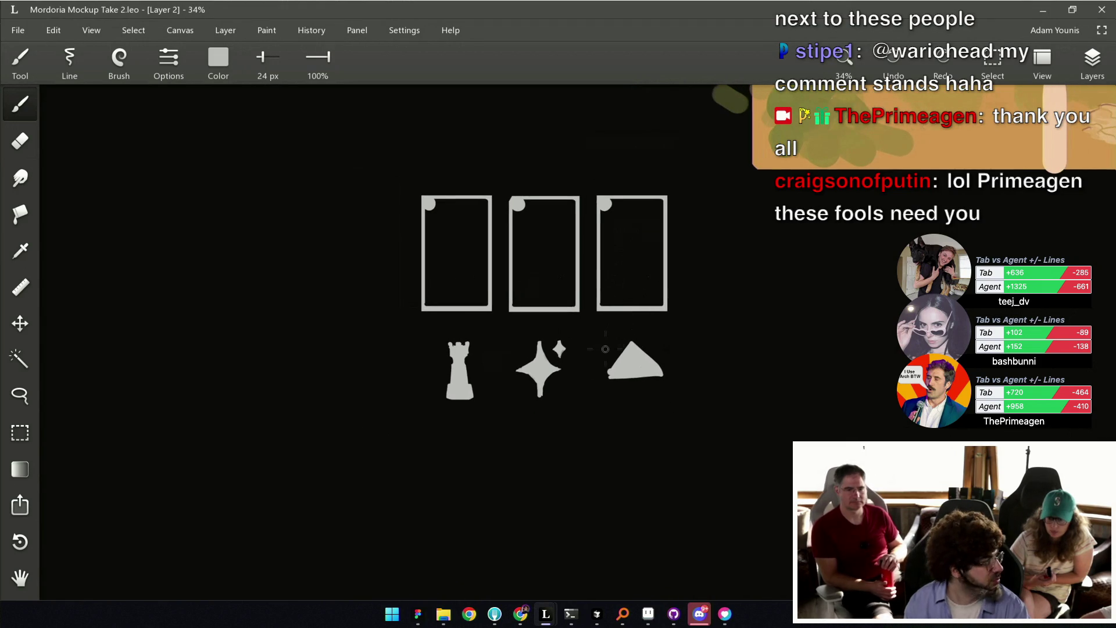
pyautogui.scroll(2, 624, 392)
pyautogui.press('e')
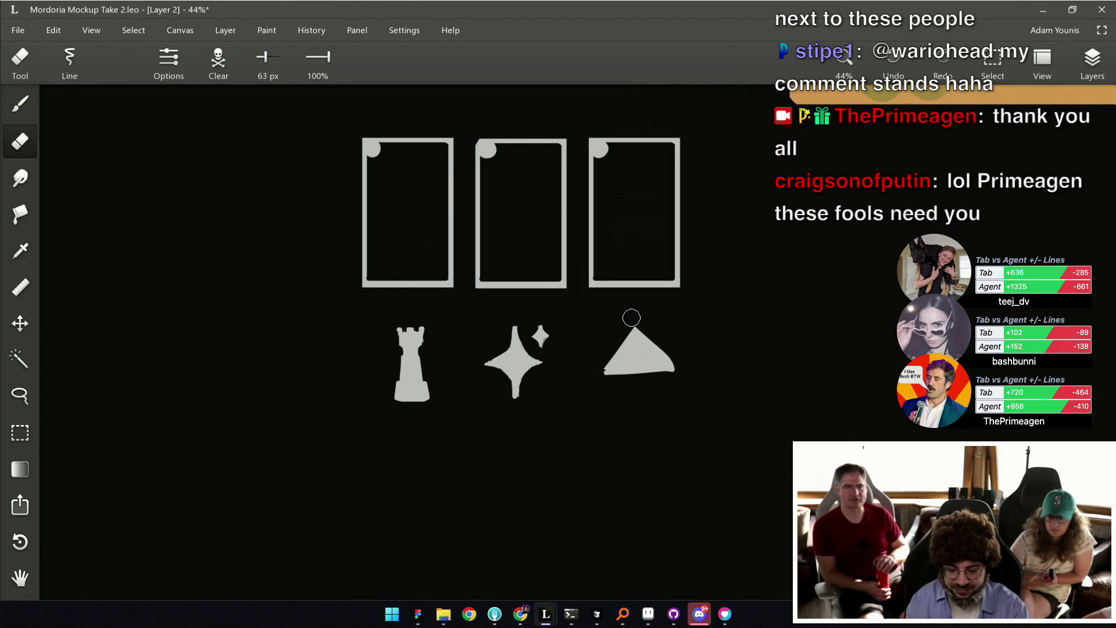
pyautogui.moveTo(631, 195); pyautogui.dragTo(621, 277)
pyautogui.press('b')
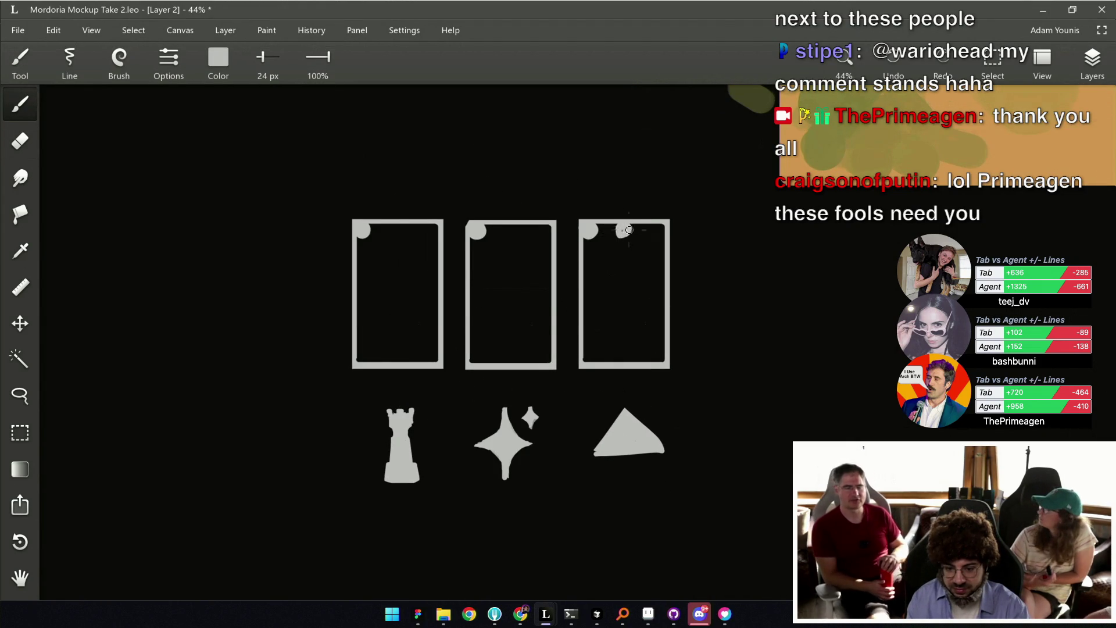
pyautogui.hotkey('ctrl', 's')
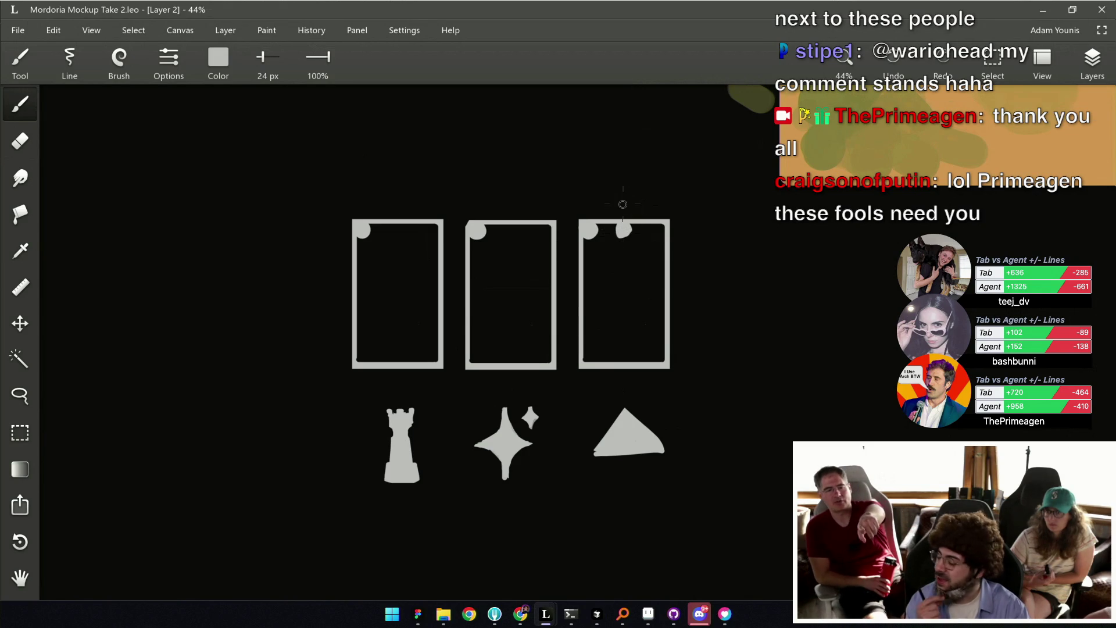
pyautogui.hotkey('ctrl', 'z')
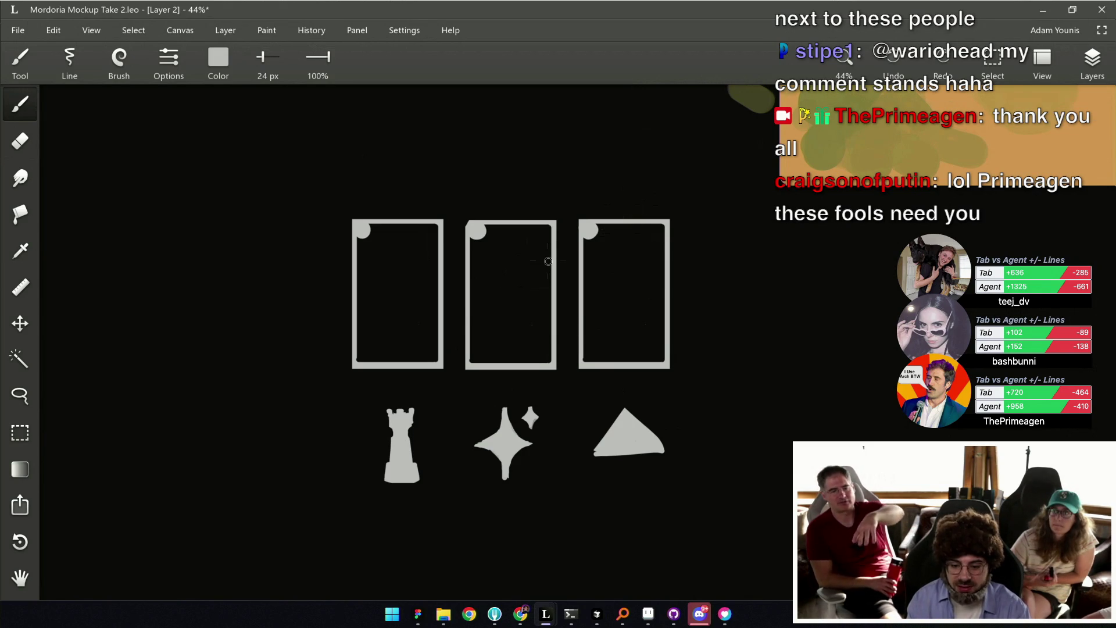
pyautogui.hotkey('ctrl', 's')
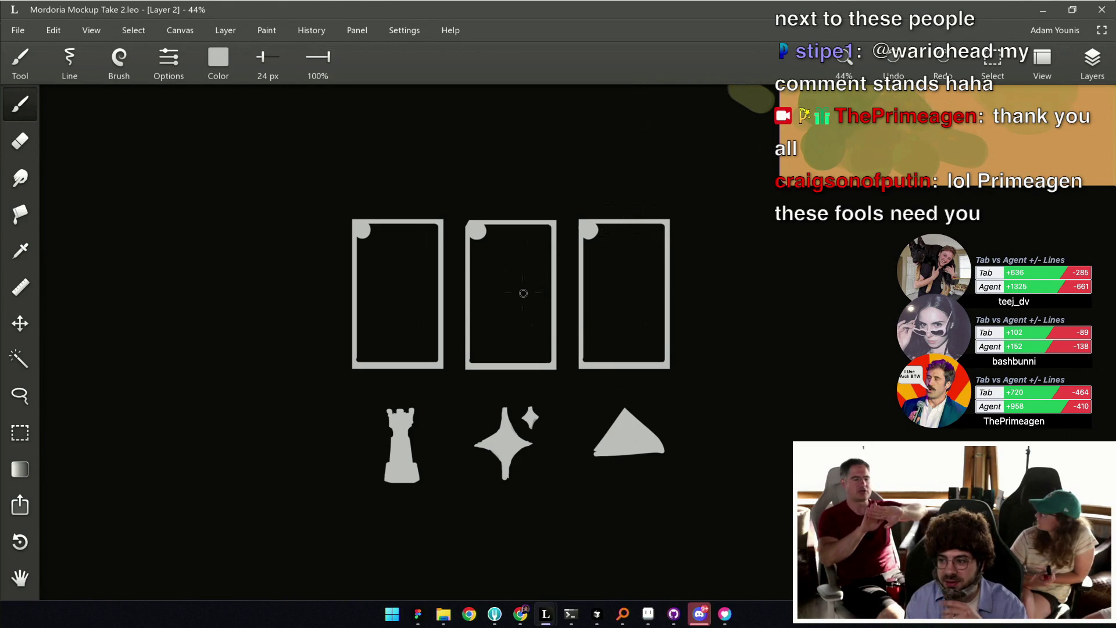
# Add round orbs to the top-right corners of the middle and left cards and save.
pyautogui.scroll(1, 620, 226)
pyautogui.press(']')
pyautogui.press(']')
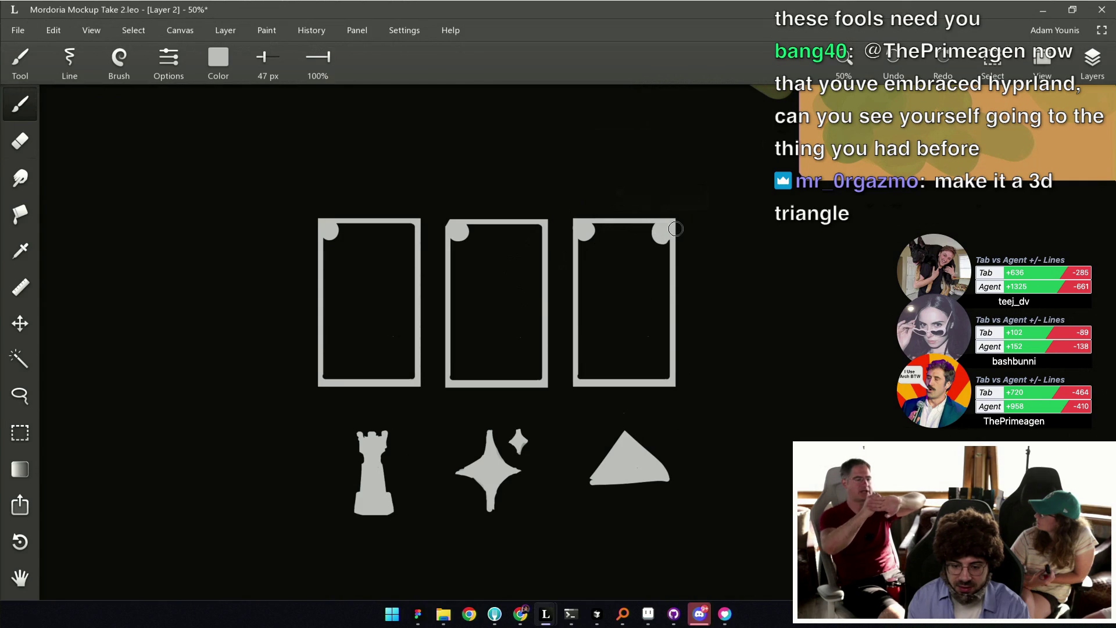
pyautogui.click(535, 232)
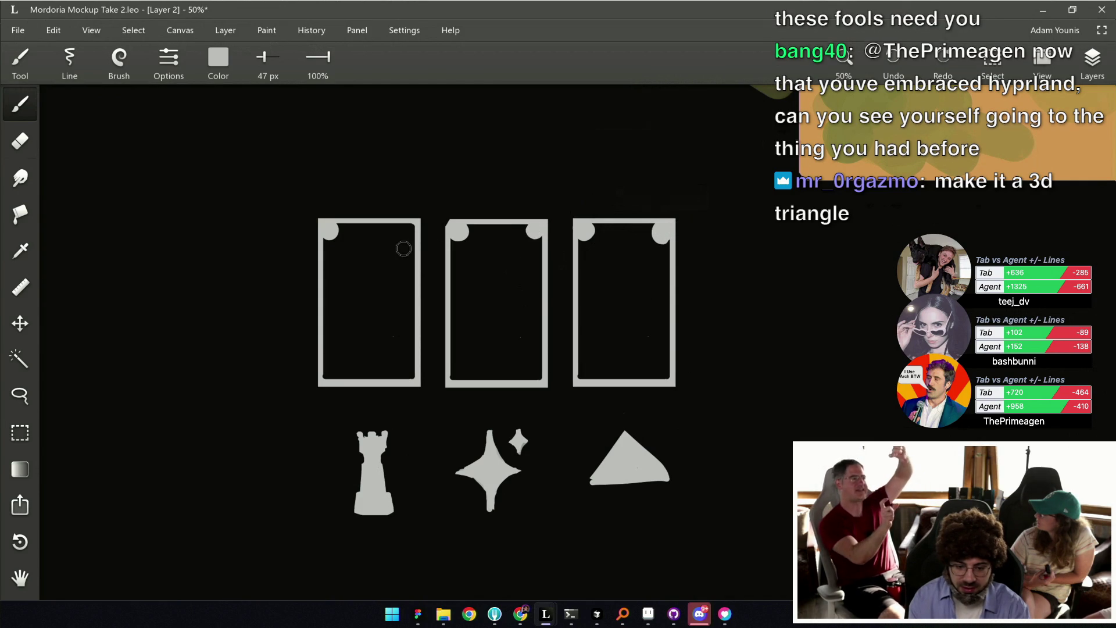
pyautogui.click(411, 228)
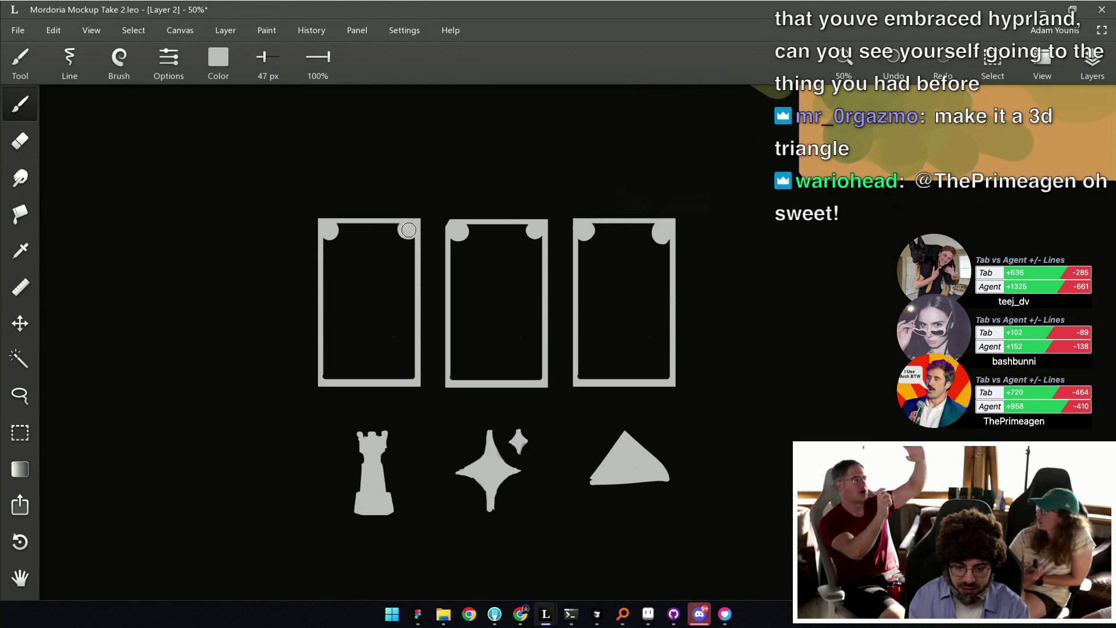
pyautogui.hotkey('ctrl', 's')
# Erase a thin vertical notch in the left card's top corner circle with a smaller eraser.
pyautogui.scroll(2, 430, 252)
pyautogui.press('e')
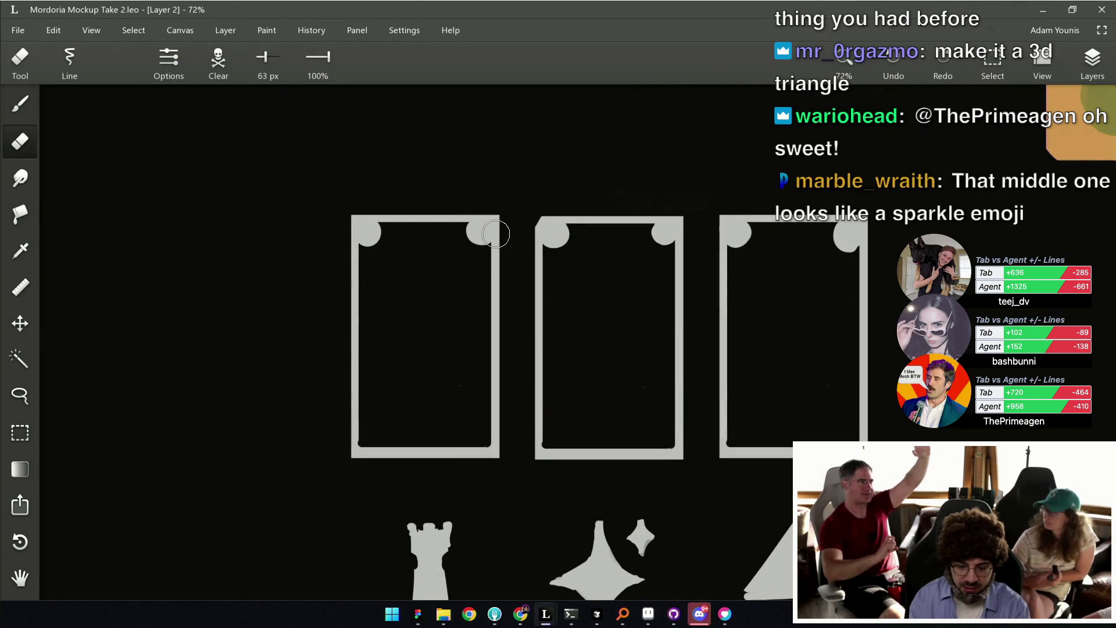
pyautogui.moveTo(367, 238); pyautogui.dragTo(368, 226)
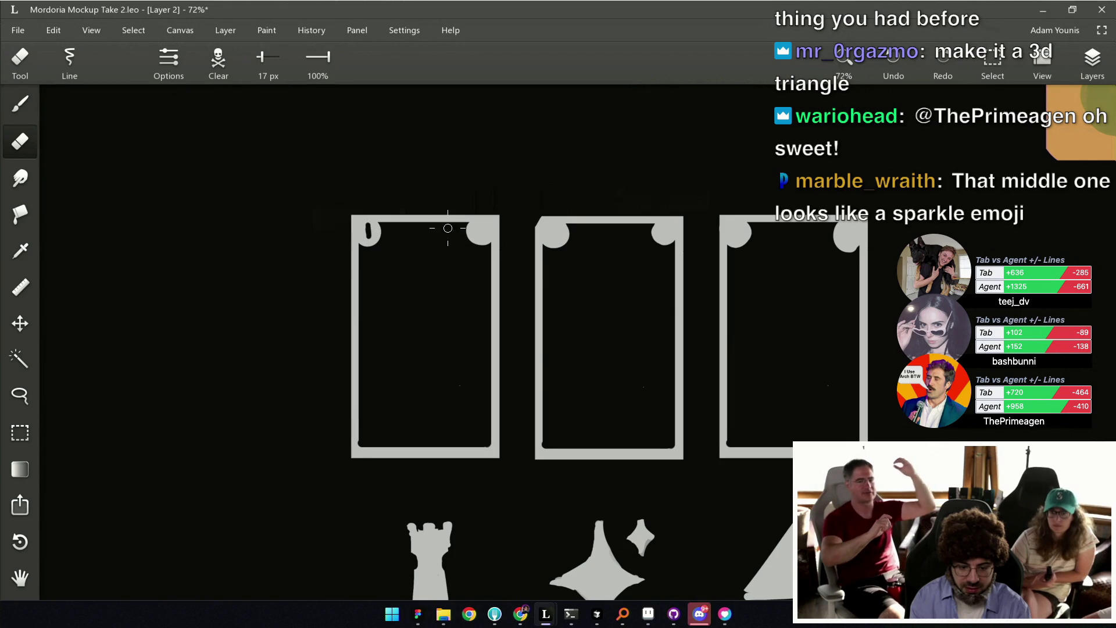
pyautogui.press('[')
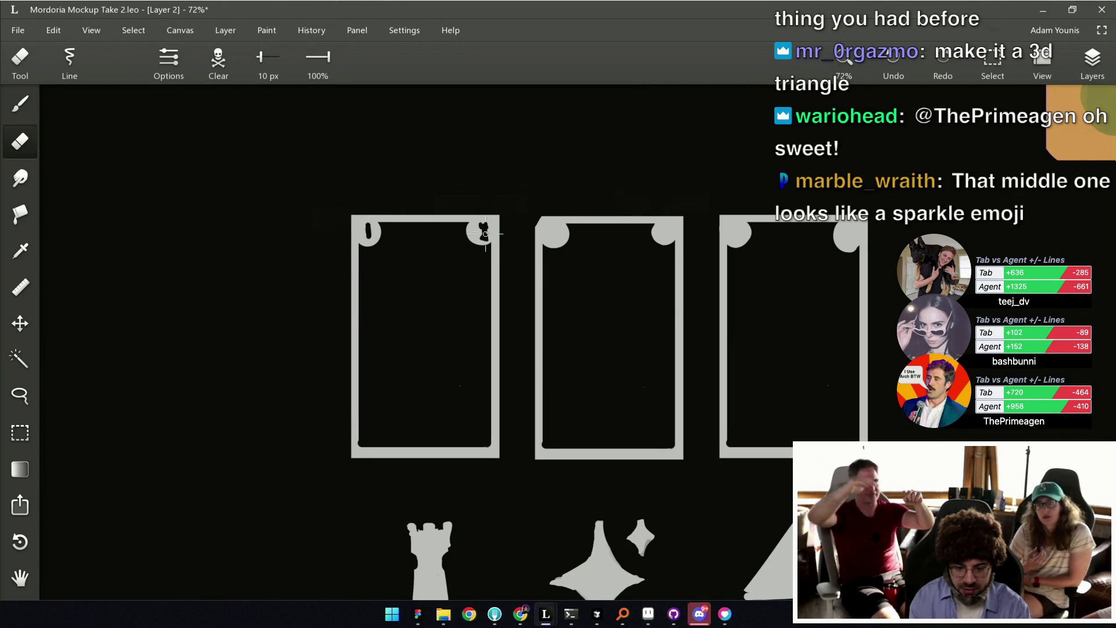
pyautogui.press('b')
pyautogui.scroll(-3, 530, 232)
pyautogui.scroll(-1, 494, 282)
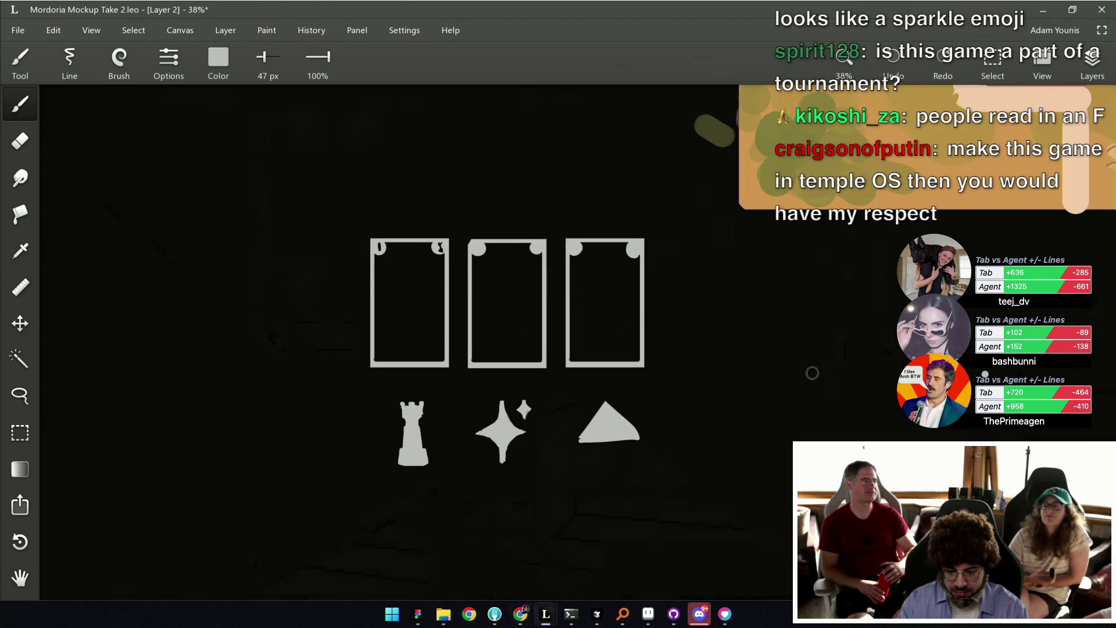
# Paste the Arid Mesa and card back references off the card frames and flip the view horizontally.
pyautogui.hotkey('ctrl', 'v')
pyautogui.scroll(-1, 719, 370)
pyautogui.moveTo(705, 341); pyautogui.dragTo(221, 333)
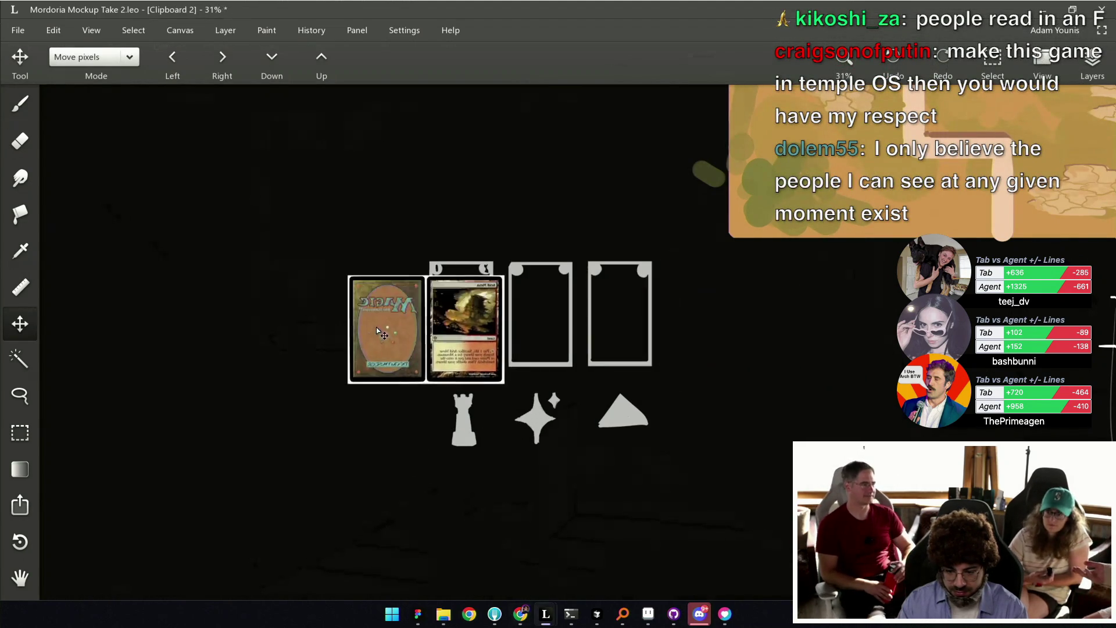
pyautogui.scroll(1, 163, 326)
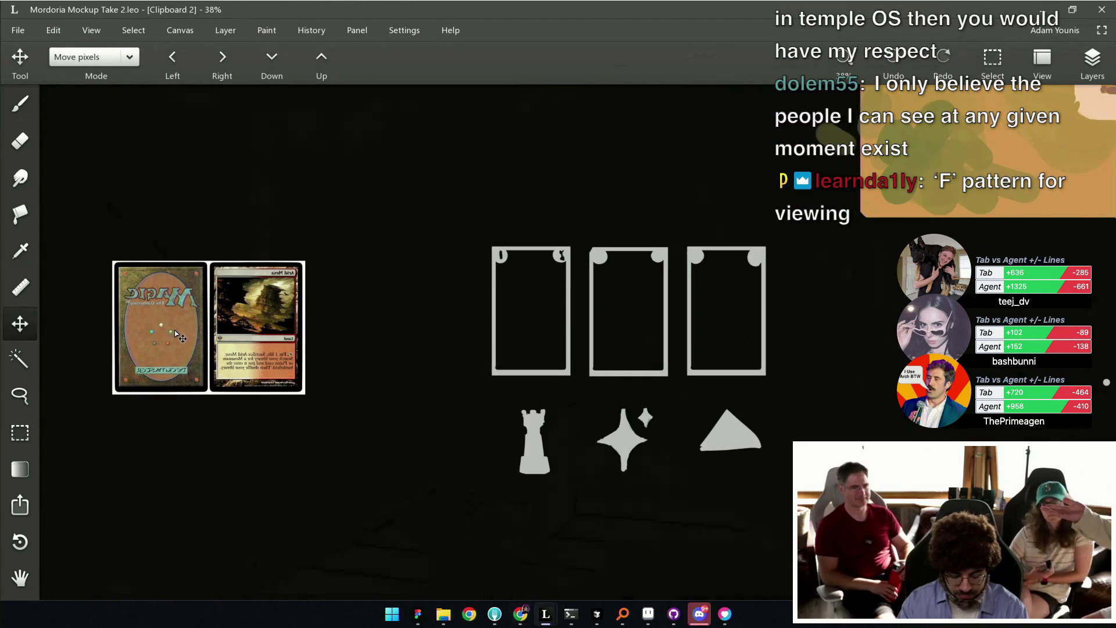
pyautogui.press('m')
pyautogui.moveTo(726, 360); pyautogui.dragTo(569, 324)
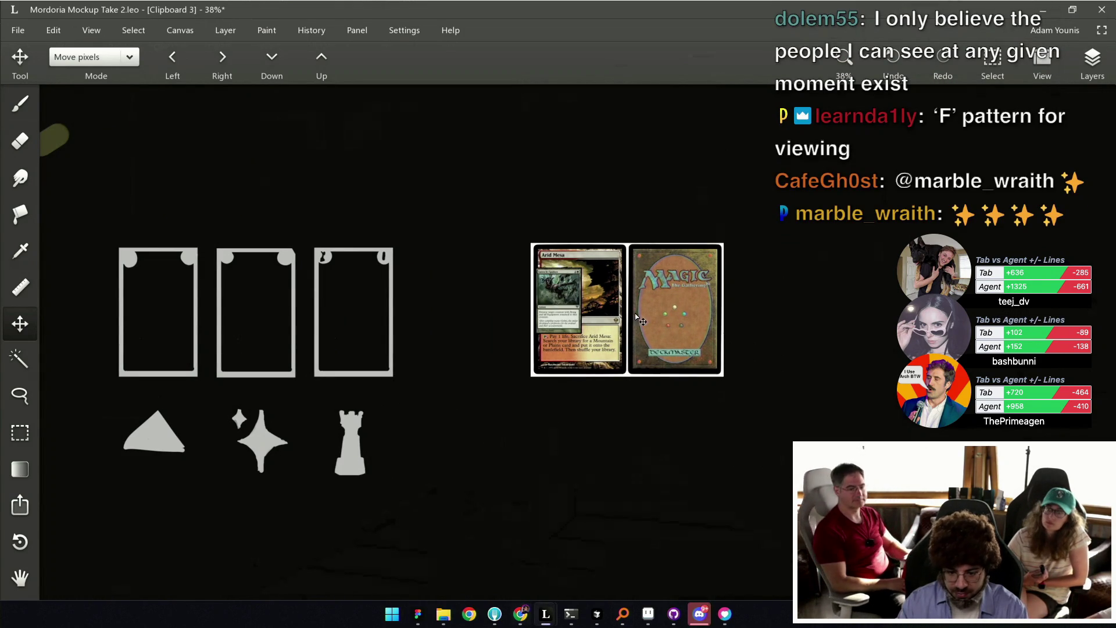
# Paste the Eaten by Spiders reference card beside the pair.
pyautogui.hotkey('ctrl', 'v')
pyautogui.scroll(1, 727, 279)
pyautogui.scroll(1, 651, 308)
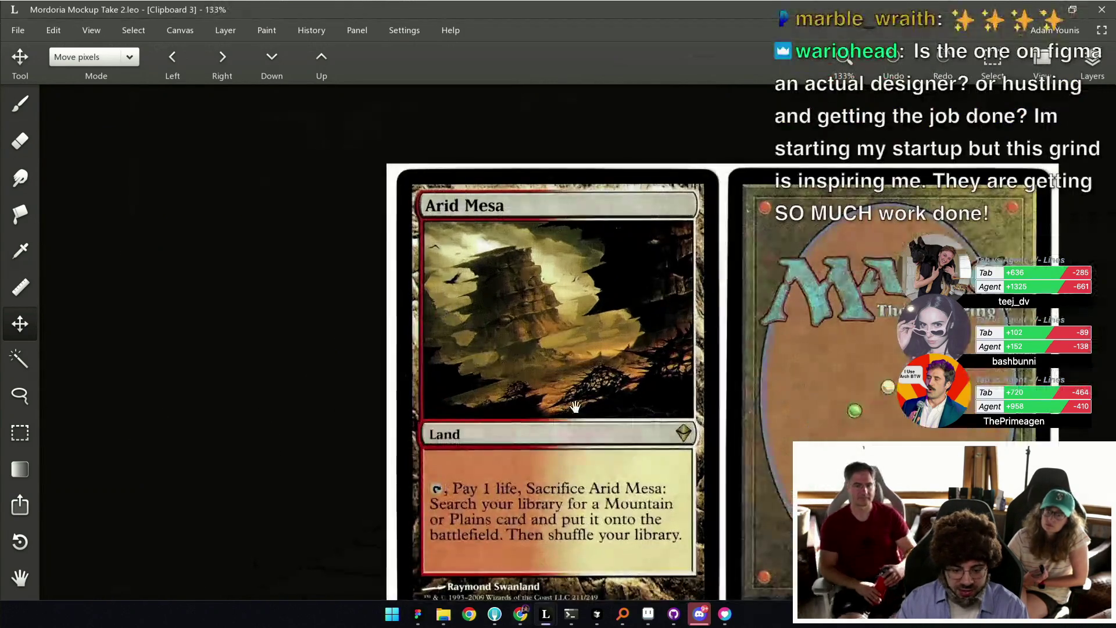
pyautogui.scroll(1, 582, 343)
pyautogui.press('b')
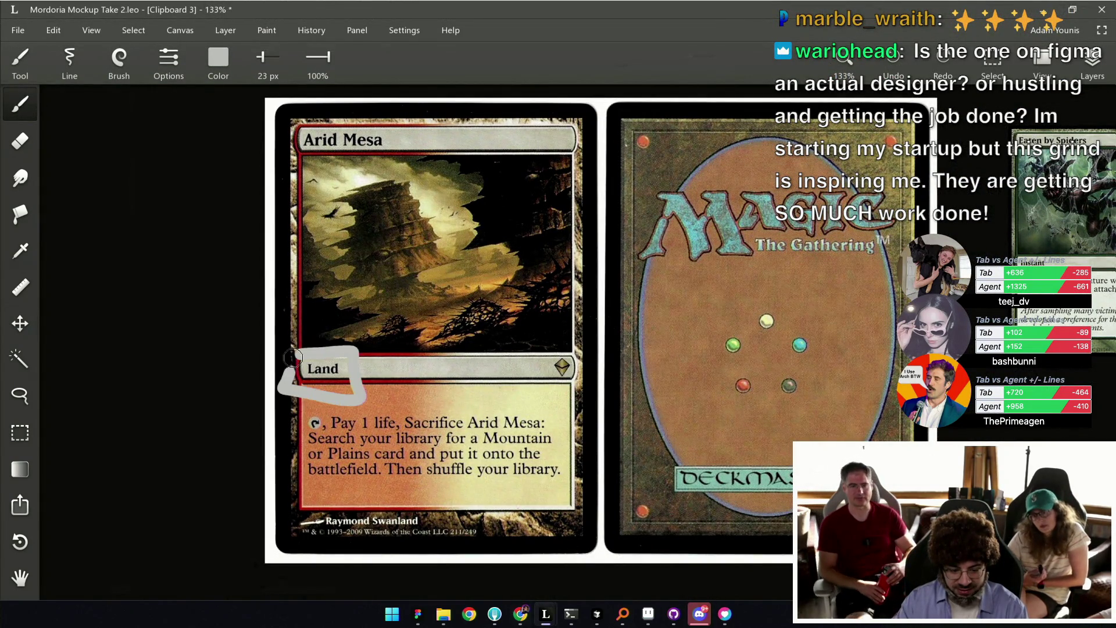
pyautogui.moveTo(878, 276); pyautogui.dragTo(566, 321)
# Shrink the brush and reframe the view on Arid Mesa and the card back.
pyautogui.scroll(1, 604, 291)
pyautogui.scroll(1, 645, 262)
pyautogui.scroll(1, 682, 232)
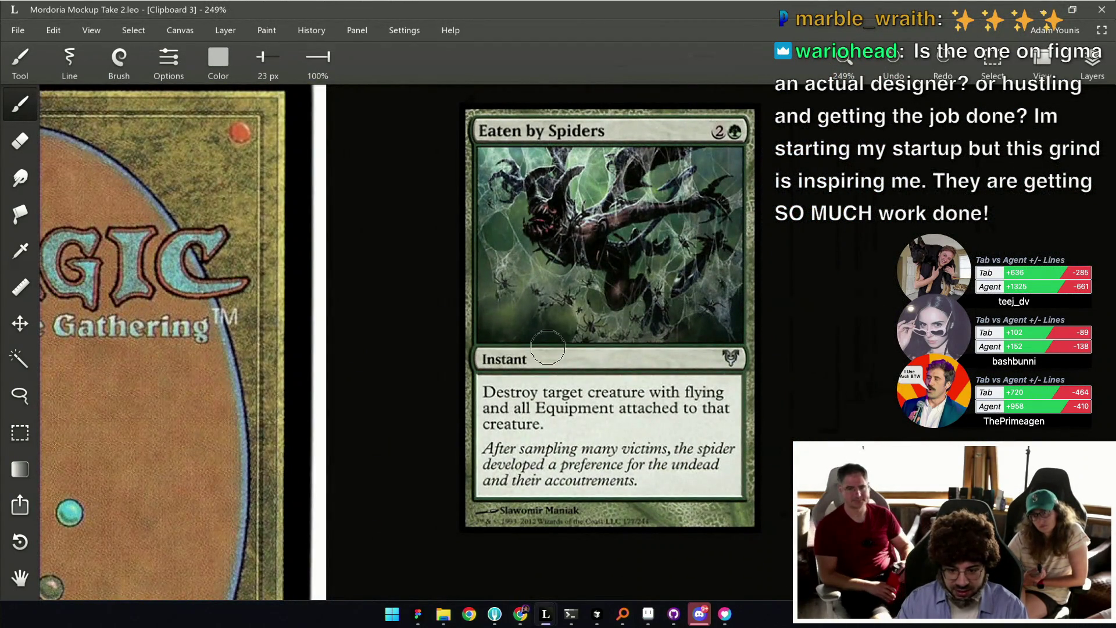
pyautogui.scroll(-1, 651, 345)
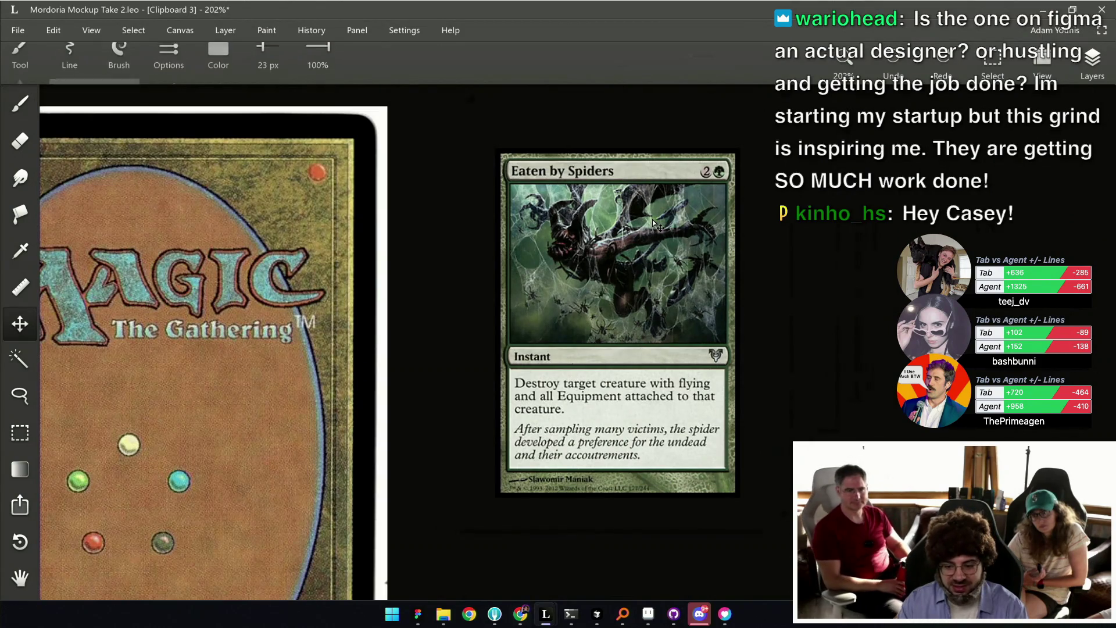
pyautogui.press('[')
pyautogui.press('[')
pyautogui.press('[')
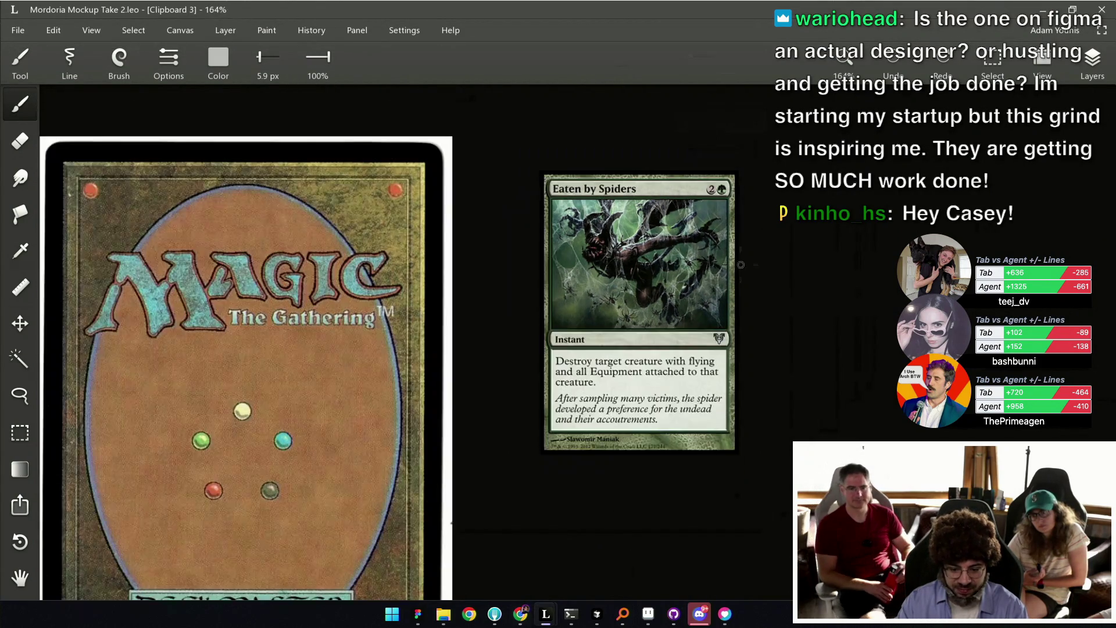
pyautogui.scroll(-2, 696, 261)
pyautogui.moveTo(502, 300); pyautogui.dragTo(752, 256)
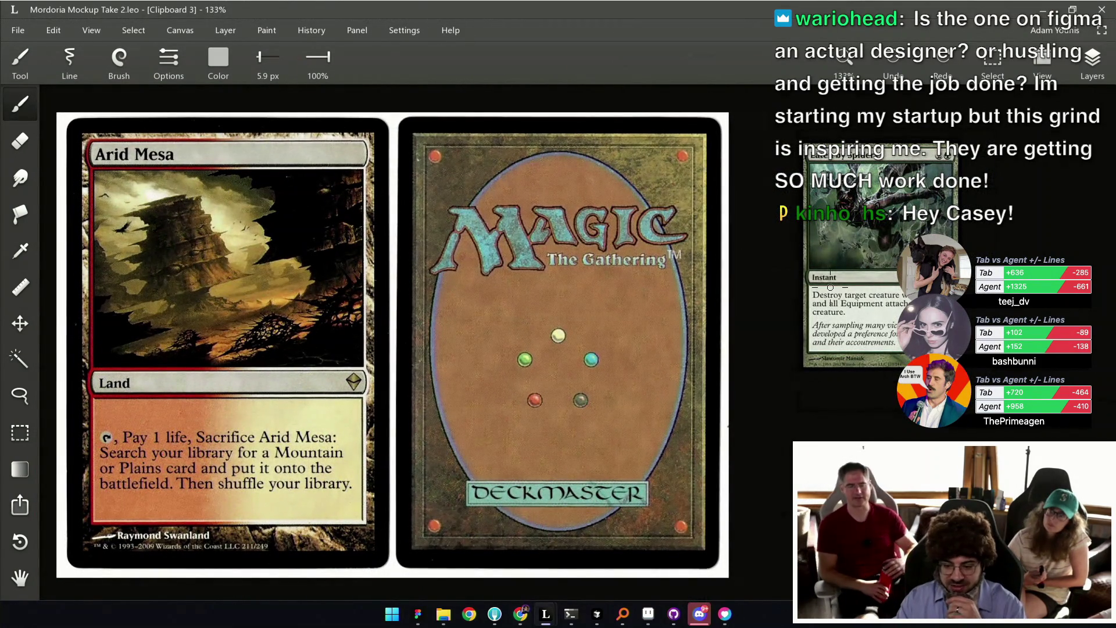
pyautogui.scroll(-1, 647, 412)
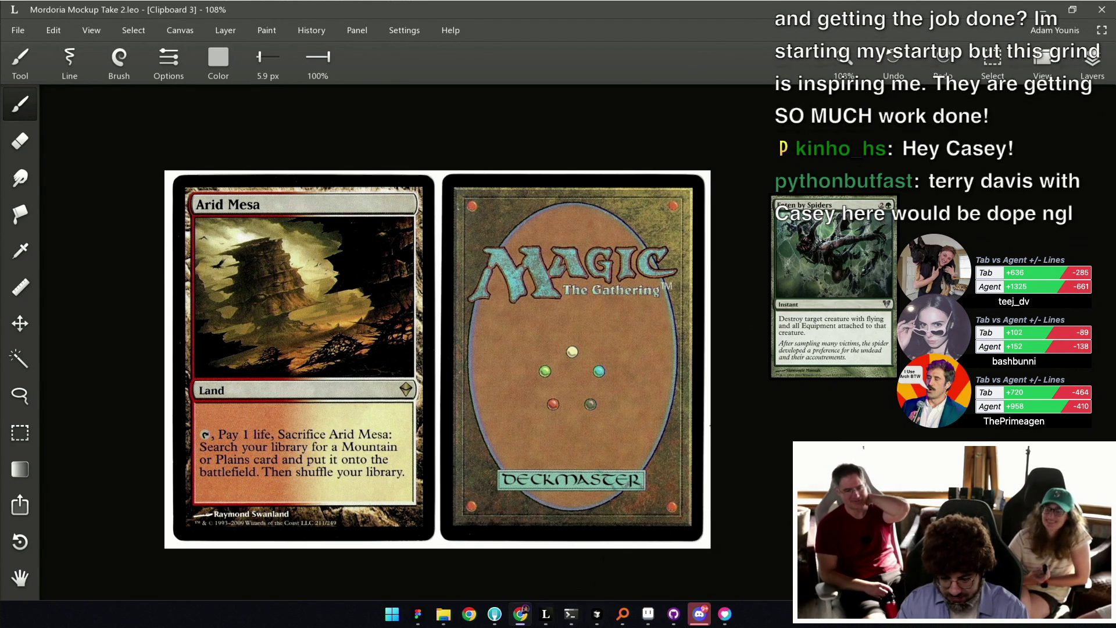
# Paste Charizard below Eaten by Spiders and Basic Energy beside it, then save.
pyautogui.hotkey('ctrl', 'v')
pyautogui.moveTo(521, 277); pyautogui.dragTo(797, 429)
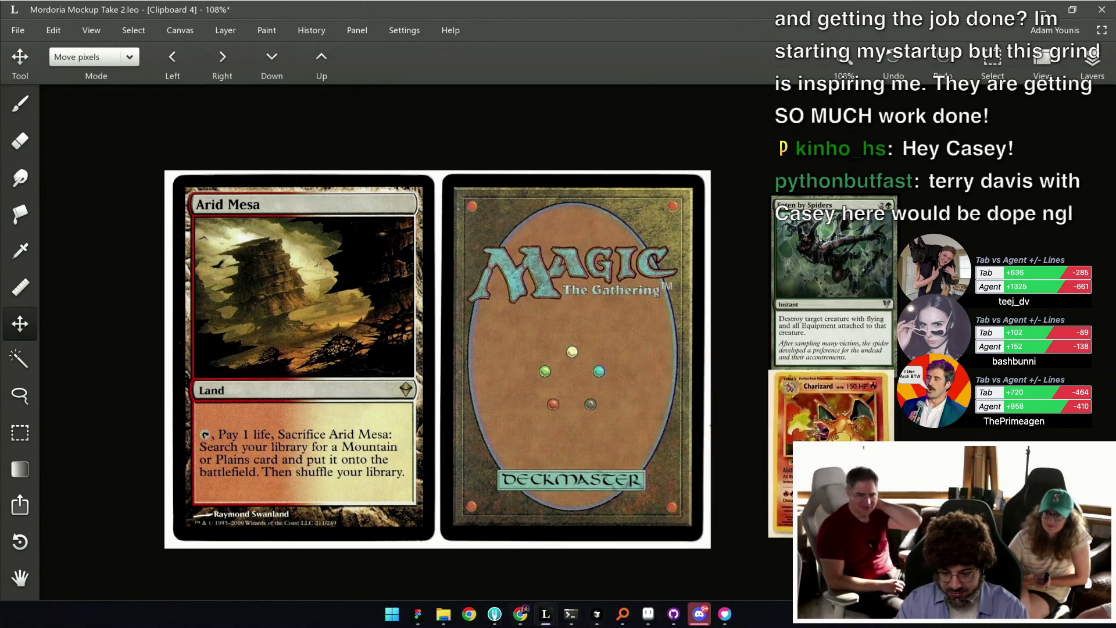
pyautogui.scroll(2, 916, 456)
pyautogui.hscroll(4, 407, 338)
pyautogui.scroll(-1, 407, 337)
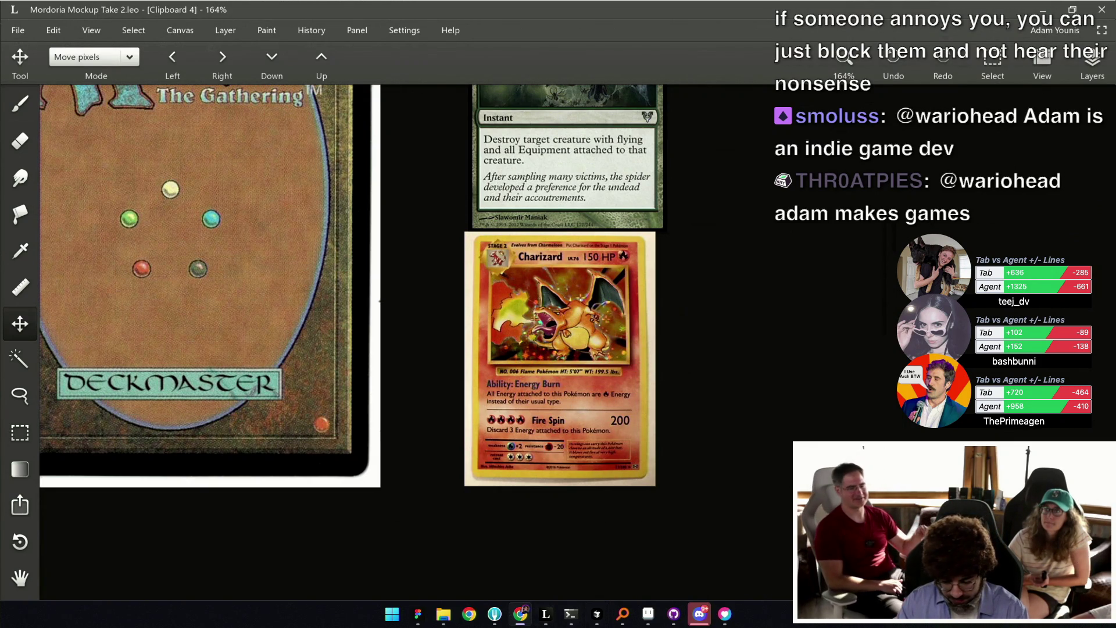
pyautogui.hotkey('ctrl', 'v')
pyautogui.moveTo(547, 317); pyautogui.dragTo(711, 317)
pyautogui.hotkey('ctrl', 's')
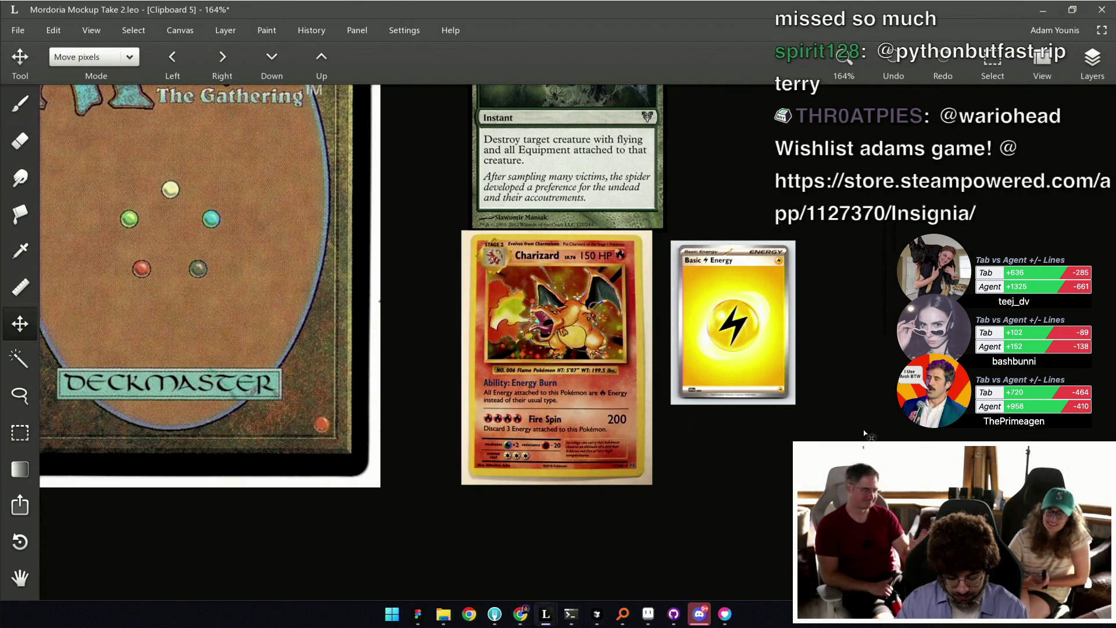
# Place the Potion card beside the Energy card and frame the row in view.
pyautogui.hotkey('ctrl', 'v')
pyautogui.moveTo(464, 297); pyautogui.dragTo(810, 330)
pyautogui.scroll(-1, 808, 329)
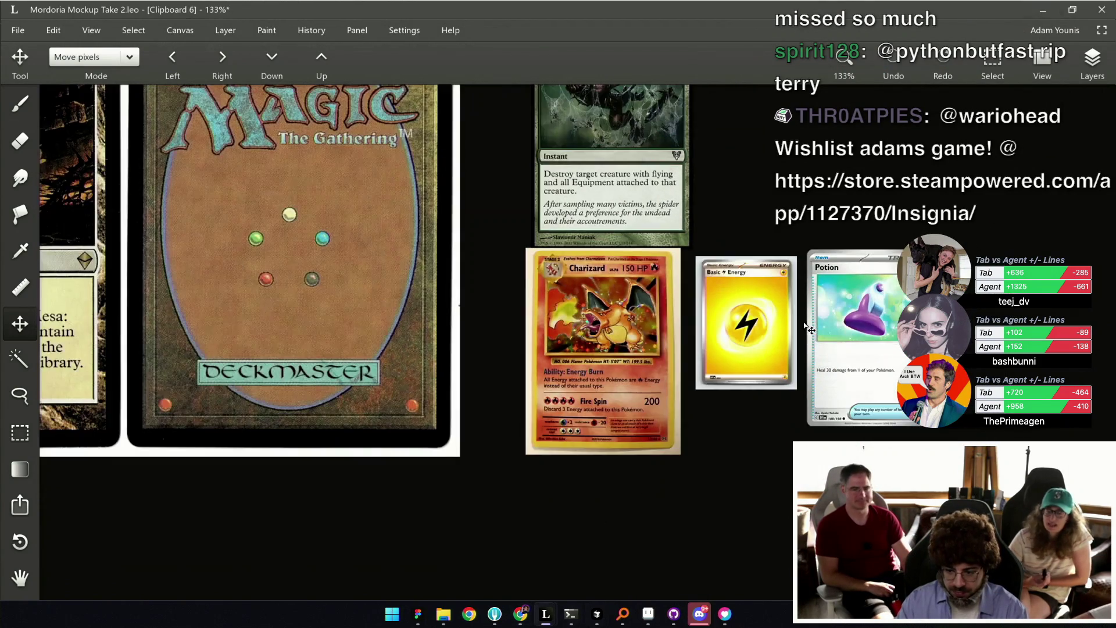
pyautogui.hscroll(1, 764, 332)
pyautogui.hscroll(2, 631, 334)
pyautogui.scroll(1, 598, 329)
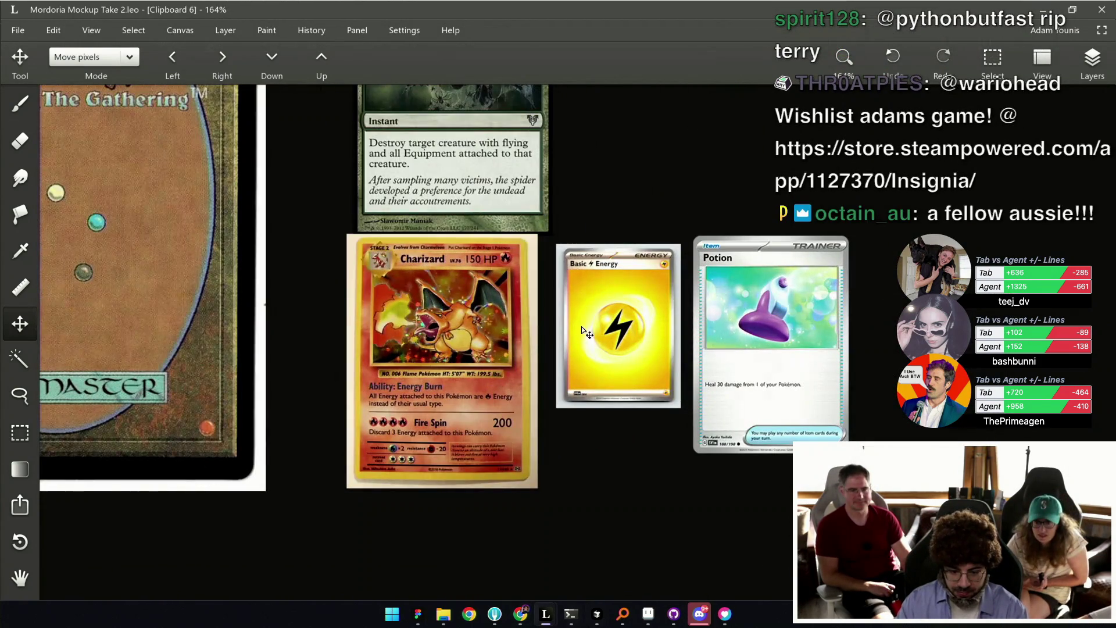
pyautogui.scroll(1, 448, 401)
pyautogui.scroll(1, 467, 409)
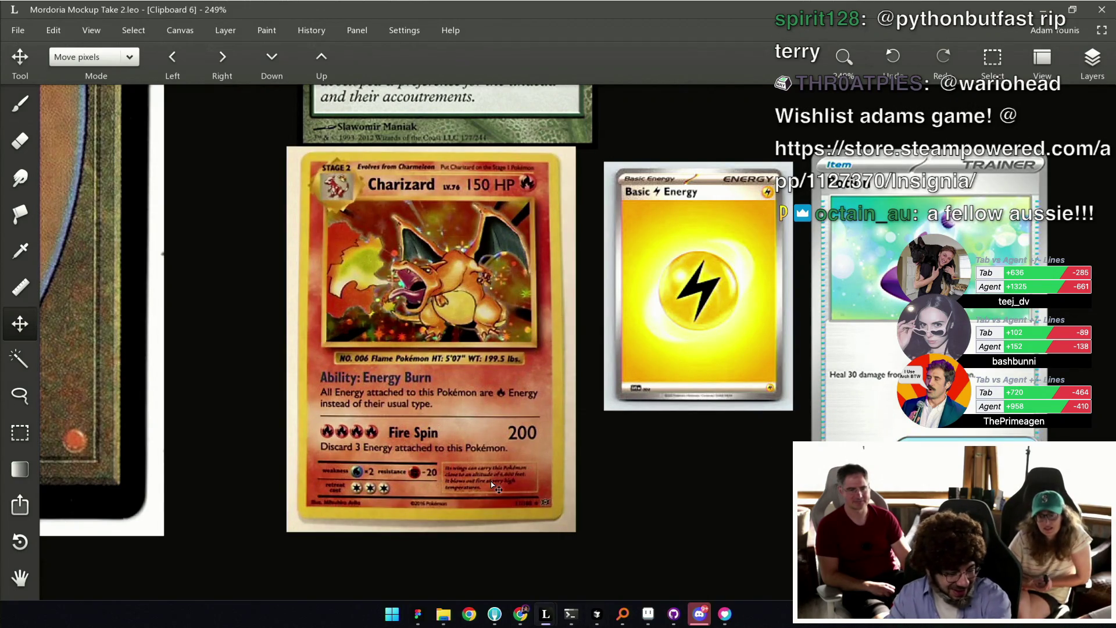
pyautogui.scroll(-1, 597, 556)
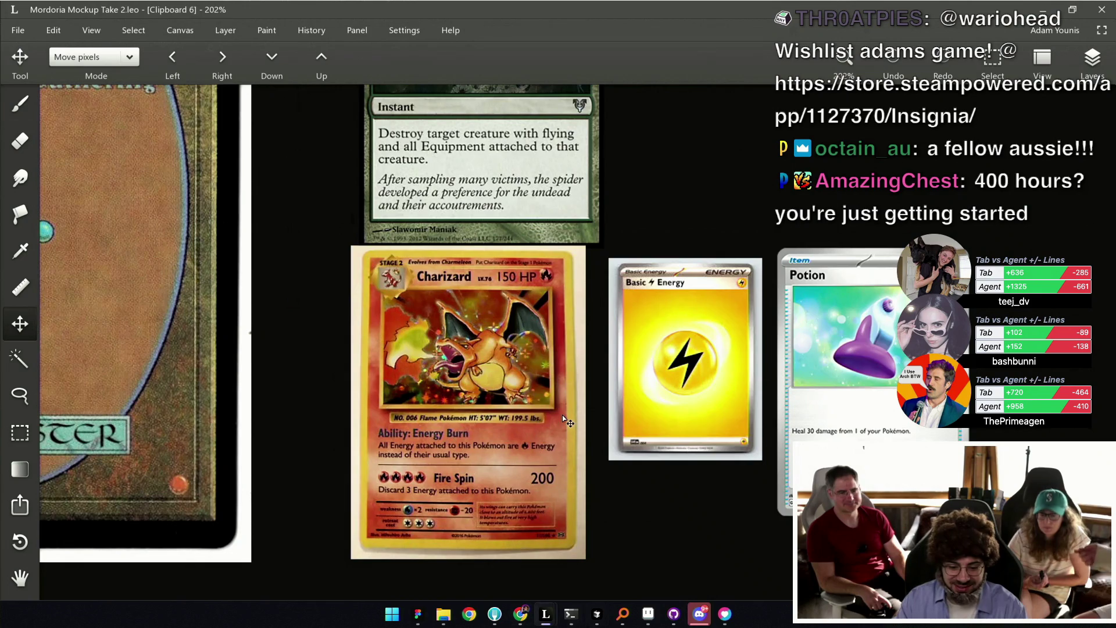
pyautogui.scroll(-1, 565, 419)
pyautogui.moveTo(564, 417); pyautogui.dragTo(544, 409)
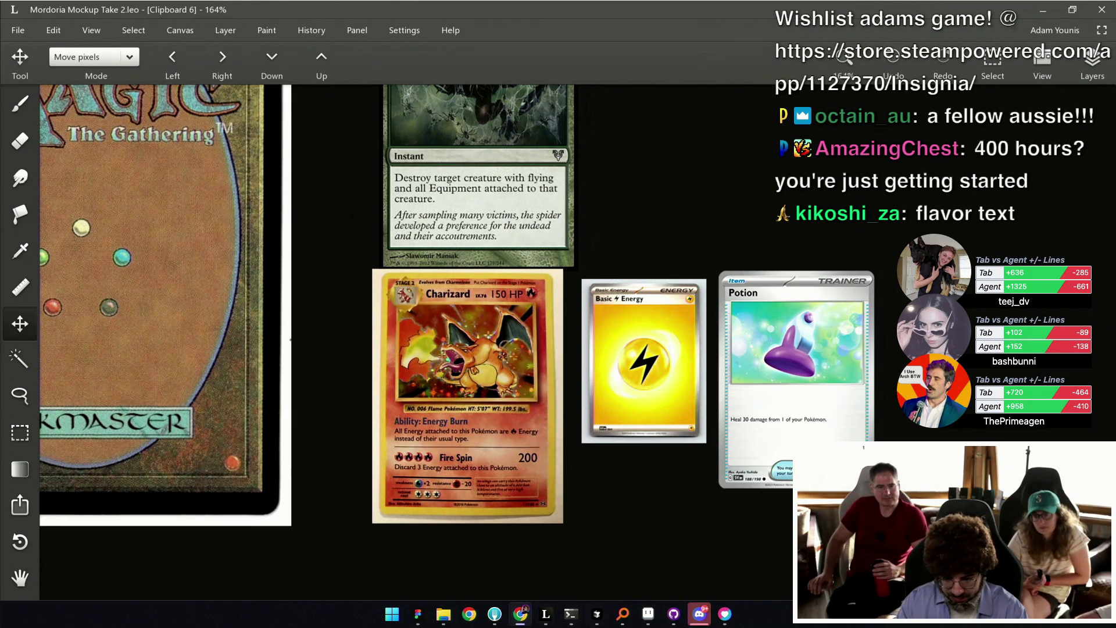
# Paste Ivysaur and move it to the end of the card row.
pyautogui.hotkey('ctrl', 'v')
pyautogui.moveTo(643, 329); pyautogui.dragTo(824, 374)
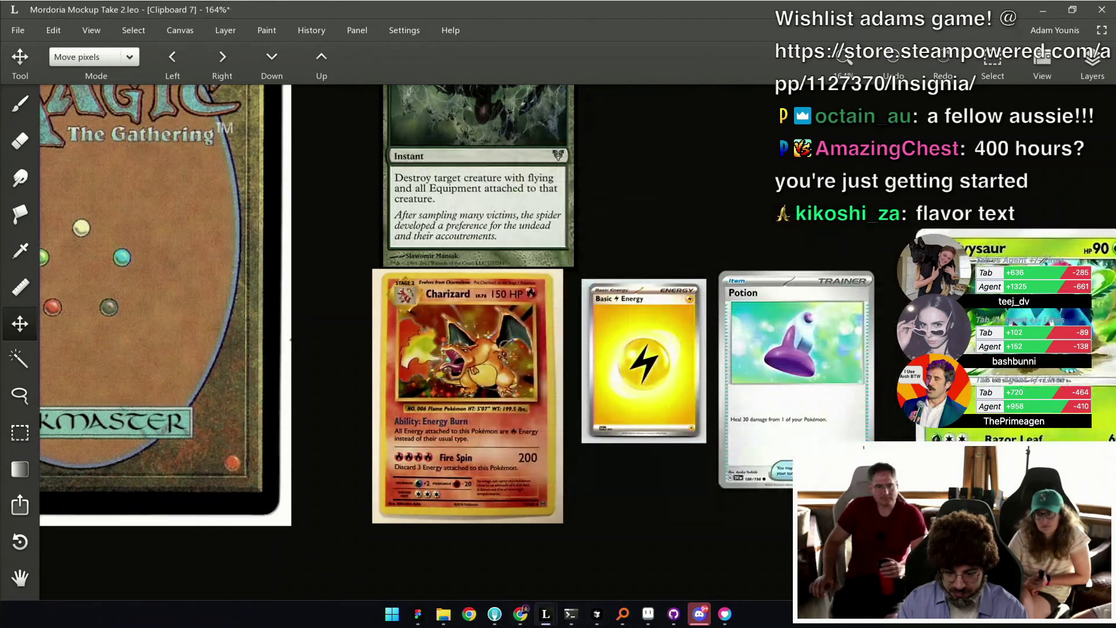
pyautogui.scroll(-2, 756, 379)
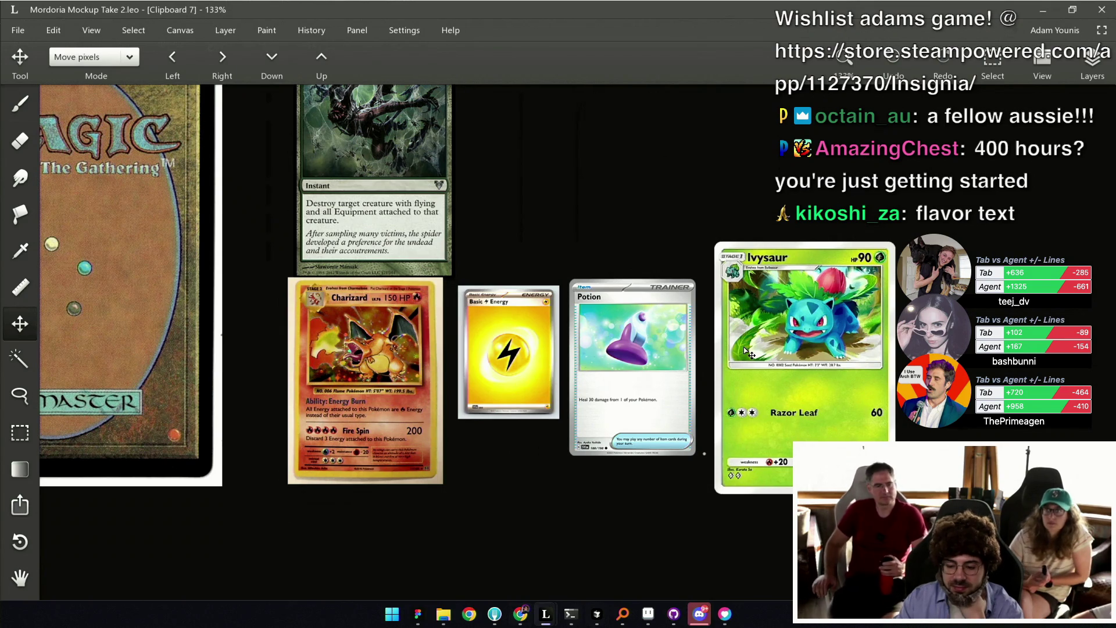
pyautogui.scroll(-3, 740, 349)
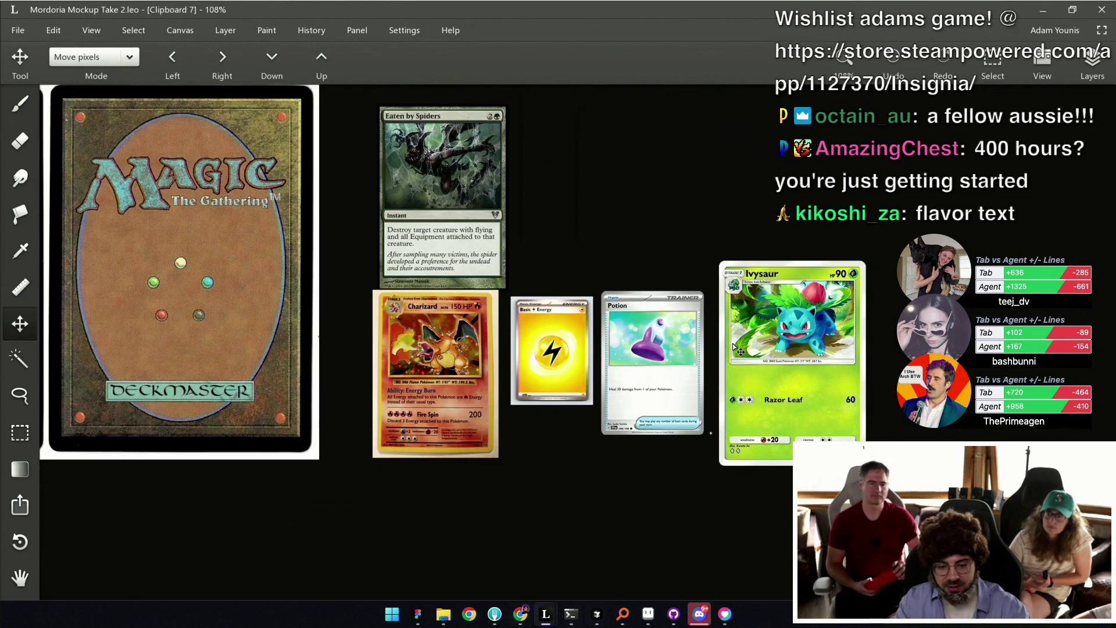
pyautogui.moveTo(599, 278); pyautogui.dragTo(759, 292)
pyautogui.scroll(-4, 716, 389)
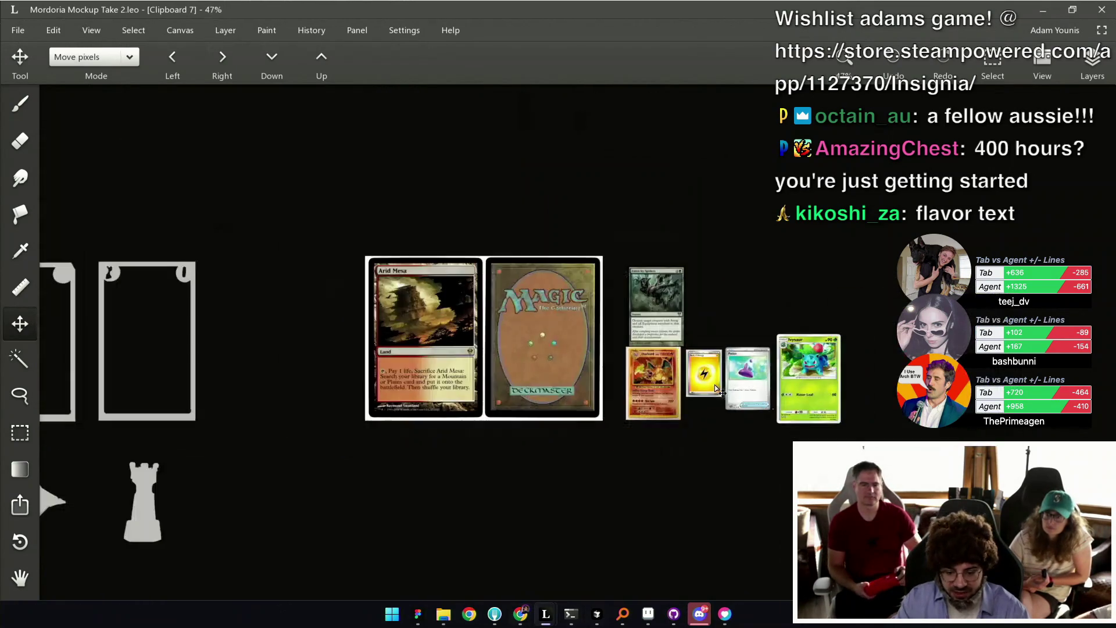
pyautogui.scroll(-2, 723, 291)
pyautogui.moveTo(296, 401); pyautogui.dragTo(398, 373)
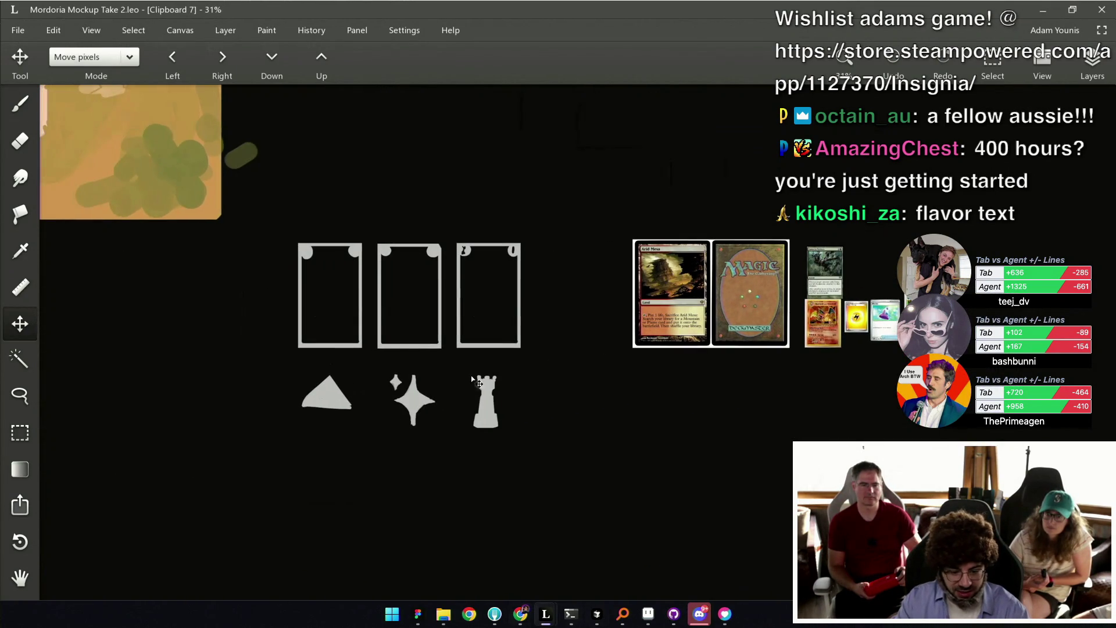
pyautogui.press('b')
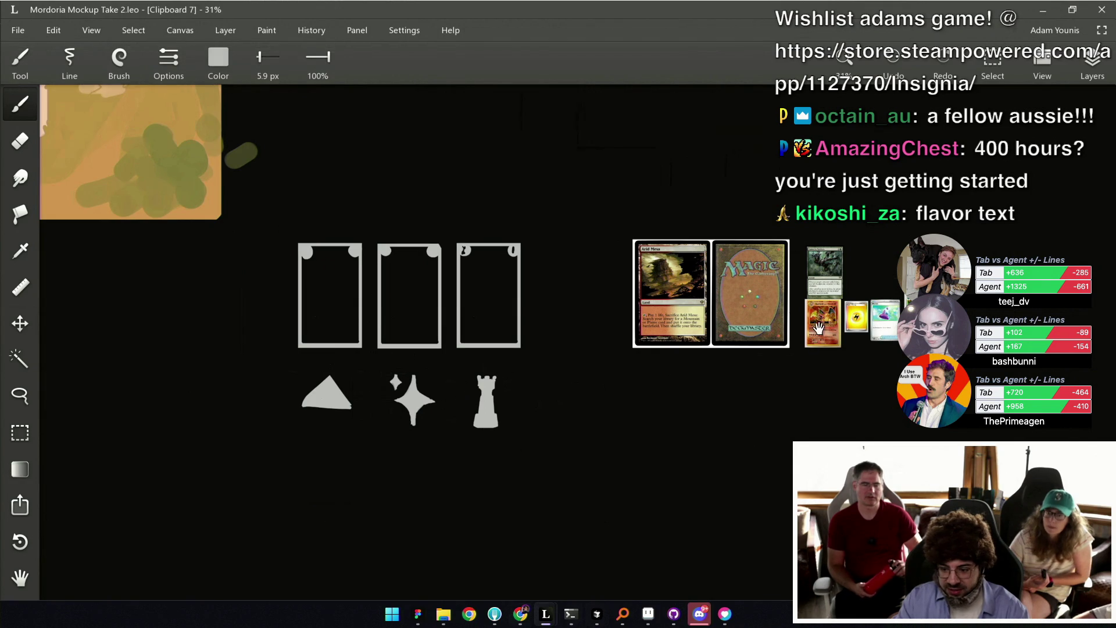
pyautogui.scroll(1, 918, 317)
pyautogui.moveTo(424, 324); pyautogui.dragTo(591, 319)
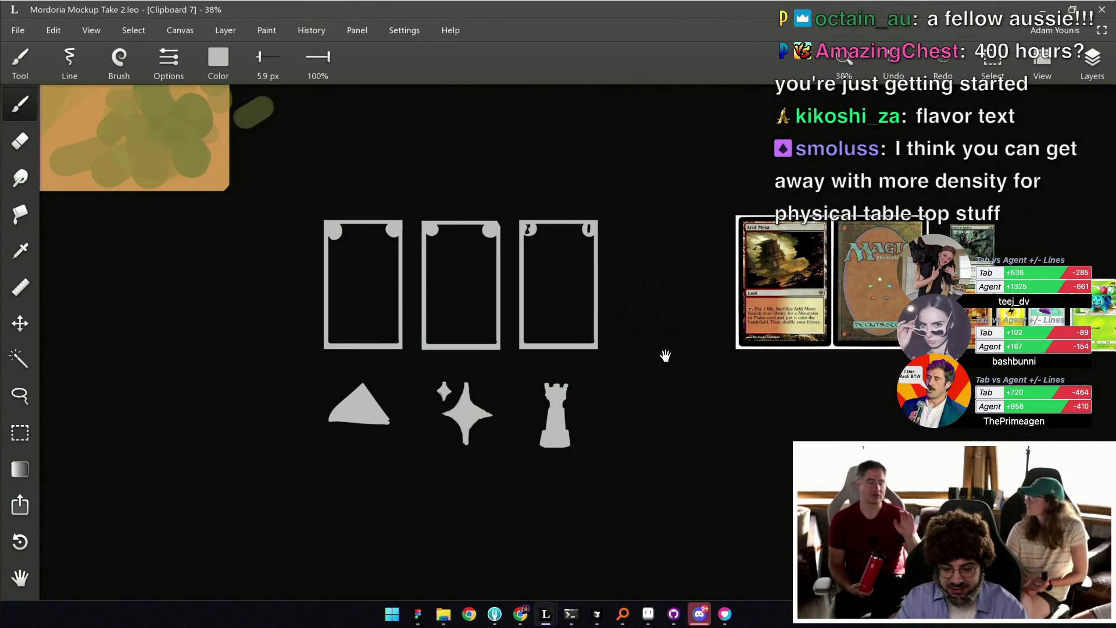
pyautogui.moveTo(657, 354); pyautogui.dragTo(529, 355)
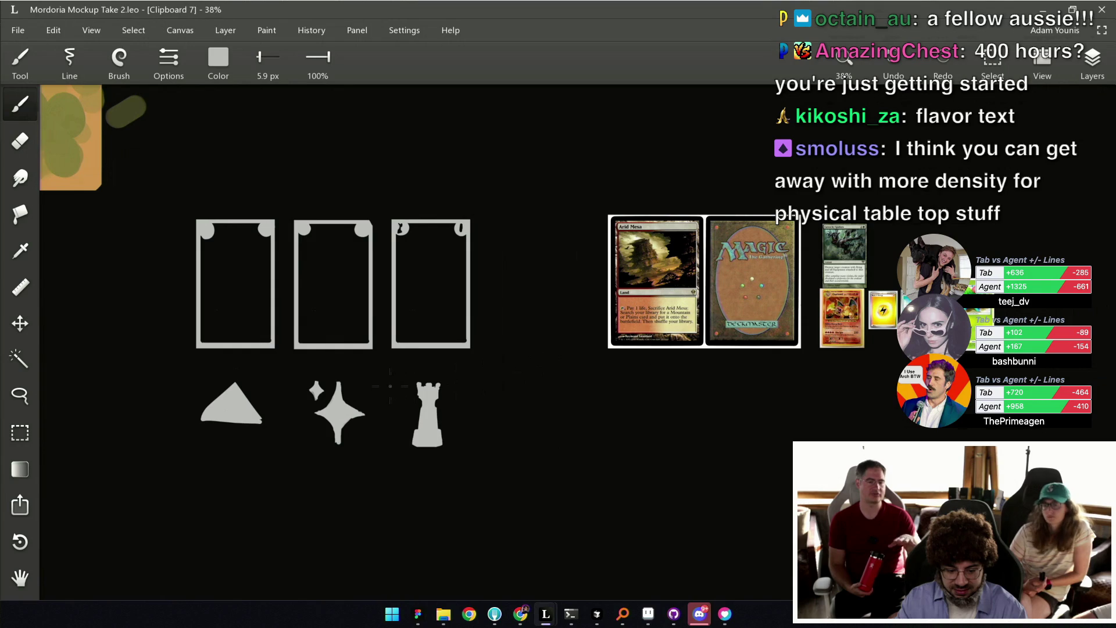
pyautogui.press('e')
pyautogui.scroll(3, 391, 386)
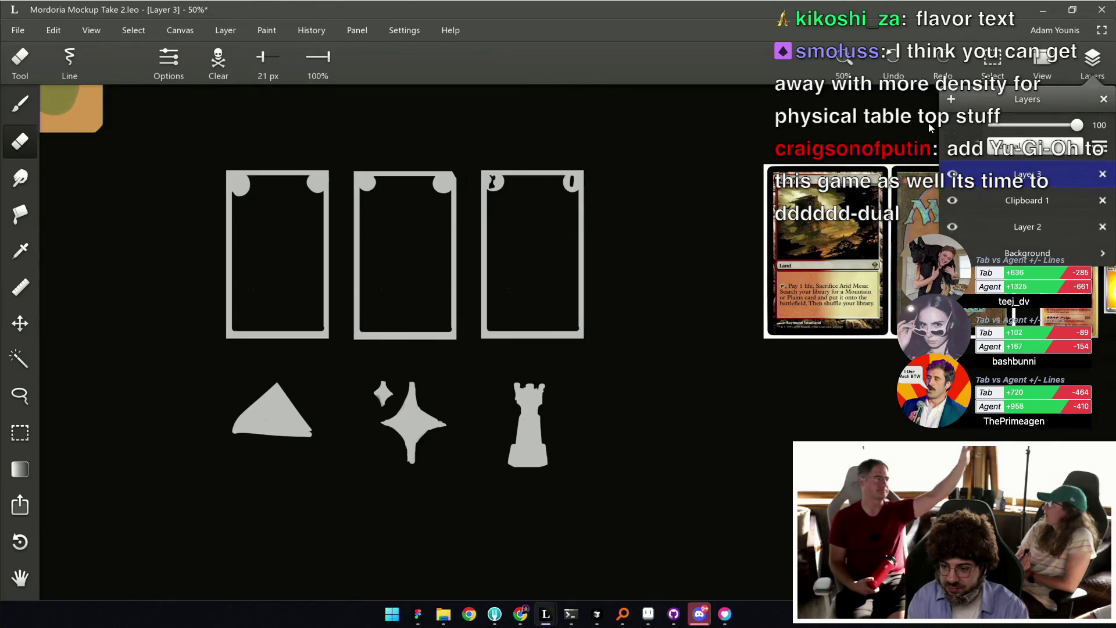
pyautogui.press('b')
pyautogui.moveTo(612, 366); pyautogui.dragTo(506, 367)
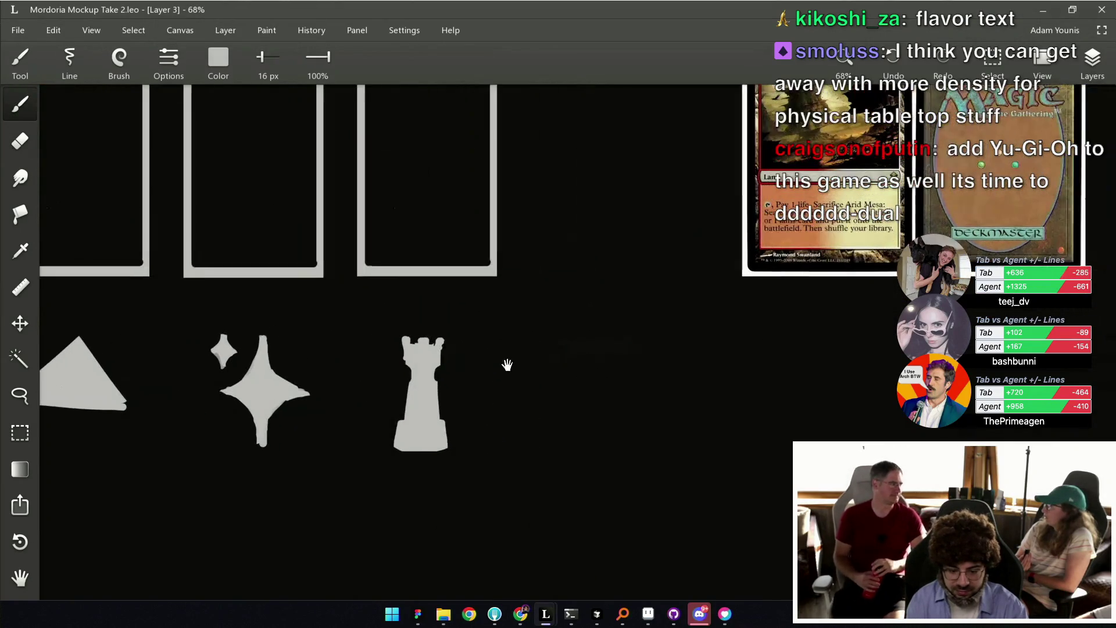
pyautogui.moveTo(599, 379); pyautogui.dragTo(583, 363)
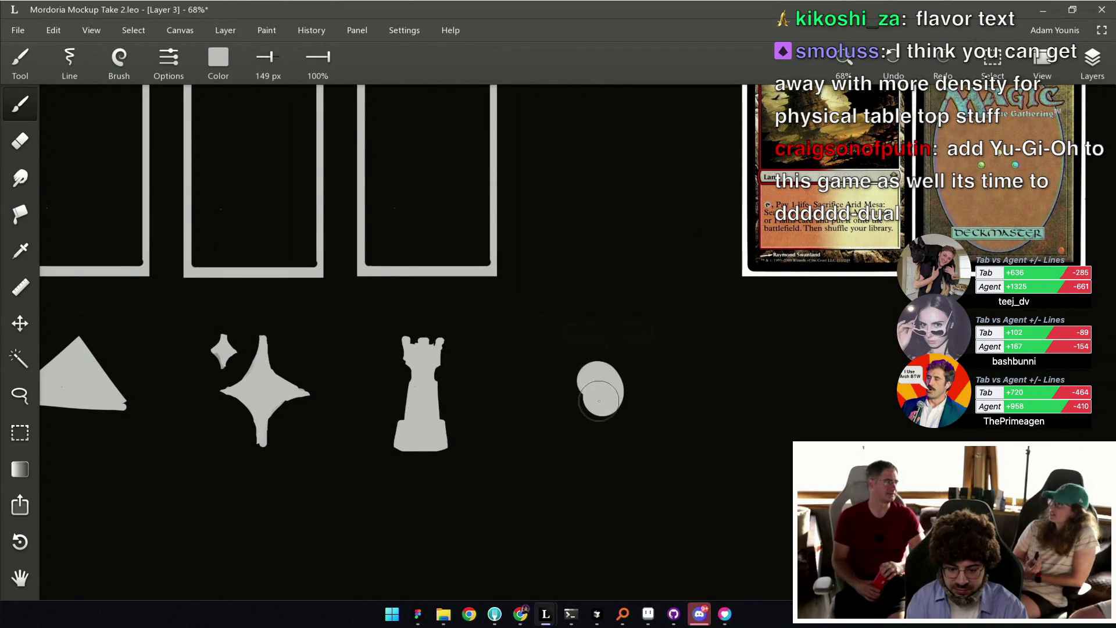
pyautogui.hotkey('ctrl', 'z')
pyautogui.scroll(-2, 591, 365)
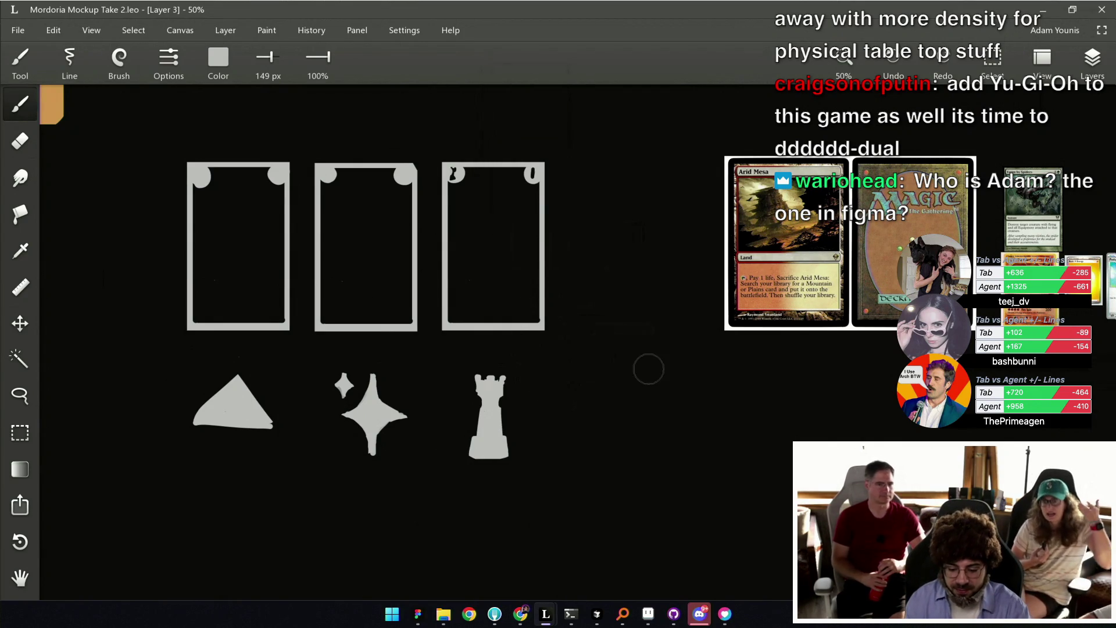
pyautogui.click(416, 614)
pyautogui.scroll(3, 424, 419)
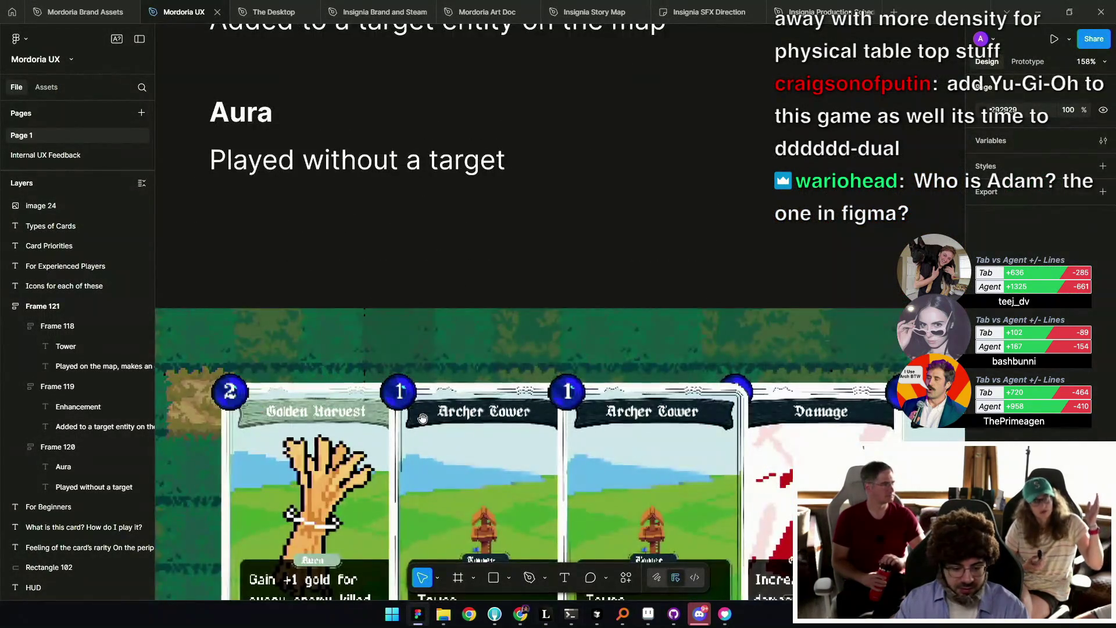
pyautogui.scroll(2, 431, 378)
pyautogui.scroll(-2, 443, 300)
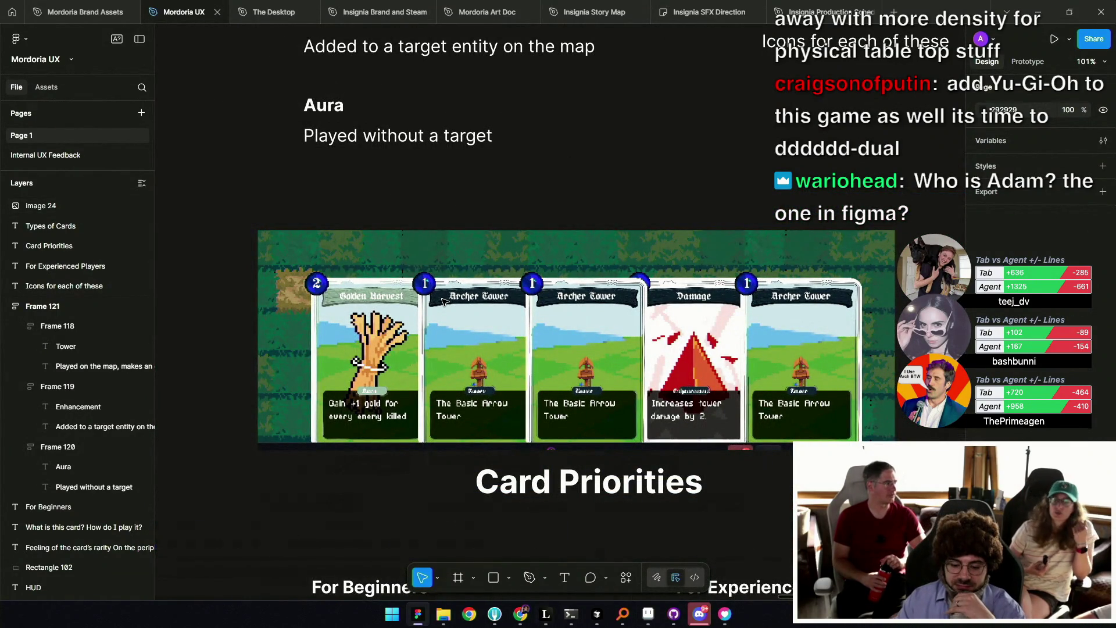
pyautogui.click(418, 613)
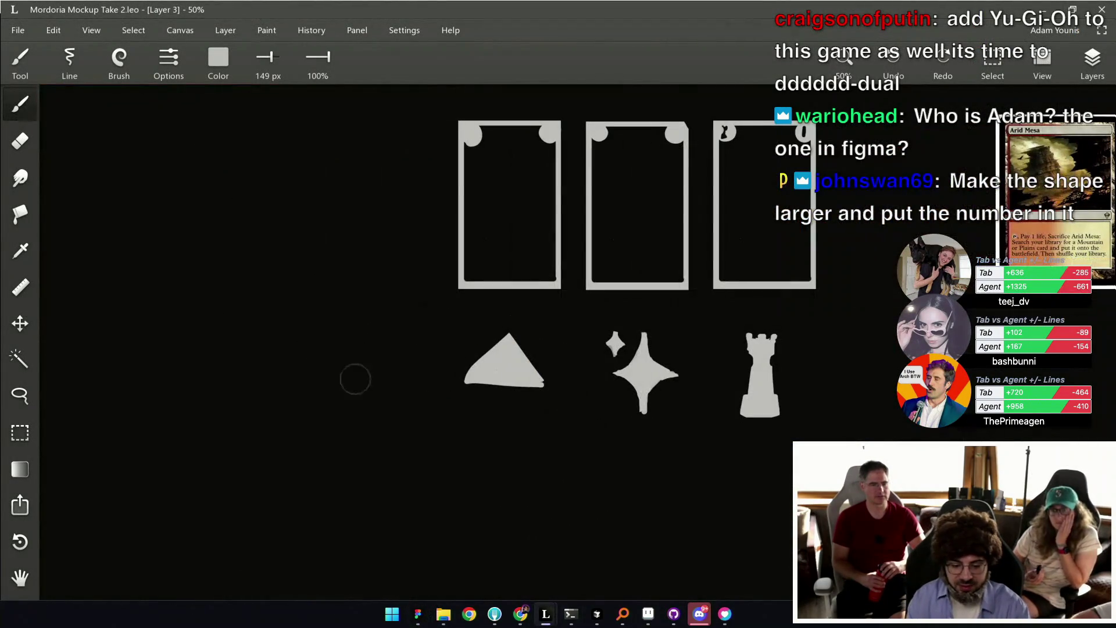
# Paint a large grey circle left of the triangle and fill it with blue.
pyautogui.moveTo(304, 381); pyautogui.dragTo(266, 351)
pyautogui.hotkey('ctrl', 'z')
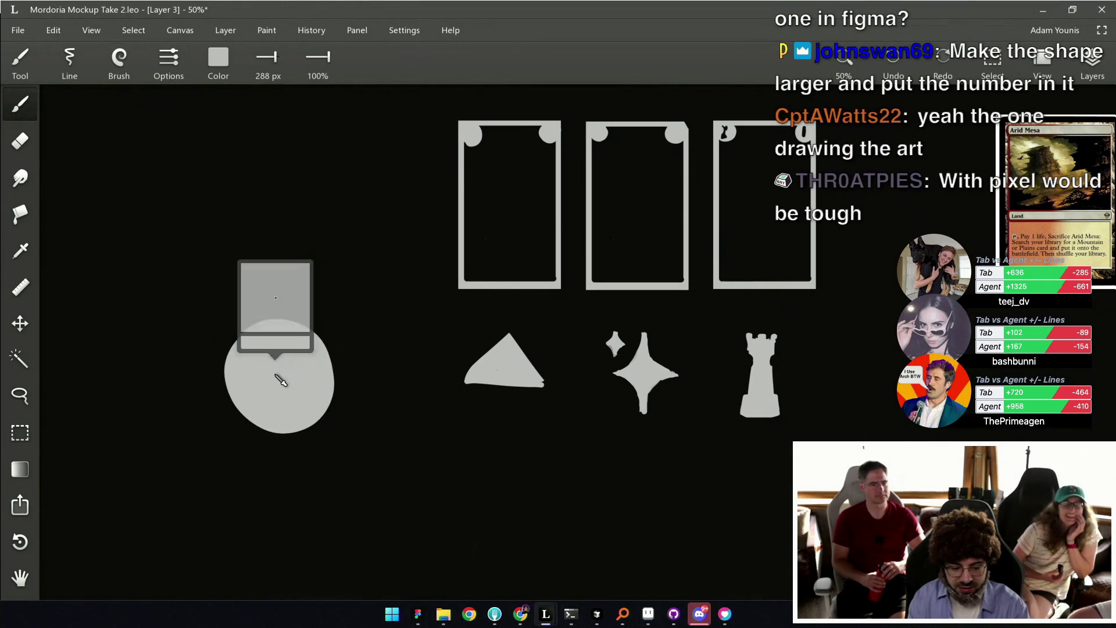
pyautogui.click(218, 58)
pyautogui.moveTo(249, 142); pyautogui.dragTo(209, 142)
pyautogui.moveTo(251, 179); pyautogui.dragTo(235, 179)
pyautogui.moveTo(254, 217); pyautogui.dragTo(269, 216)
pyautogui.click(219, 278)
pyautogui.moveTo(274, 364)
pyautogui.mouseDown()
pyautogui.moveTo(267, 375)
pyautogui.moveTo(309, 349)
pyautogui.mouseUp()
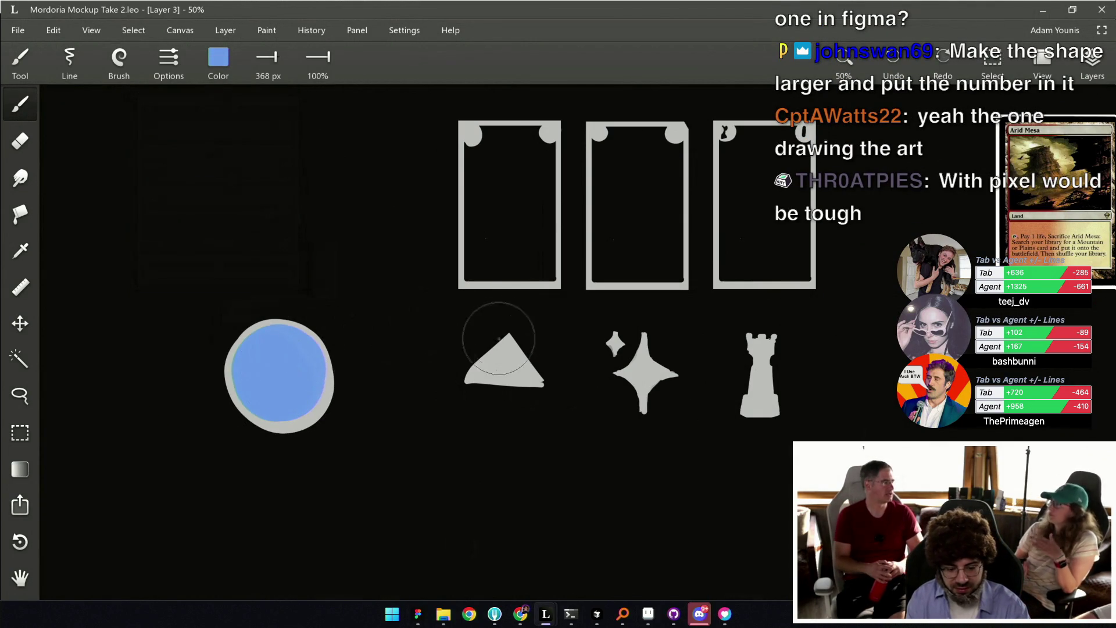
# Darken the blue paint colour and shade the inside of the orb.
pyautogui.scroll(-2, 519, 351)
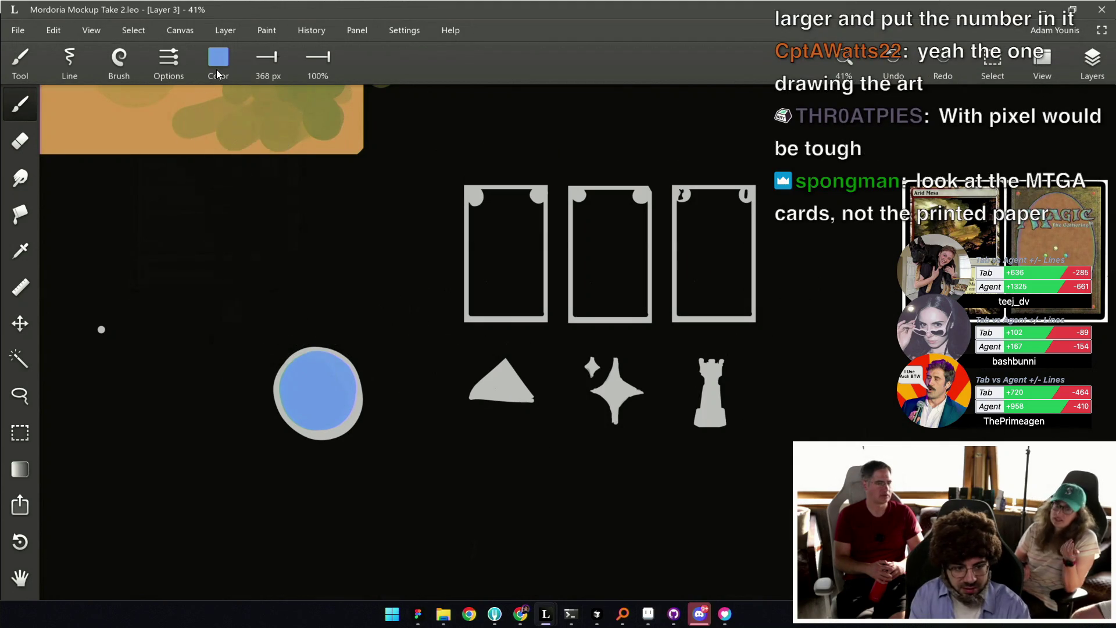
pyautogui.click(218, 58)
pyautogui.moveTo(268, 217)
pyautogui.mouseDown()
pyautogui.moveTo(243, 217)
pyautogui.moveTo(210, 179)
pyautogui.mouseUp()
pyautogui.moveTo(194, 142); pyautogui.dragTo(190, 142)
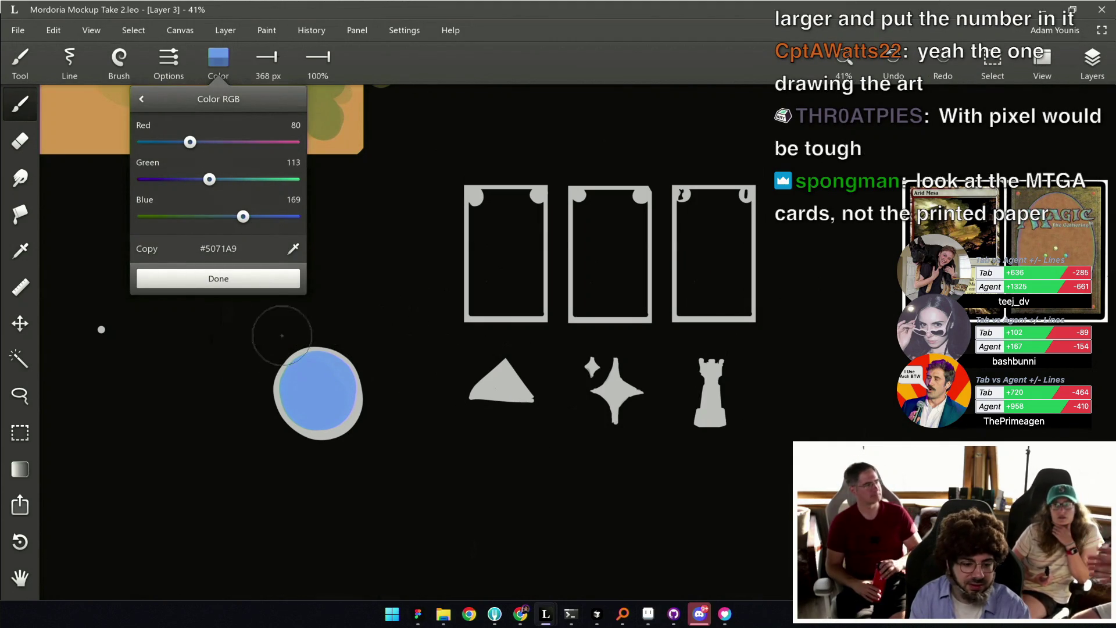
pyautogui.click(265, 280)
pyautogui.moveTo(302, 372); pyautogui.dragTo(334, 396)
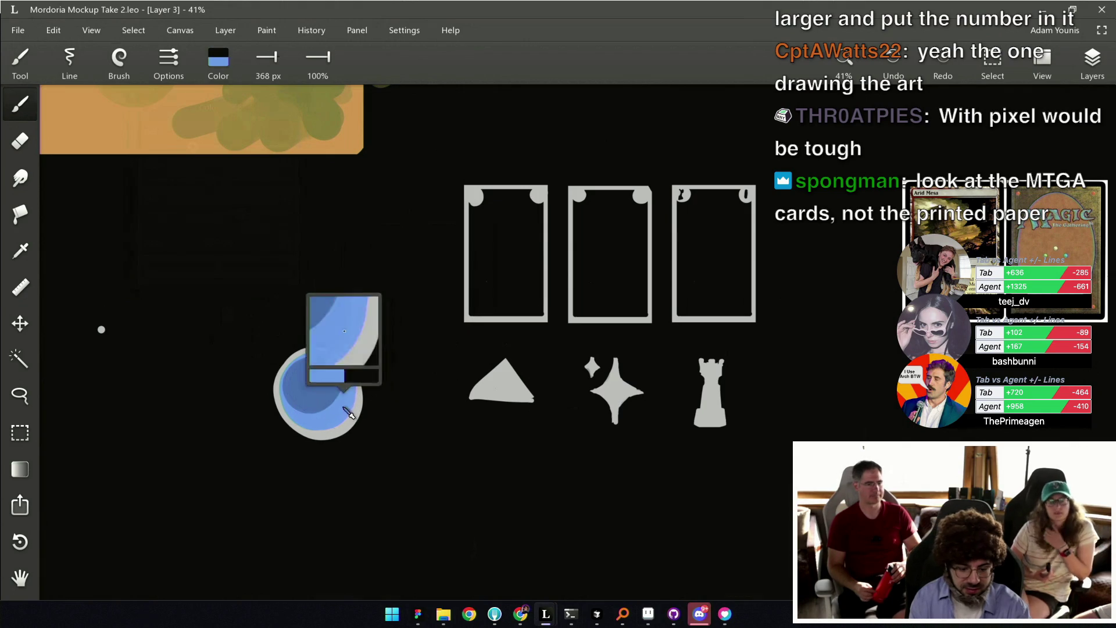
# Sample the orb's blue, lighten it to a pale blue, and shrink the brush.
pyautogui.moveTo(394, 360); pyautogui.dragTo(348, 398)
pyautogui.click(210, 68)
pyautogui.moveTo(244, 179); pyautogui.dragTo(274, 190)
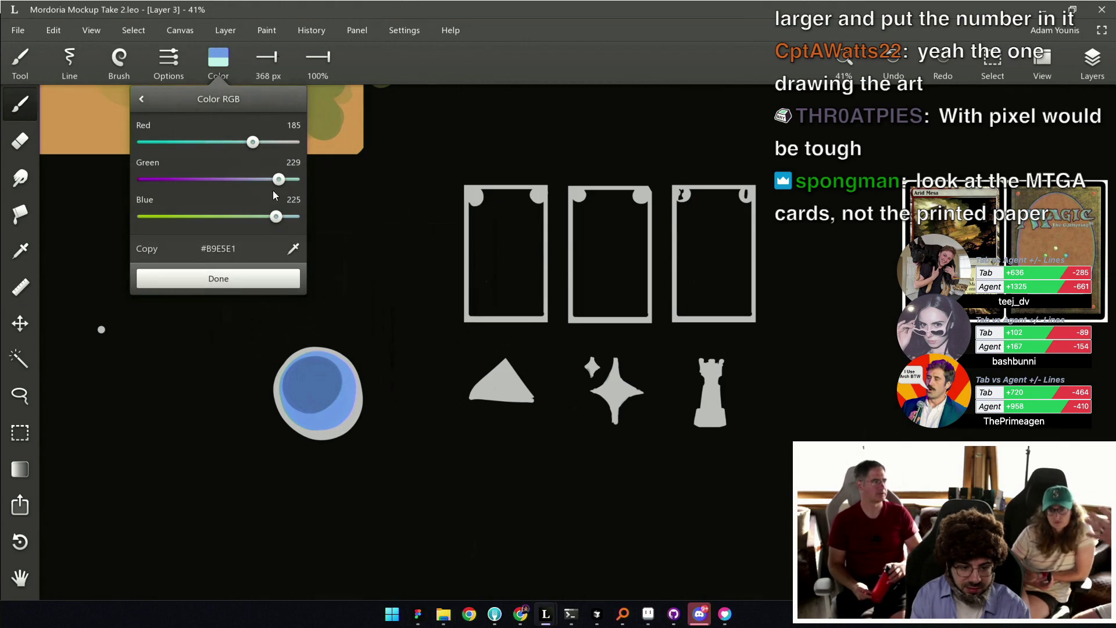
pyautogui.click(269, 275)
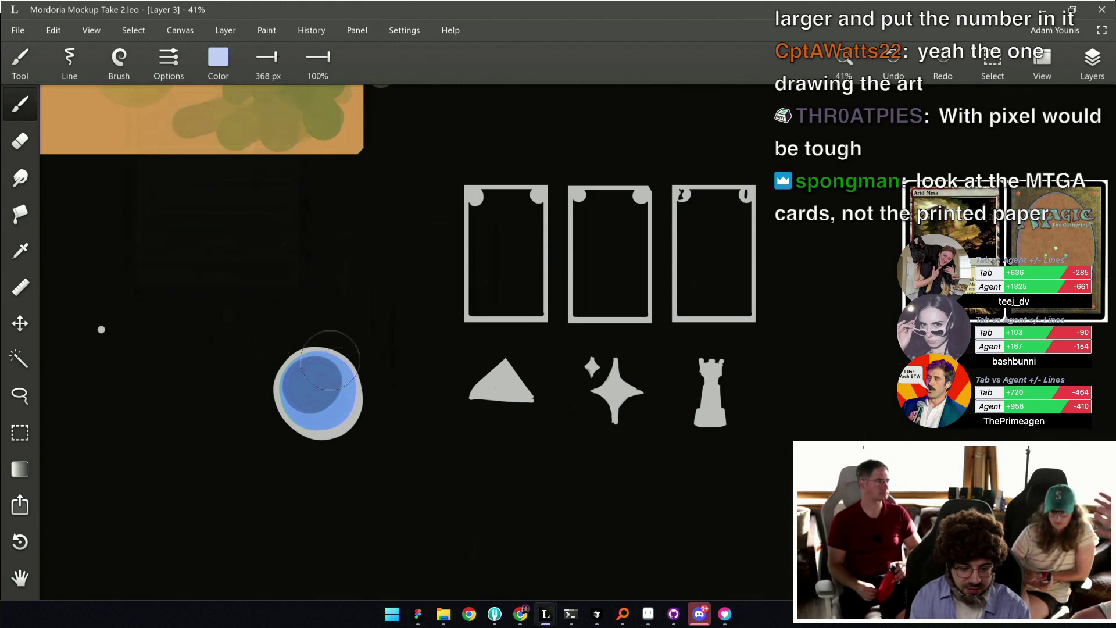
pyautogui.press('[')
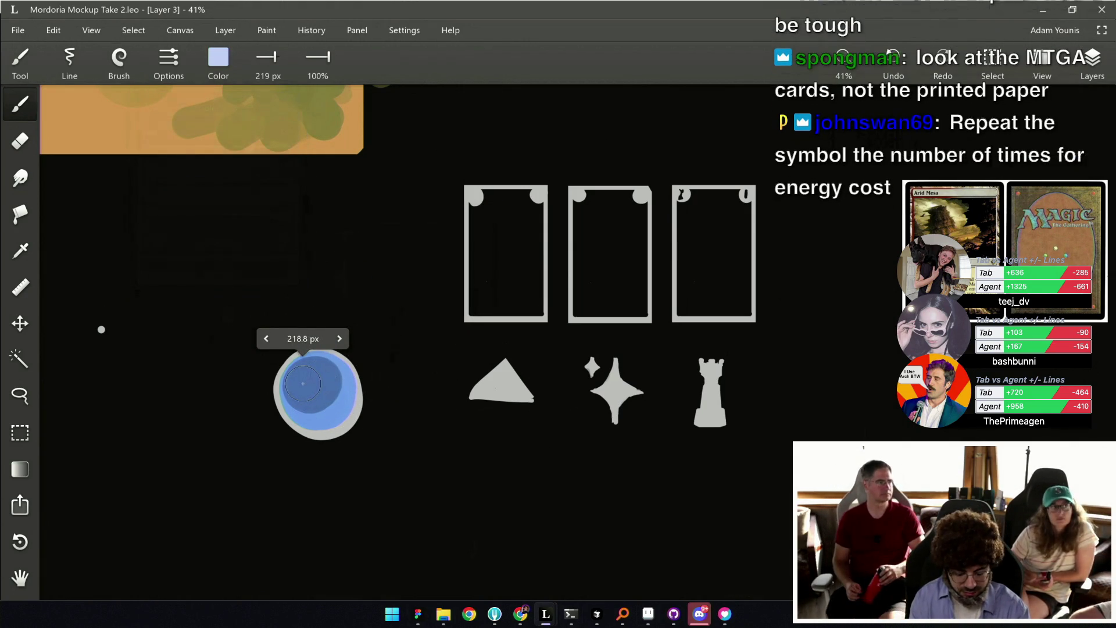
pyautogui.press('[')
pyautogui.press('[')
# Dab a pale highlight on the orb and set the paint colour to white.
pyautogui.click(329, 378)
pyautogui.scroll(-5, 329, 378)
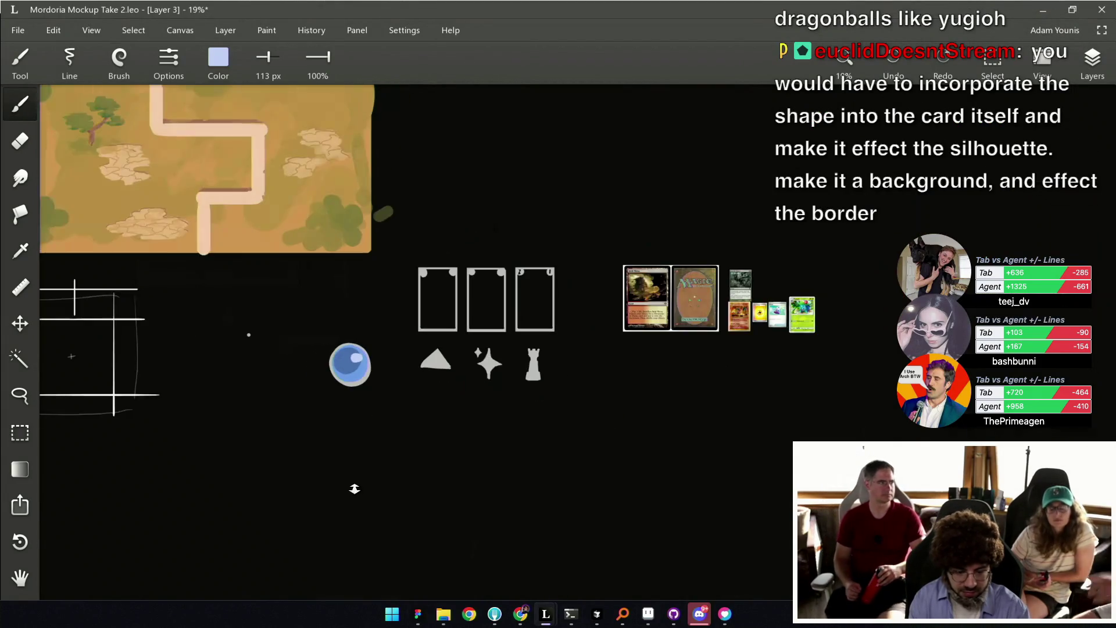
pyautogui.scroll(3, 341, 304)
pyautogui.moveTo(342, 304); pyautogui.dragTo(387, 341)
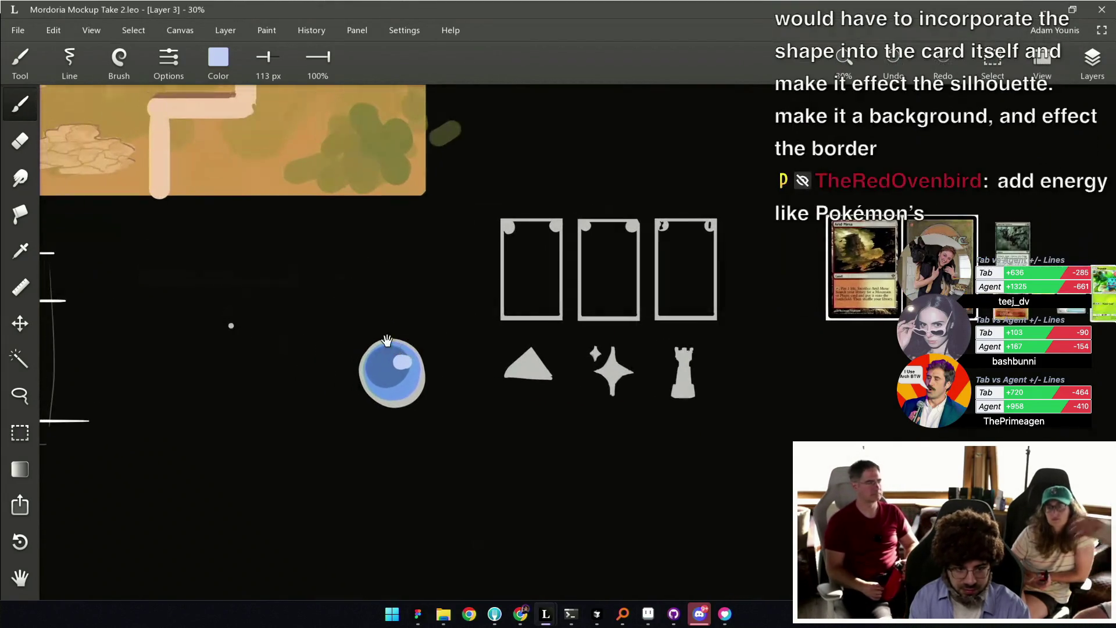
pyautogui.click(219, 70)
pyautogui.moveTo(252, 142); pyautogui.dragTo(294, 142)
pyautogui.moveTo(257, 178); pyautogui.dragTo(294, 177)
pyautogui.click(219, 279)
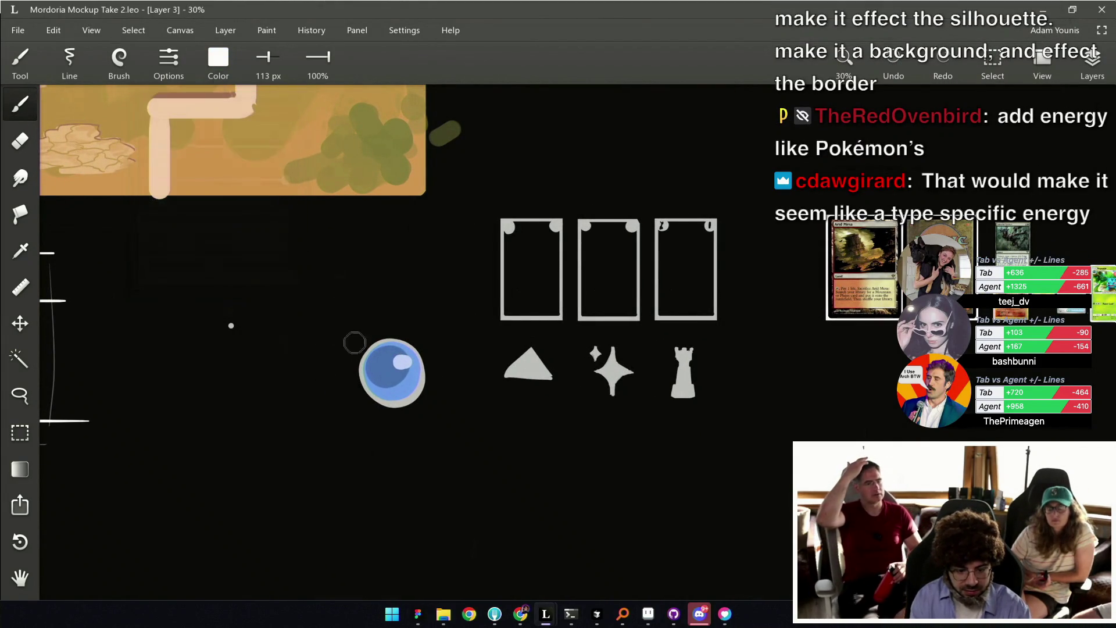
# Rectangle-select the orb, copy and paste a duplicate, then return to a smaller brush.
pyautogui.press('m')
pyautogui.moveTo(356, 330); pyautogui.dragTo(448, 418)
pyautogui.hotkey('ctrl', 'c')
pyautogui.hotkey('ctrl', 'v')
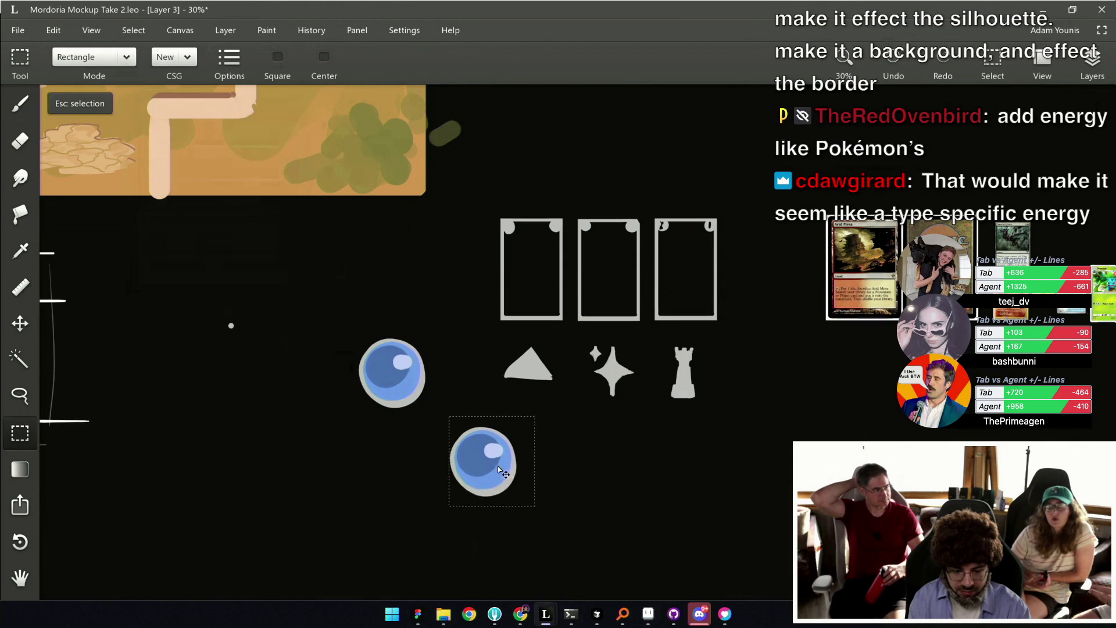
pyautogui.press('Escape')
pyautogui.press('b')
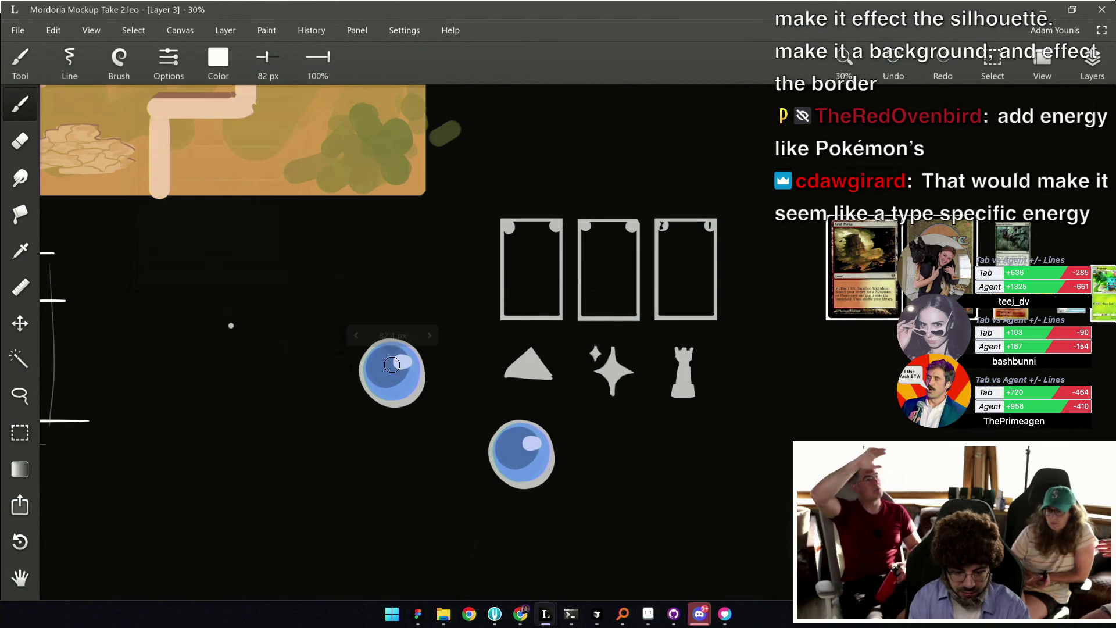
pyautogui.hotkey('ctrl', 'z')
pyautogui.press('[')
pyautogui.press('[')
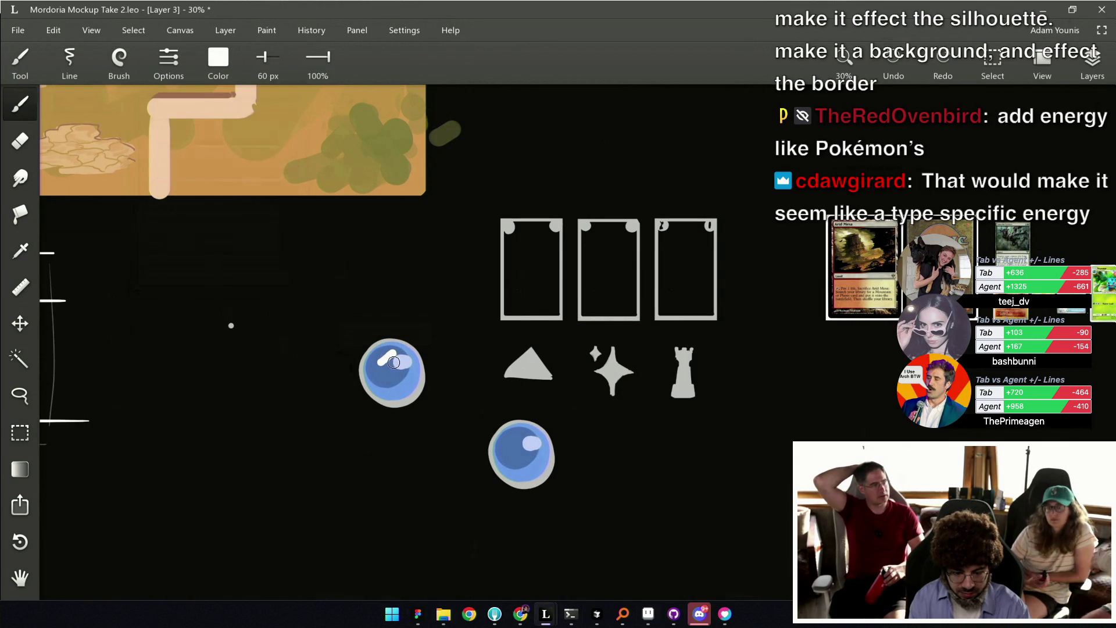
pyautogui.scroll(-5, 400, 381)
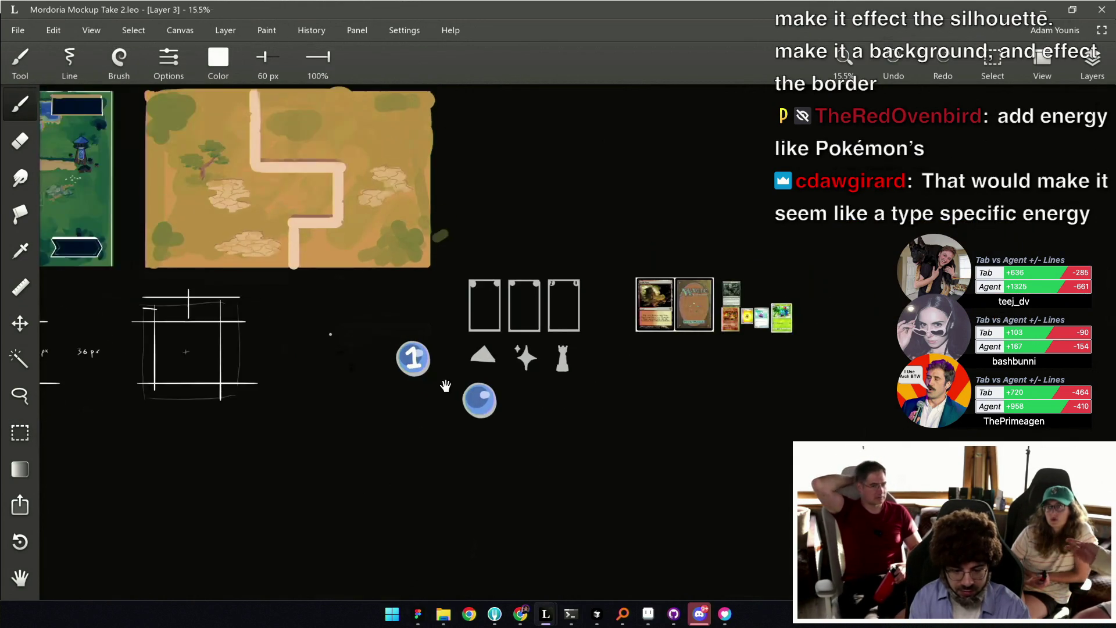
# Switch to a larger eraser on the Clipboard 1 layer and save the sketch.
pyautogui.scroll(5, 442, 348)
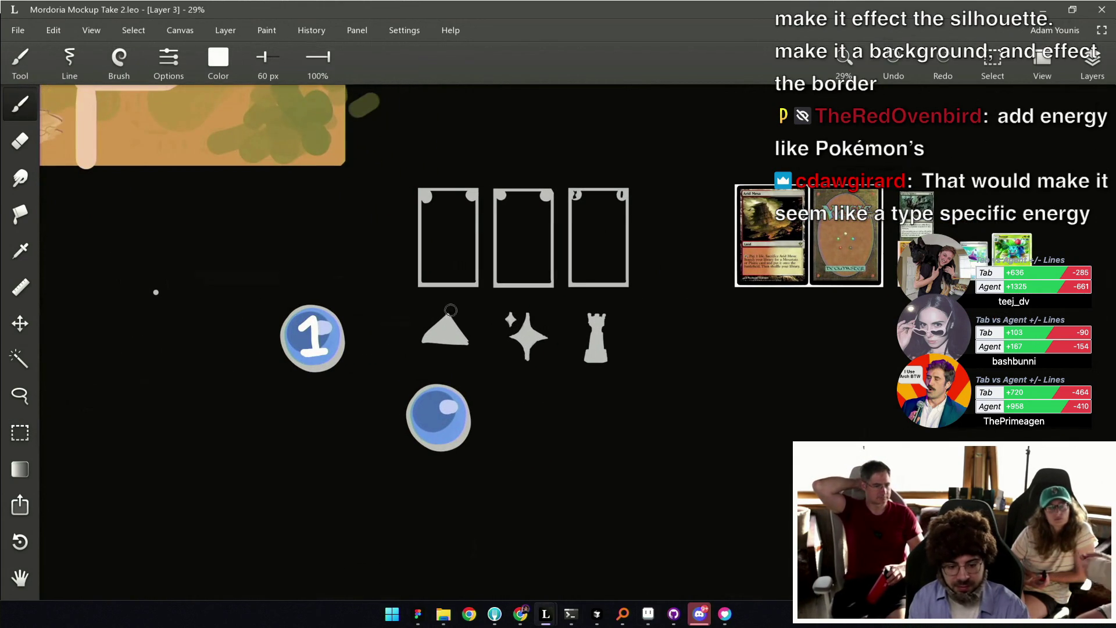
pyautogui.scroll(-1, 438, 364)
pyautogui.press('e')
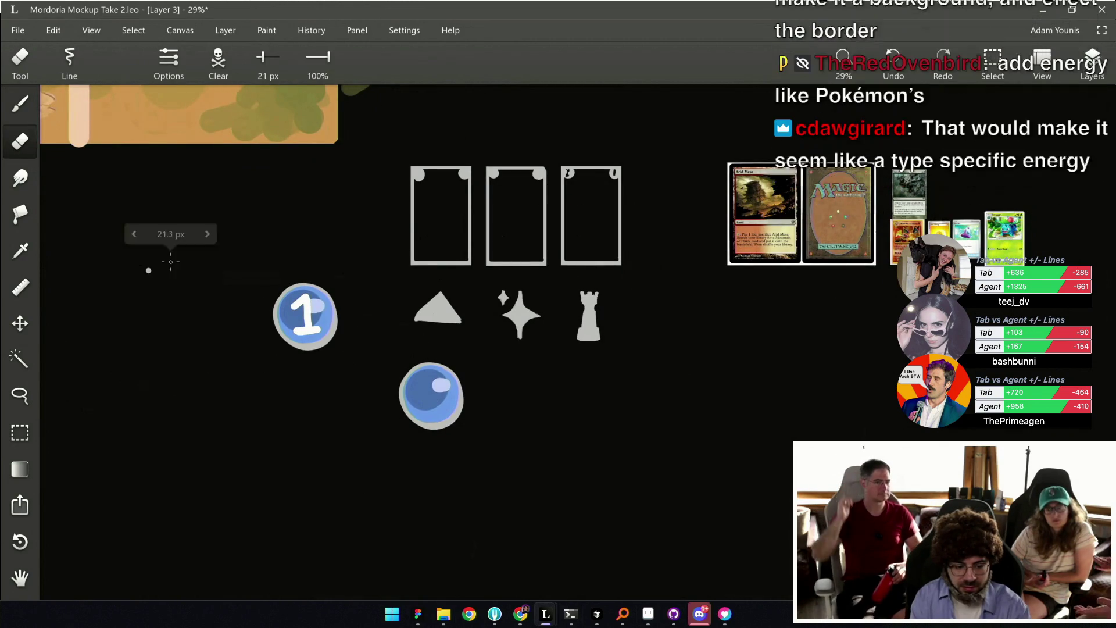
pyautogui.click(1082, 73)
pyautogui.click(1090, 71)
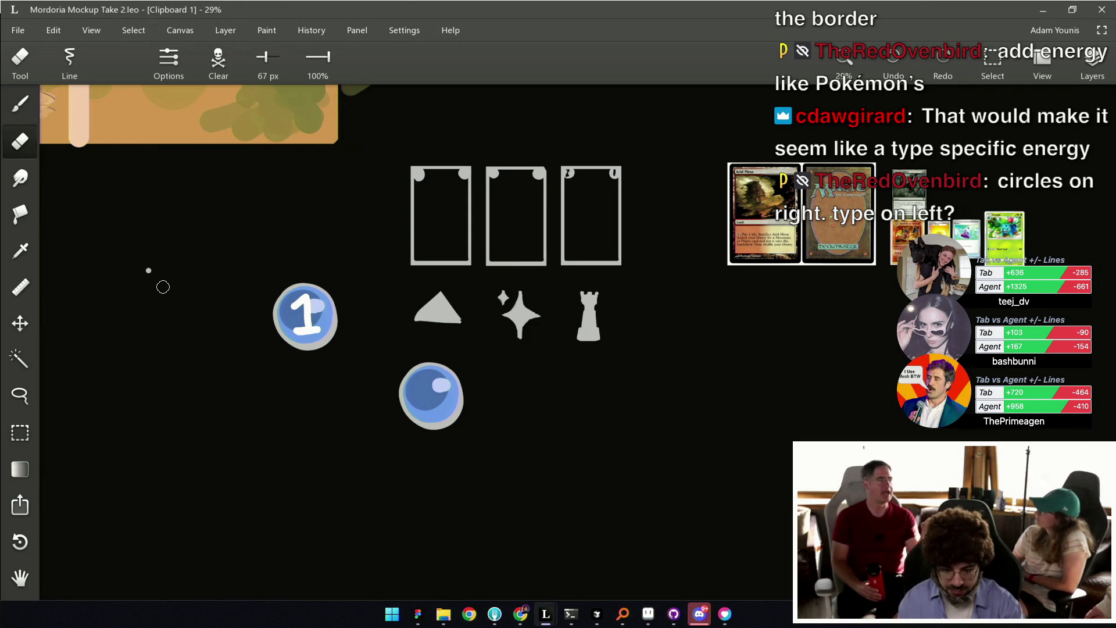
pyautogui.moveTo(374, 289); pyautogui.dragTo(426, 315)
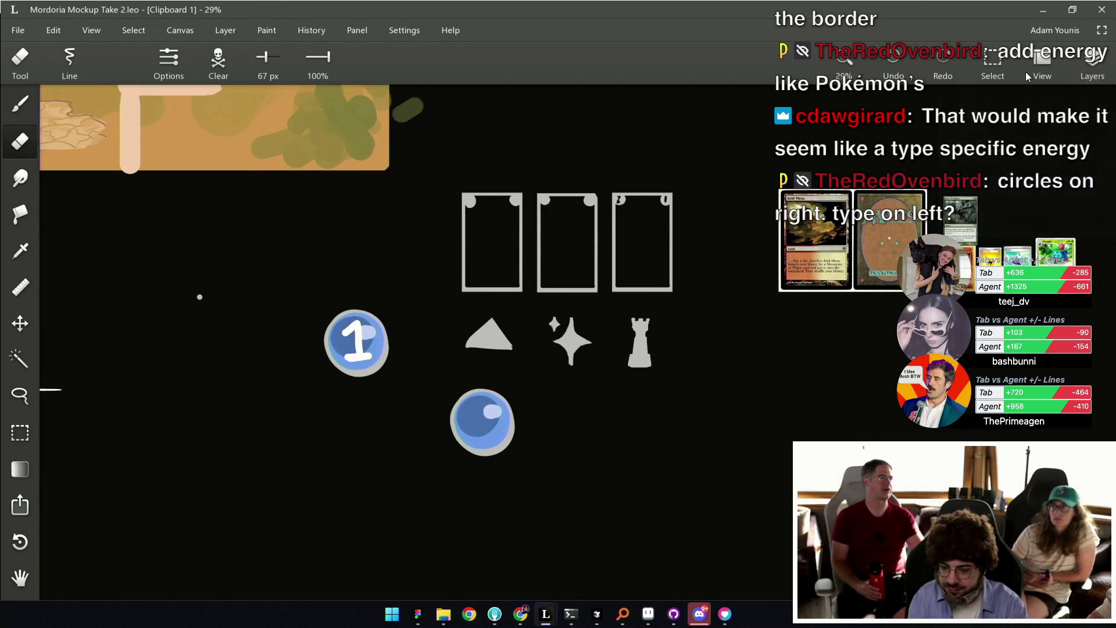
pyautogui.press(']')
pyautogui.hotkey('ctrl', 's')
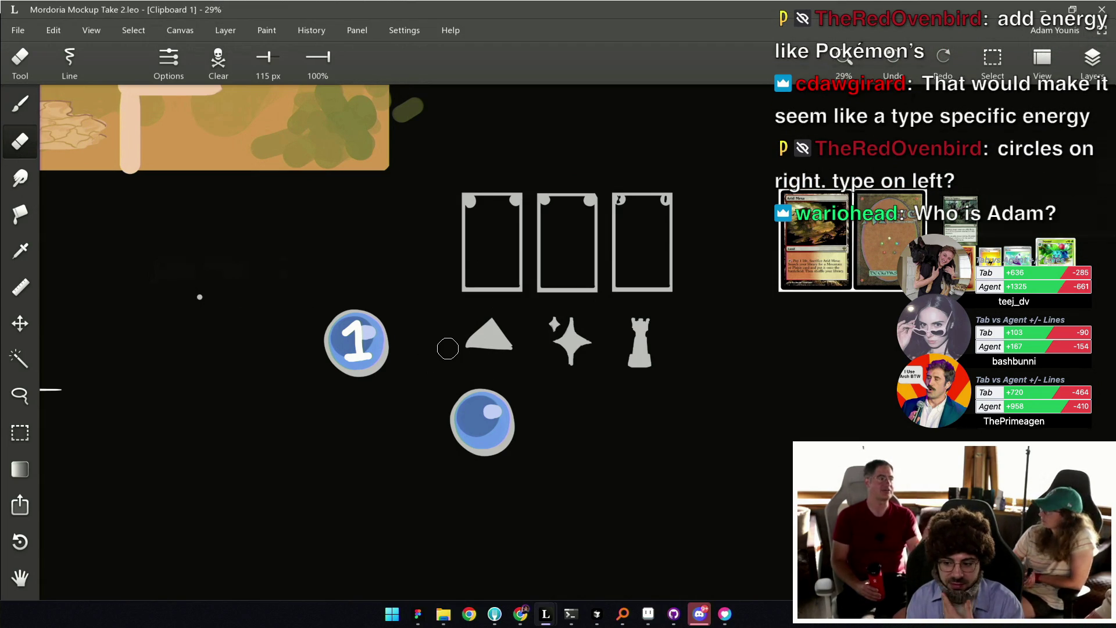
# Zoom out of the sketch and bring Figma to the front from the taskbar.
pyautogui.moveTo(478, 292); pyautogui.dragTo(472, 292)
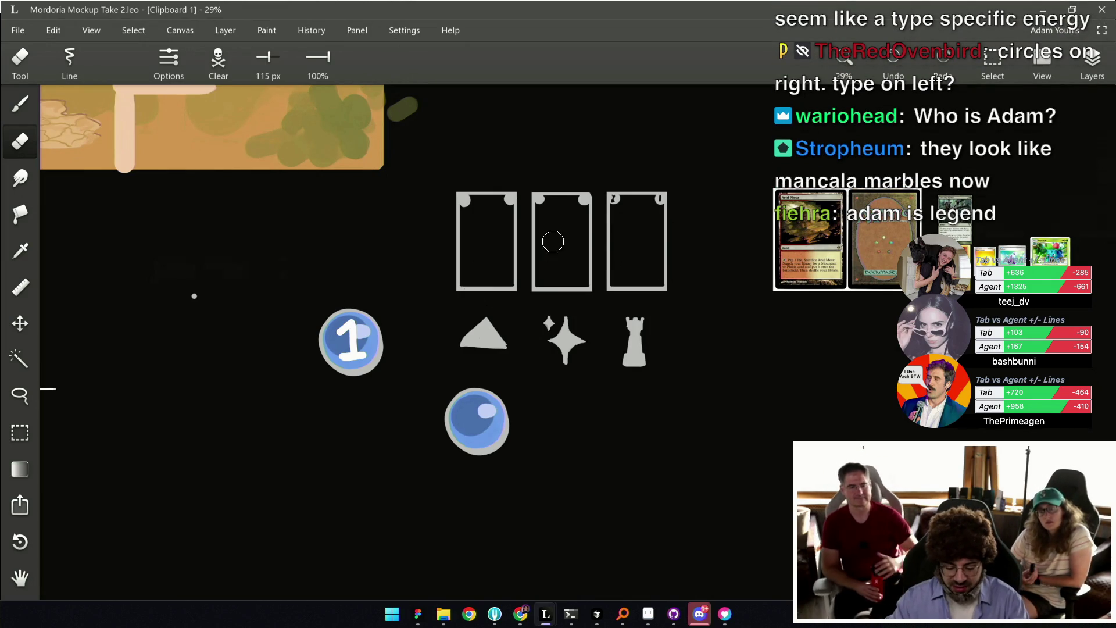
pyautogui.scroll(-5, 706, 354)
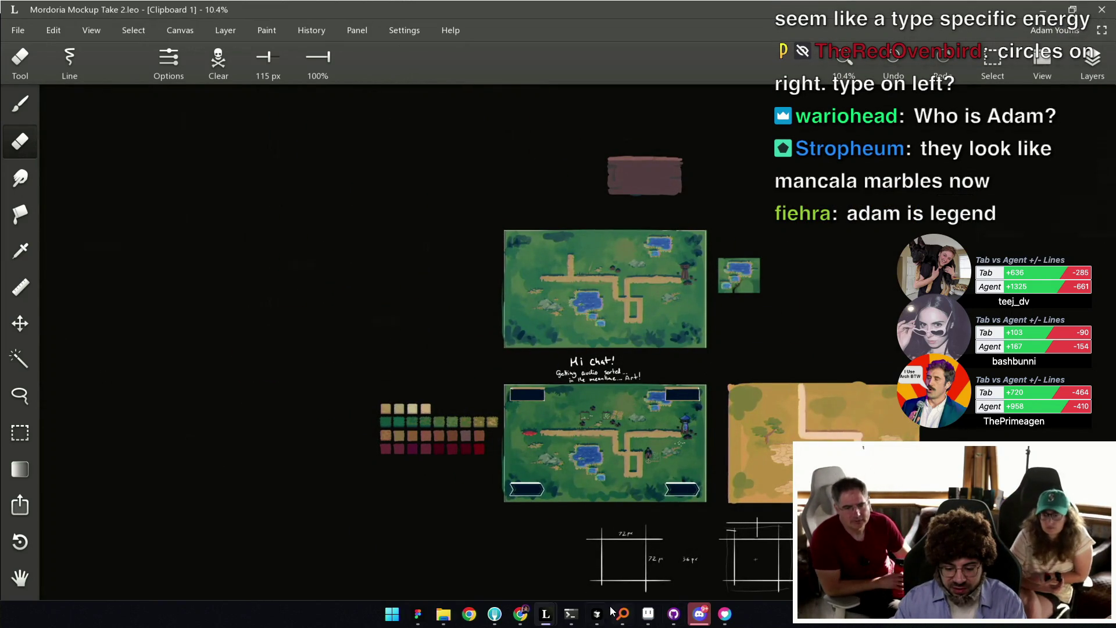
pyautogui.click(418, 613)
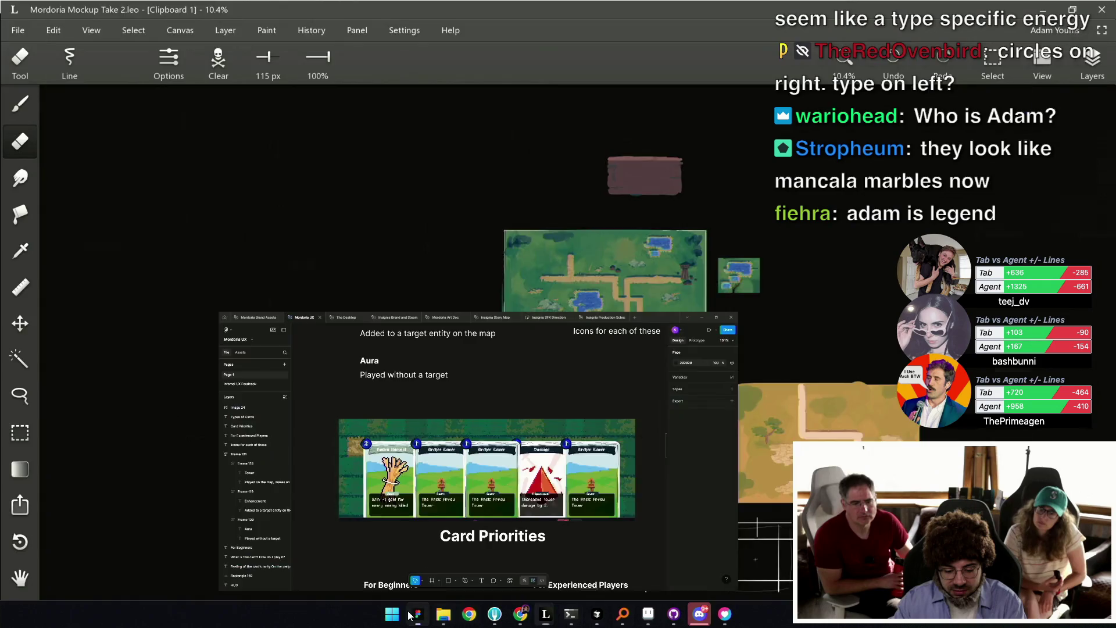
# Scroll through the Figma canvas to review the Types of Cards notes.
pyautogui.scroll(10, 700, 340)
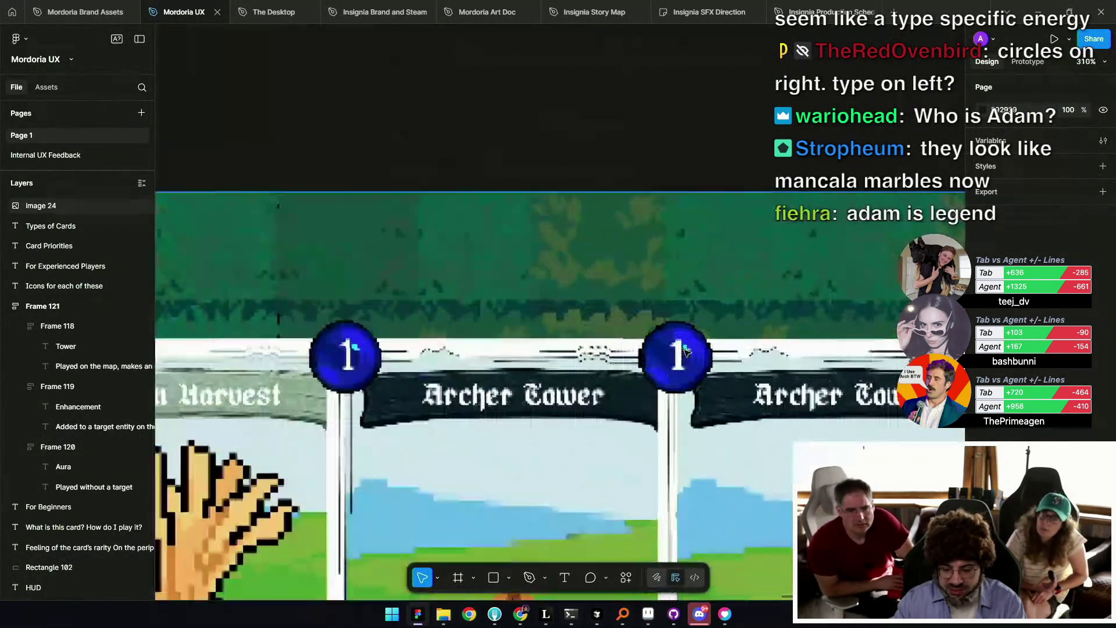
pyautogui.scroll(-15, 687, 356)
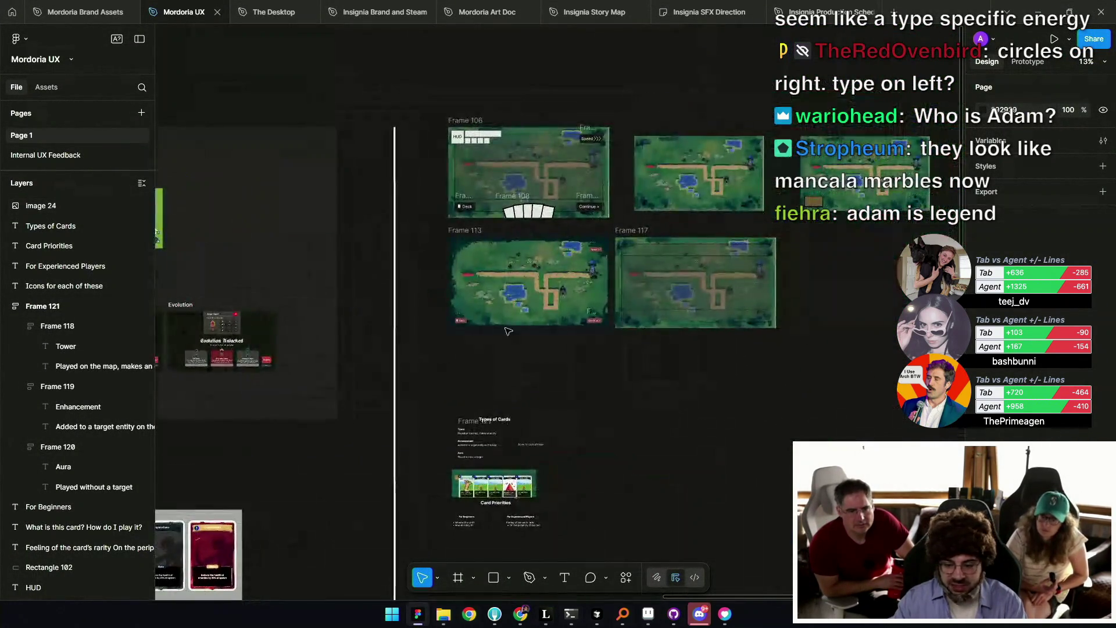
pyautogui.scroll(5, 746, 219)
pyautogui.scroll(5, 715, 227)
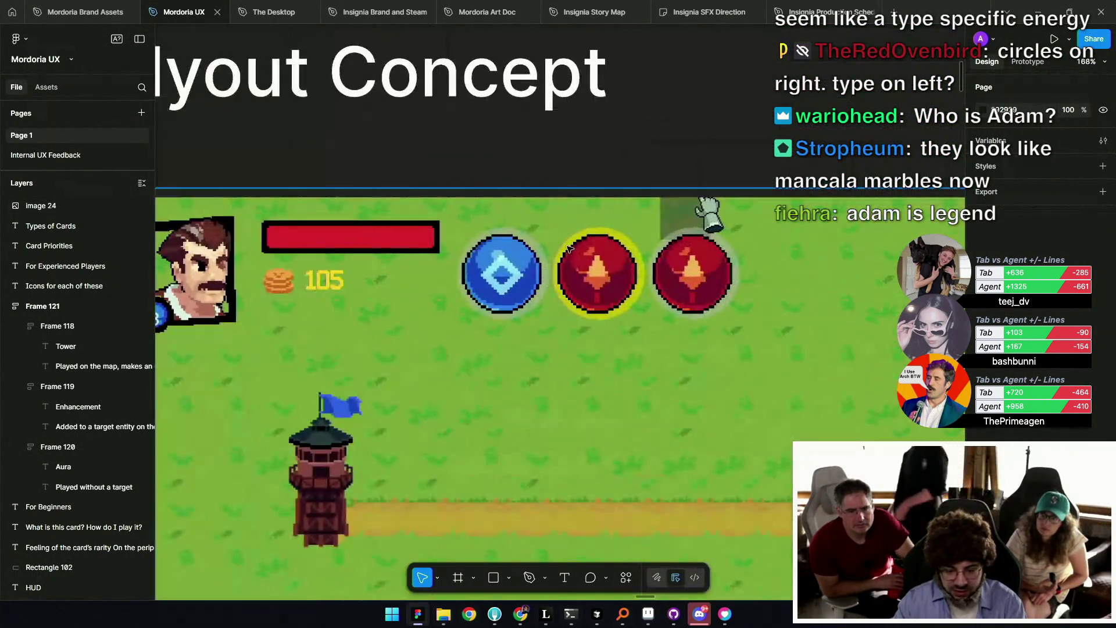
pyautogui.scroll(-2, 384, 250)
pyautogui.scroll(-2, 382, 256)
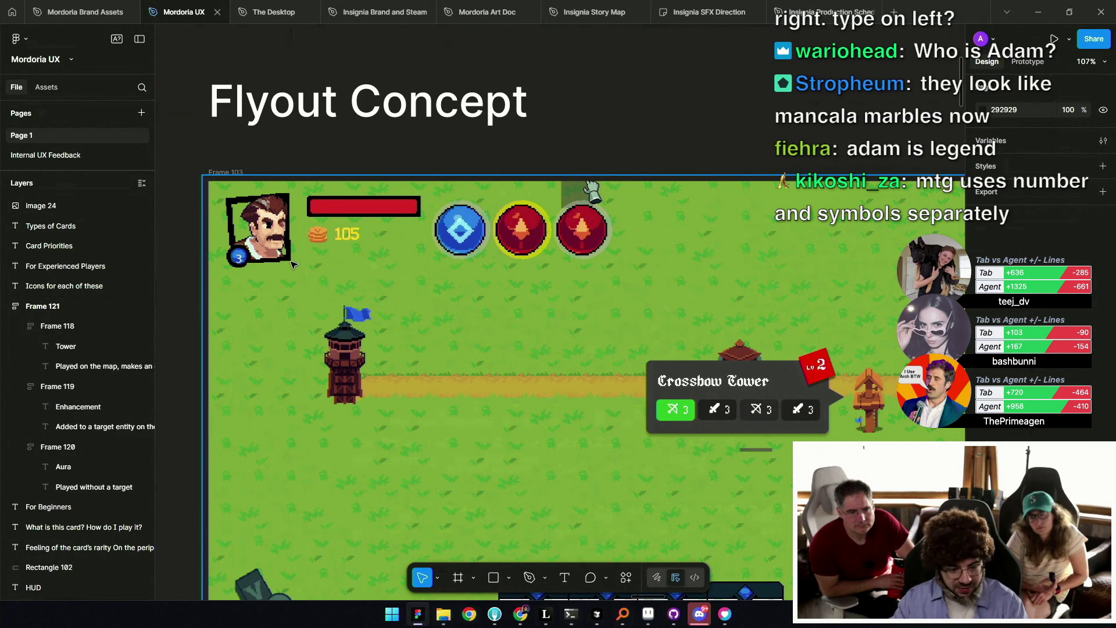
pyautogui.scroll(-5, 301, 255)
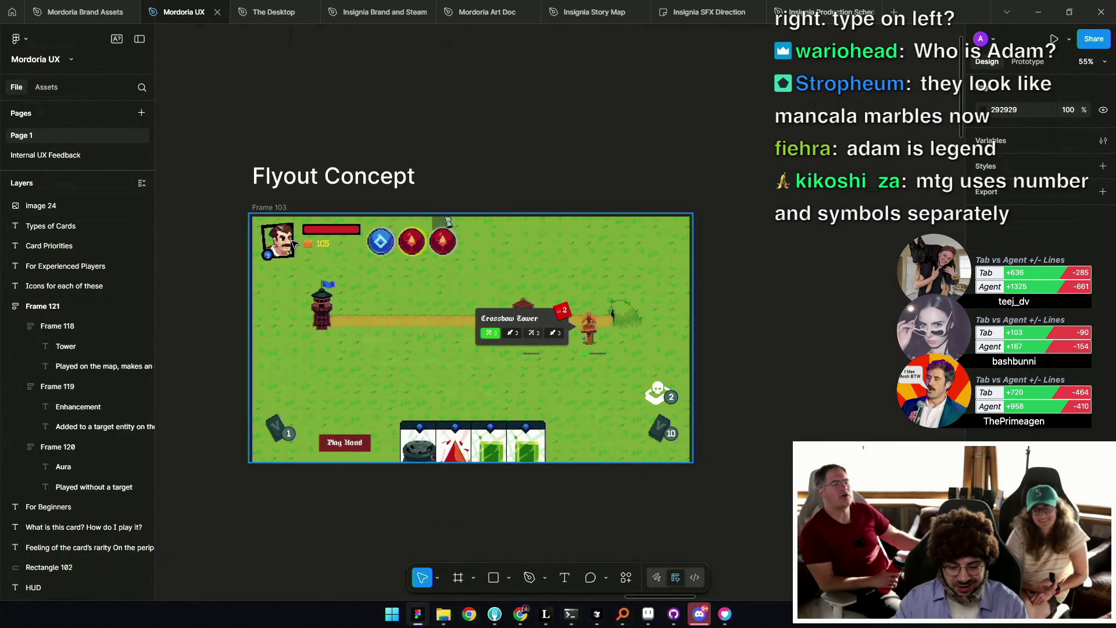
pyautogui.scroll(-2, 293, 242)
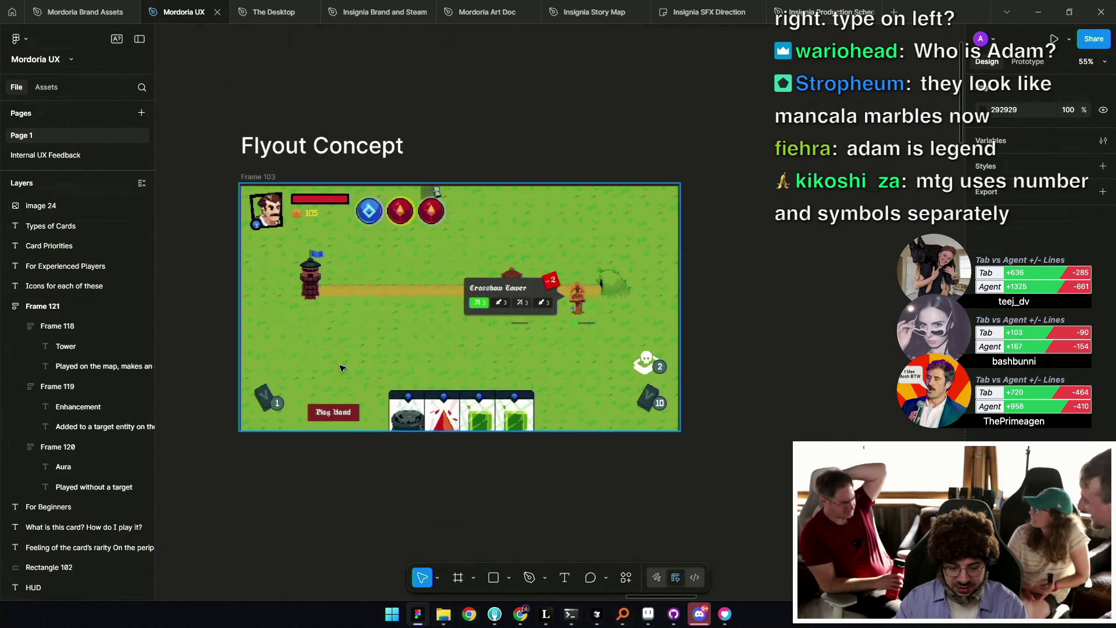
pyautogui.scroll(-2, 566, 304)
pyautogui.scroll(-4, 567, 304)
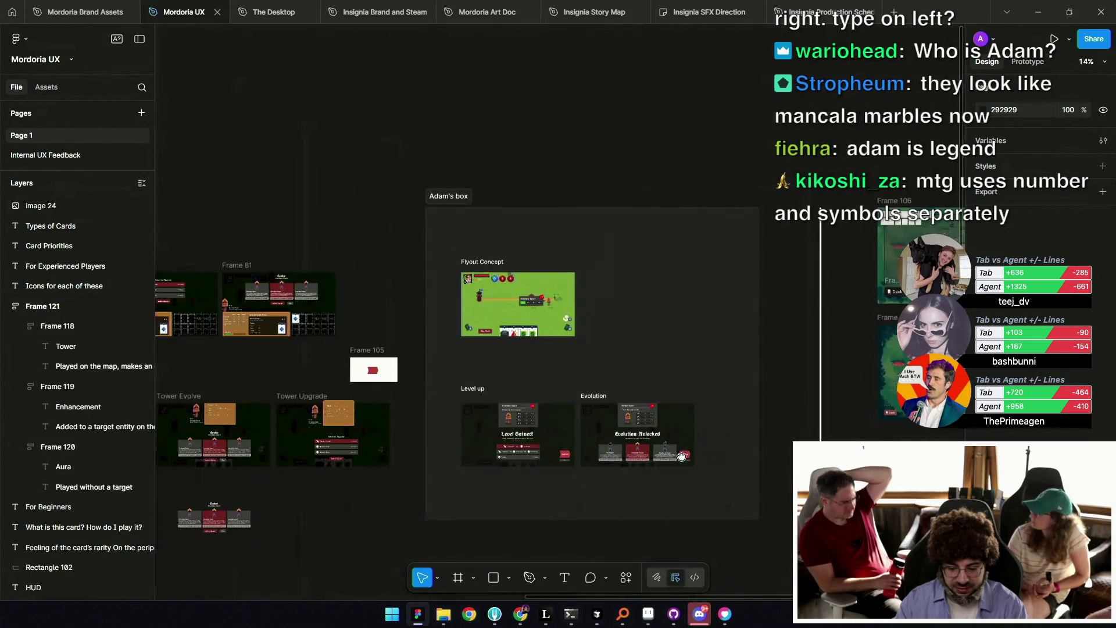
pyautogui.scroll(-3, 521, 333)
# Zoom to fit card mockup image 24, inspect it, then return to Leonardo.
pyautogui.click(628, 429)
pyautogui.hotkey('shift', '2')
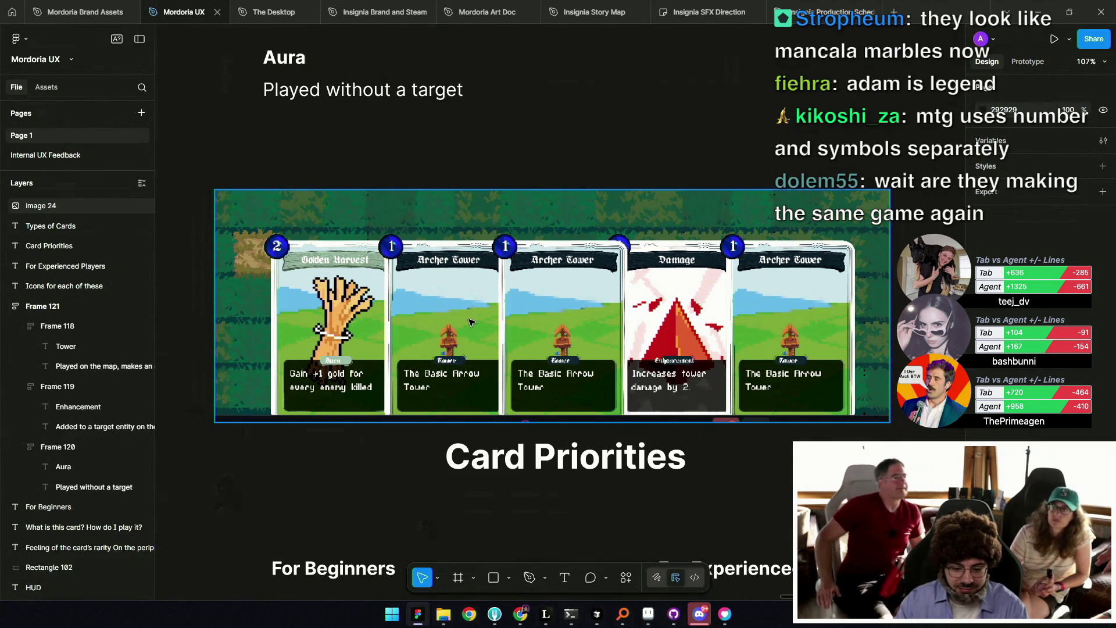
pyautogui.scroll(-5, 449, 318)
pyautogui.scroll(2, 489, 349)
pyautogui.moveTo(504, 369); pyautogui.dragTo(518, 369)
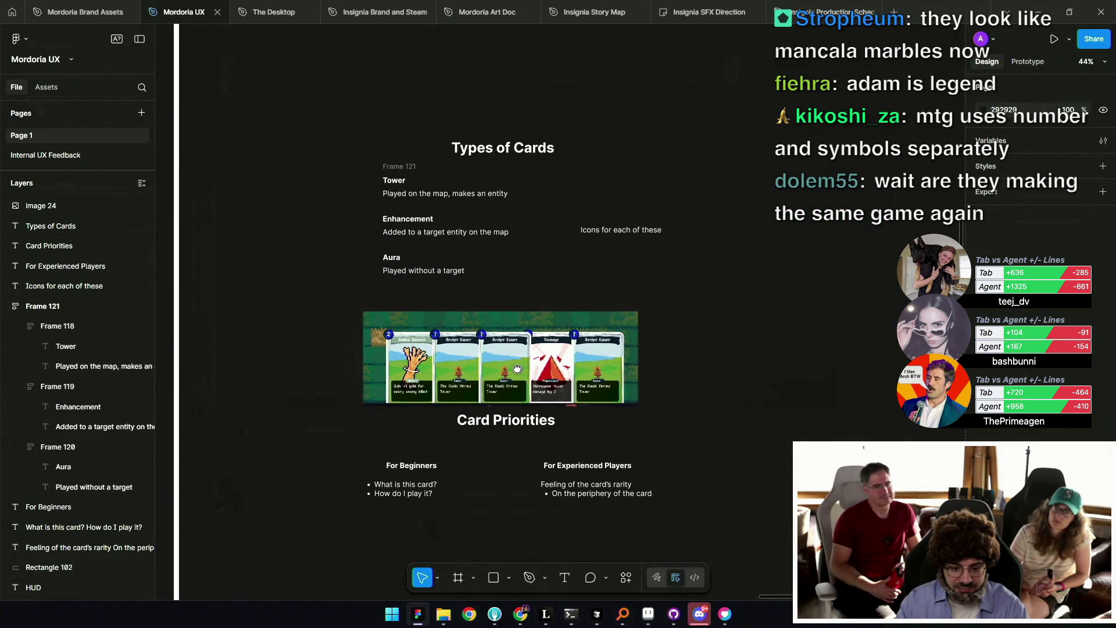
pyautogui.scroll(-2, 486, 373)
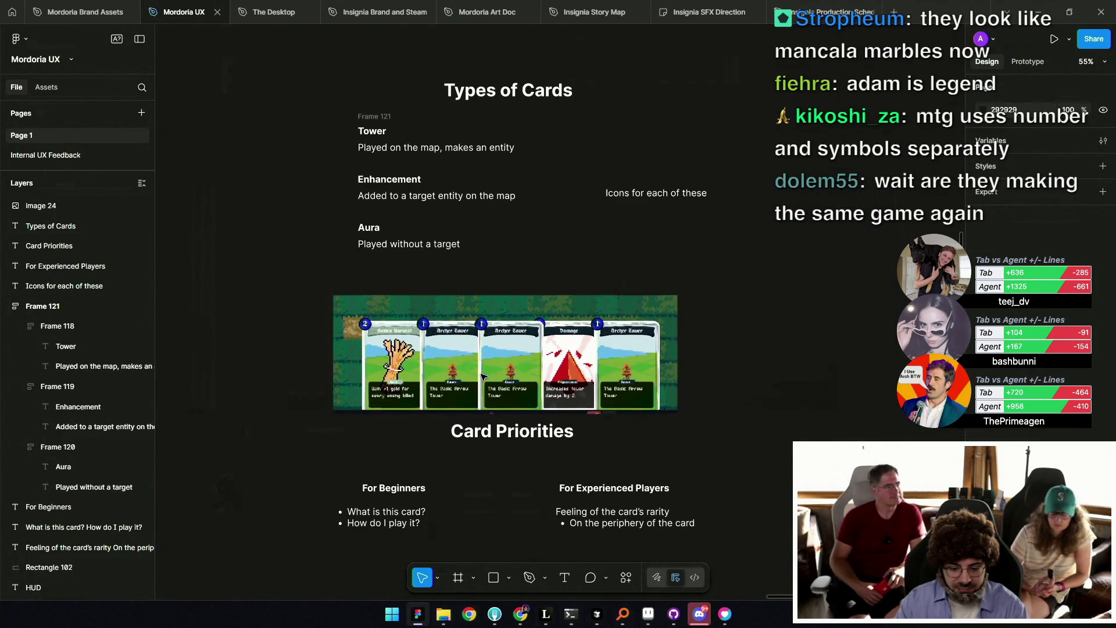
pyautogui.scroll(-2, 482, 375)
pyautogui.scroll(3, 482, 375)
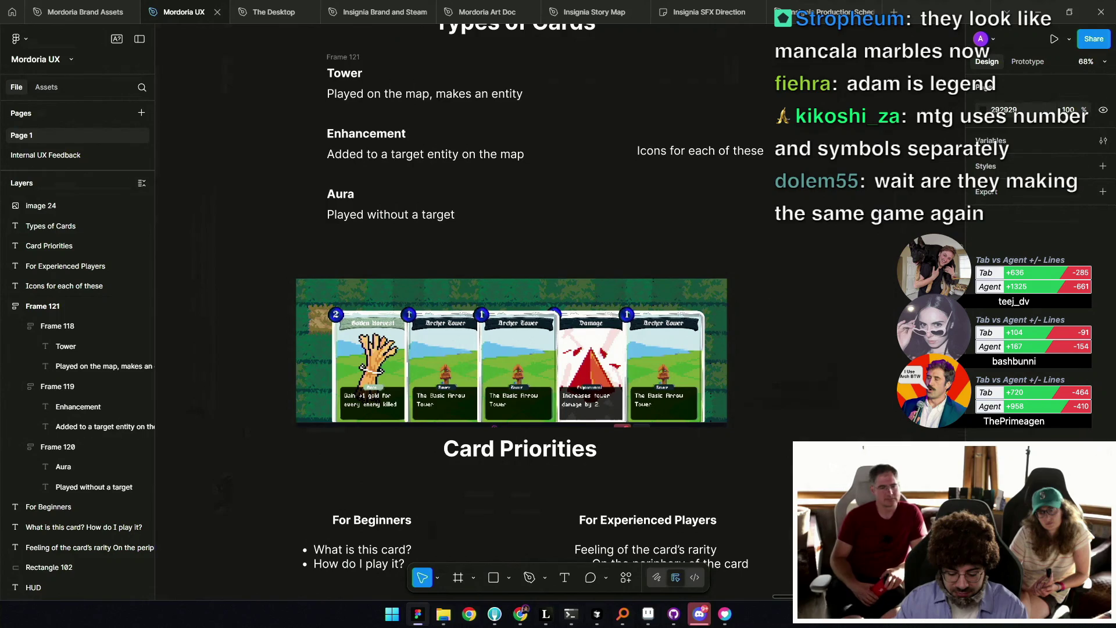
pyautogui.hotkey('alt', 'Tab')
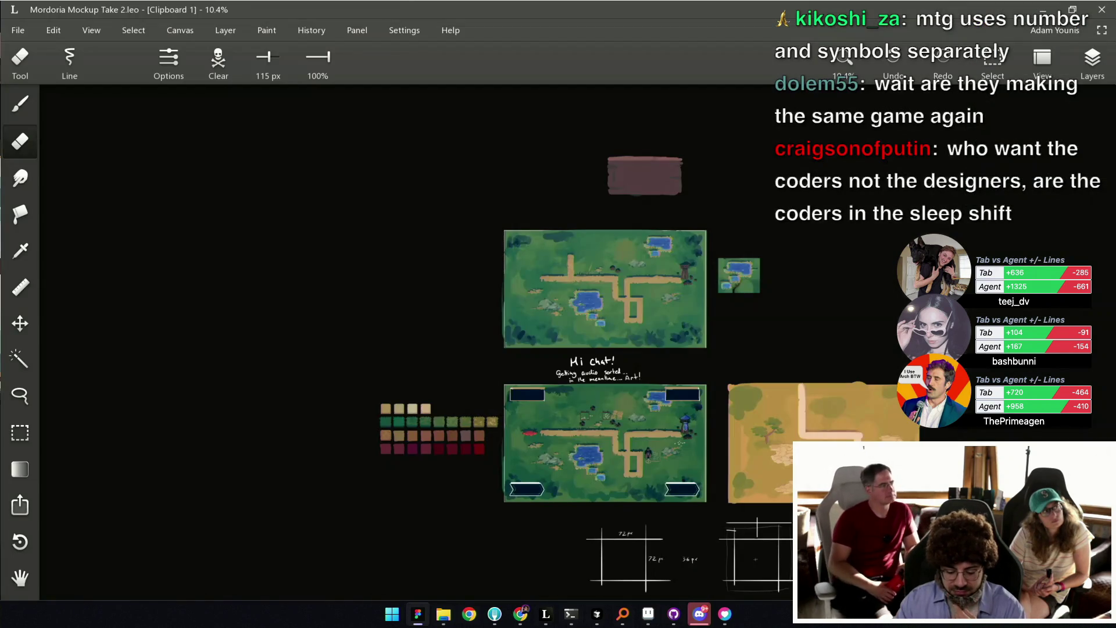
# Reshape the star into a light-grey four-point sparkle with a small sparkle beside it.
pyautogui.scroll(-1, 552, 526)
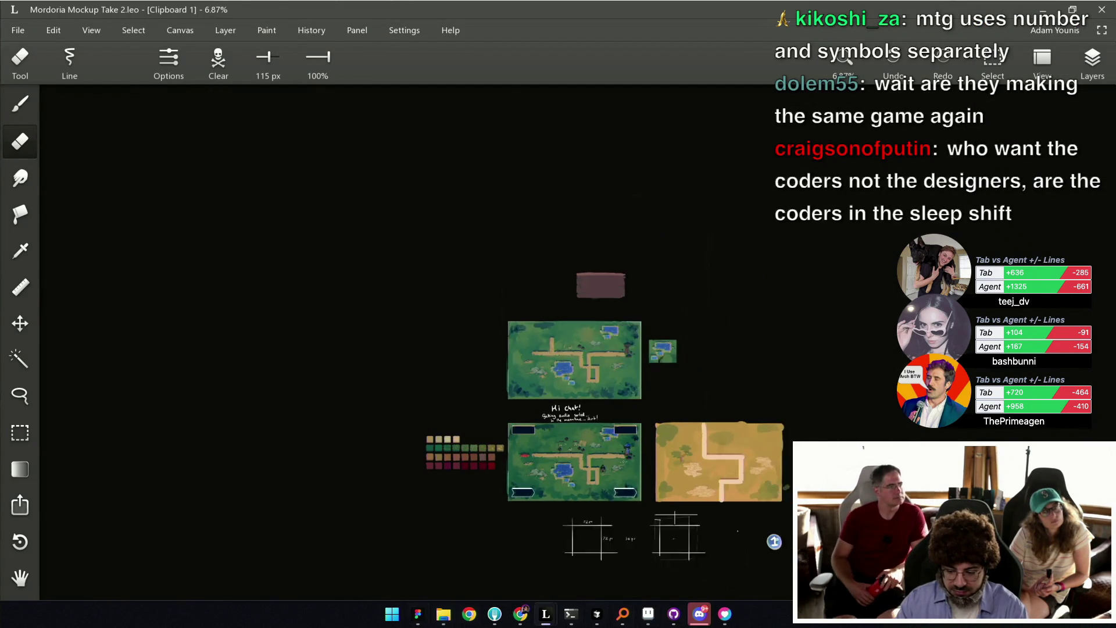
pyautogui.scroll(5, 653, 396)
pyautogui.scroll(2, 653, 396)
pyautogui.moveTo(653, 396); pyautogui.dragTo(573, 447)
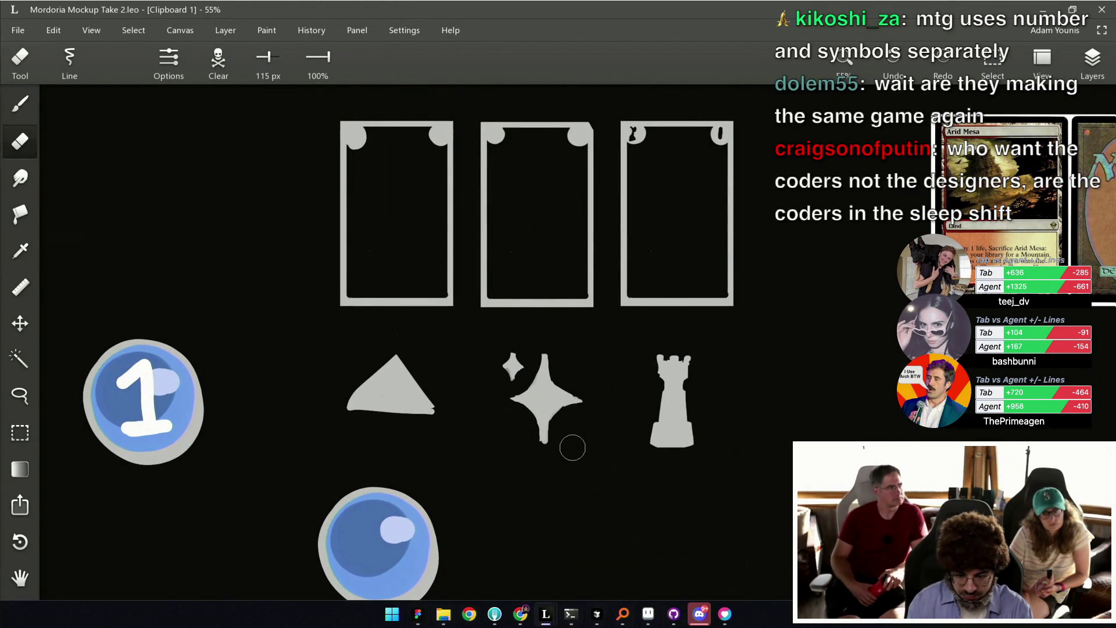
pyautogui.press('b')
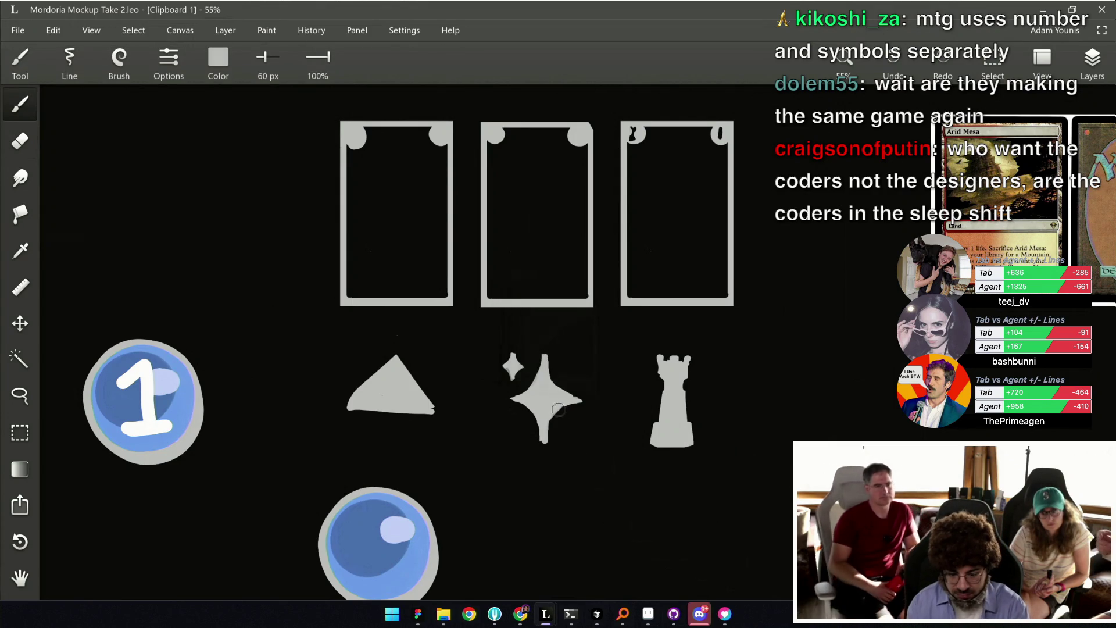
pyautogui.moveTo(563, 403); pyautogui.dragTo(548, 422)
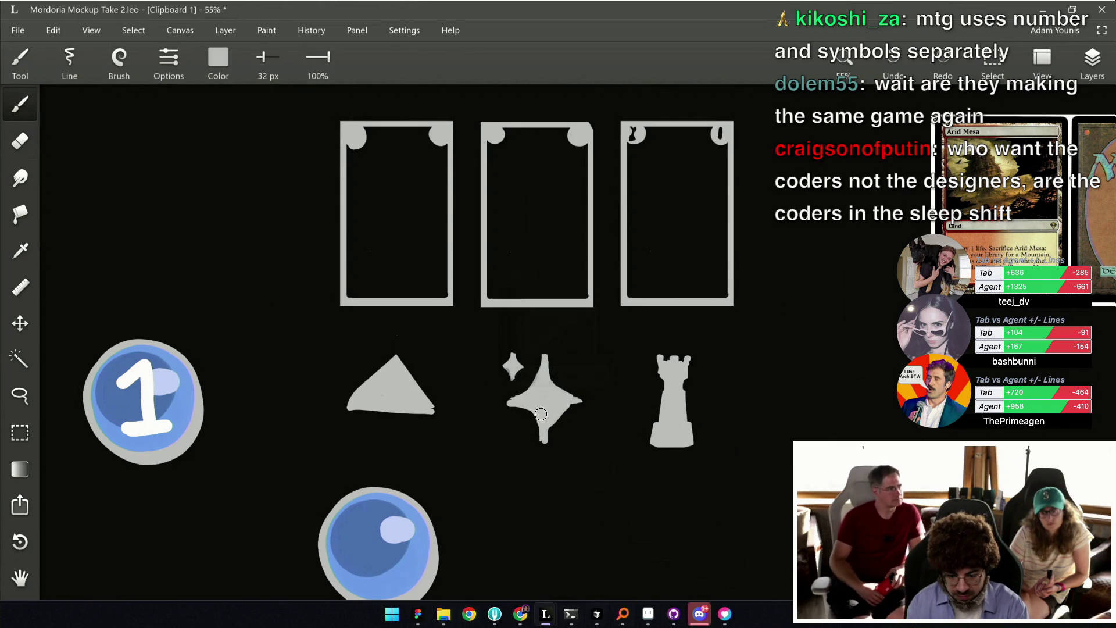
pyautogui.press('[')
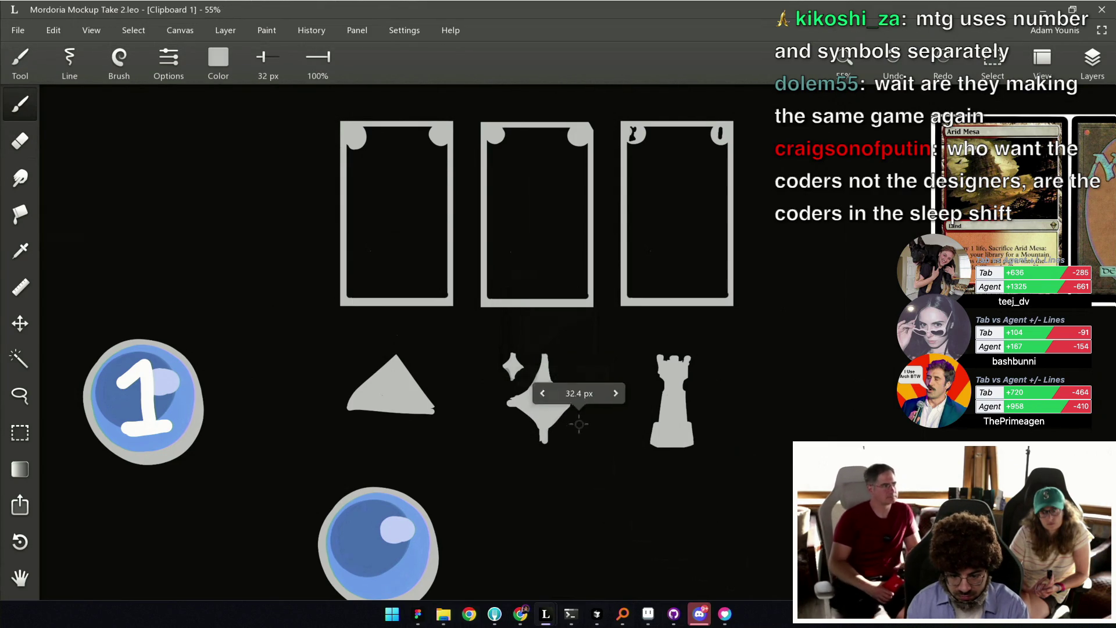
pyautogui.moveTo(581, 428); pyautogui.dragTo(567, 429)
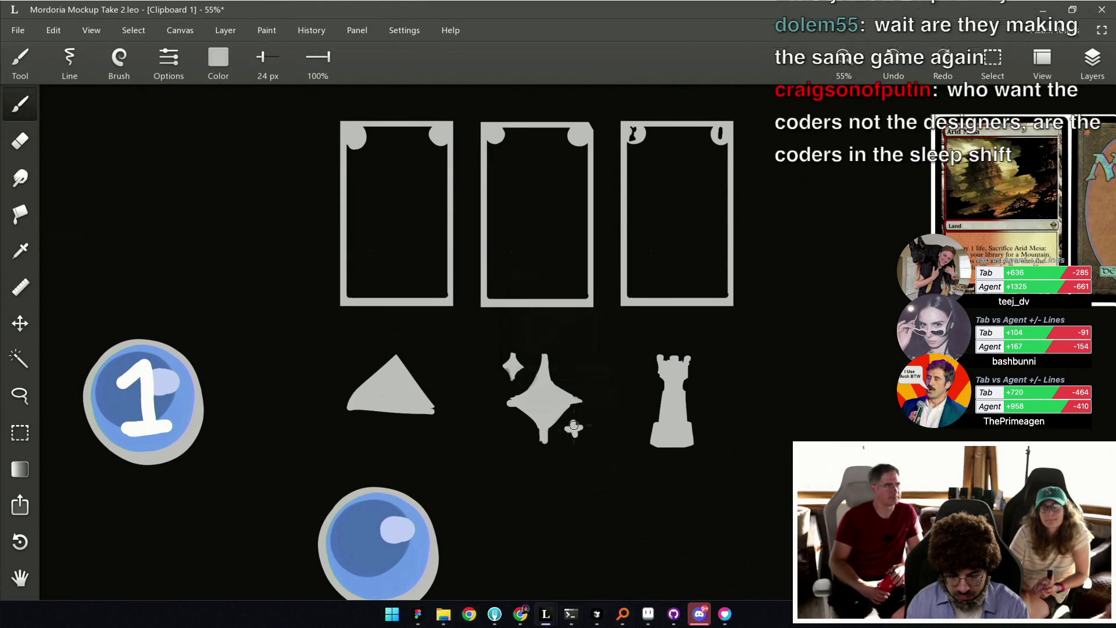
# Draw a horizontal grey divider line across the first card frame.
pyautogui.scroll(-5, 550, 329)
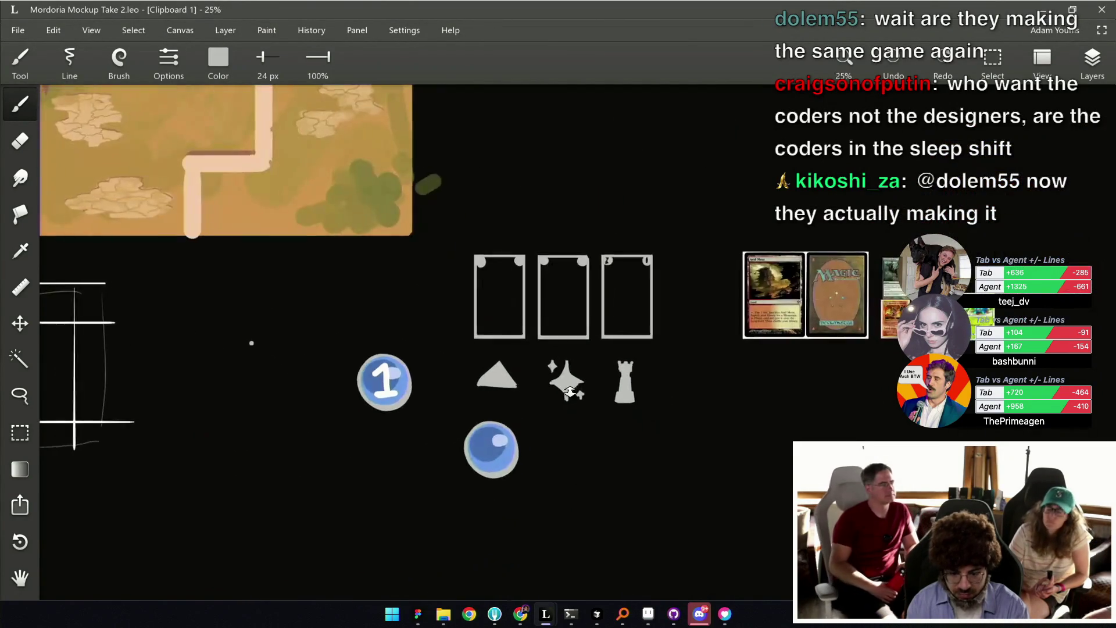
pyautogui.scroll(2, 478, 353)
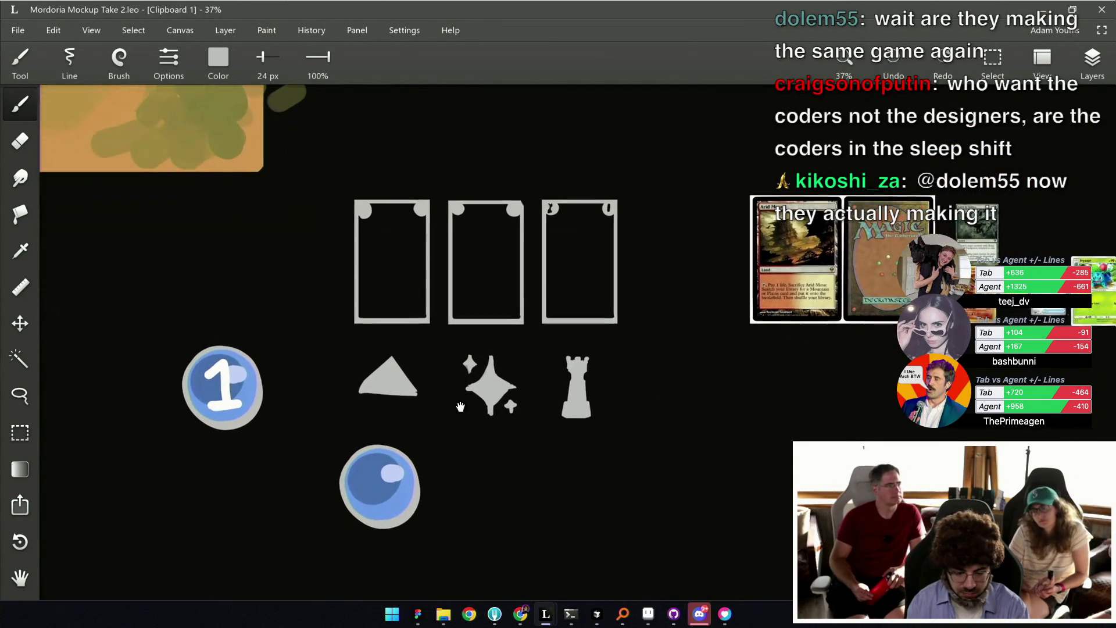
pyautogui.moveTo(470, 428); pyautogui.dragTo(469, 428)
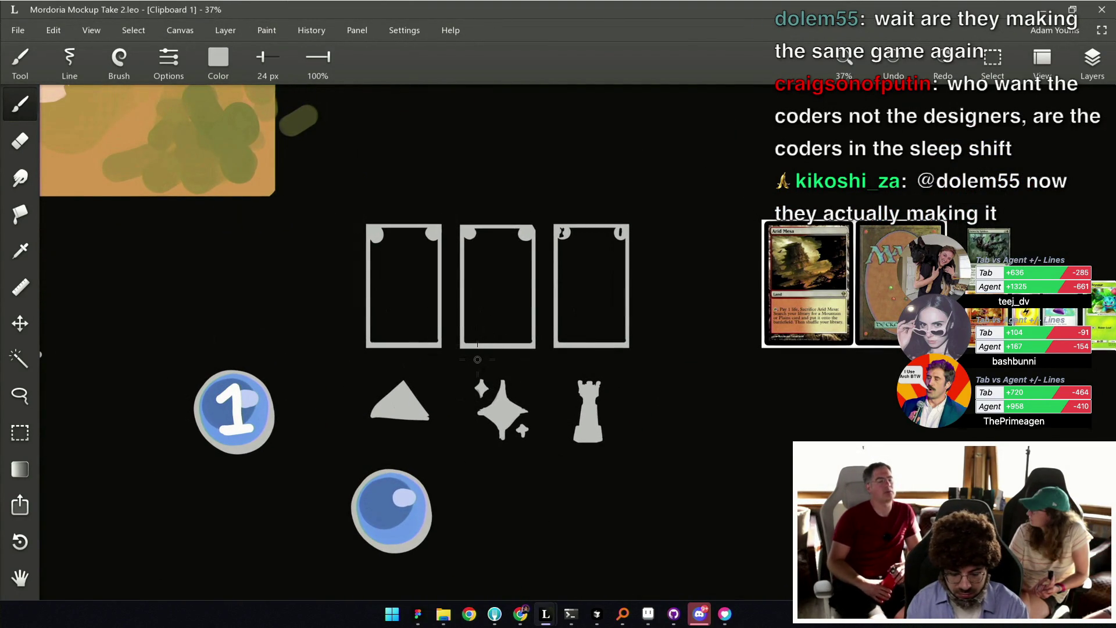
pyautogui.scroll(1, 513, 350)
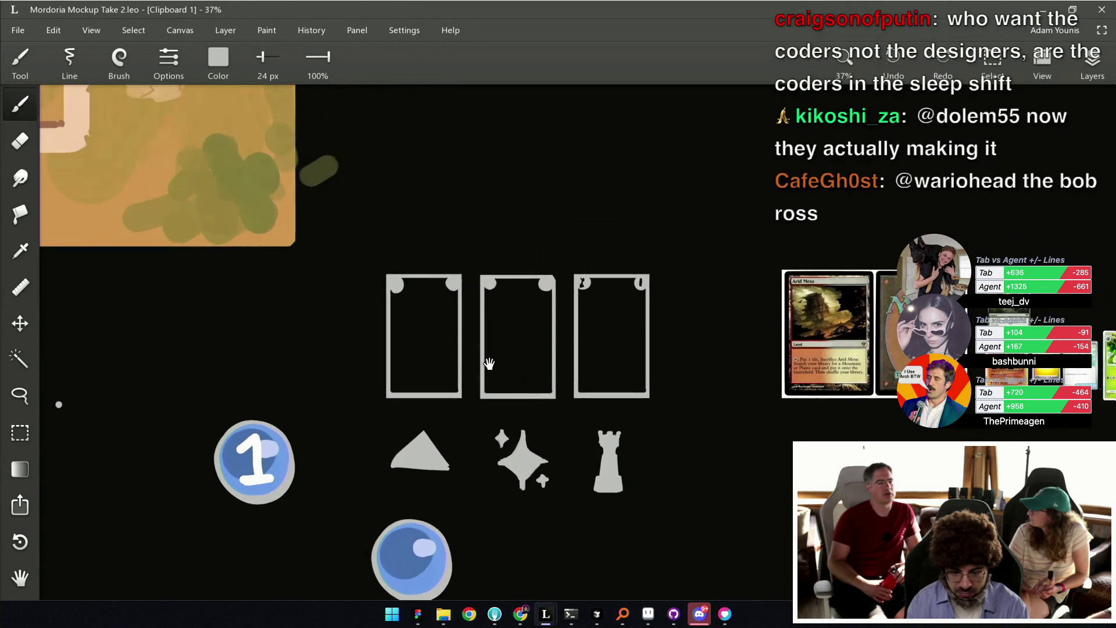
pyautogui.scroll(1, 488, 367)
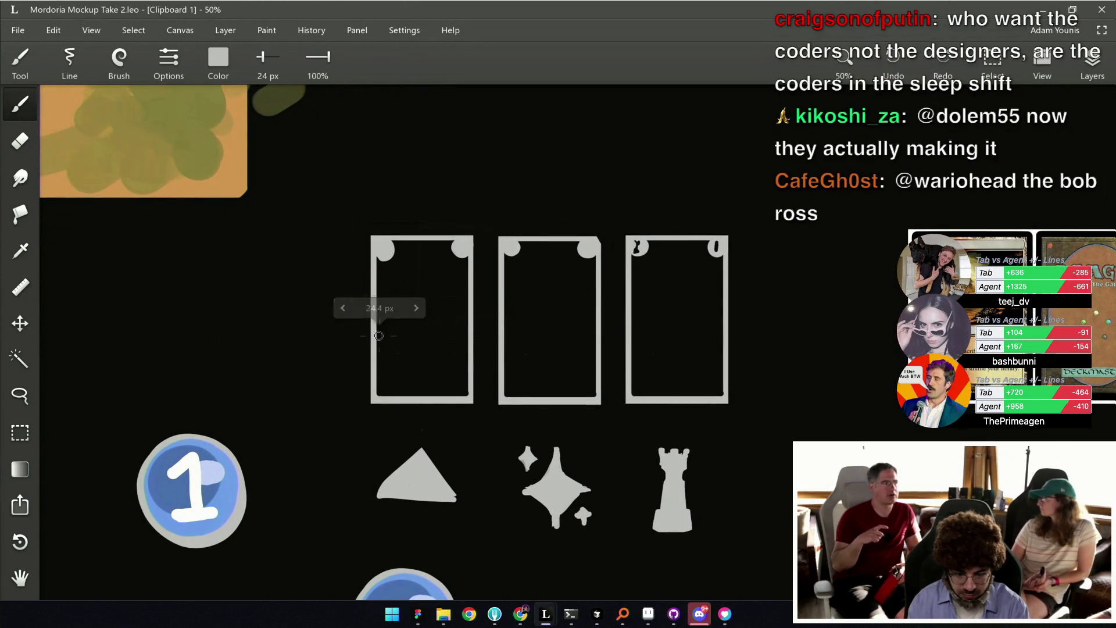
pyautogui.moveTo(377, 330); pyautogui.dragTo(724, 331)
# Save the mockup and draw a divider line across the third card.
pyautogui.hotkey('ctrl', 's')
pyautogui.hotkey('ctrl', 's')
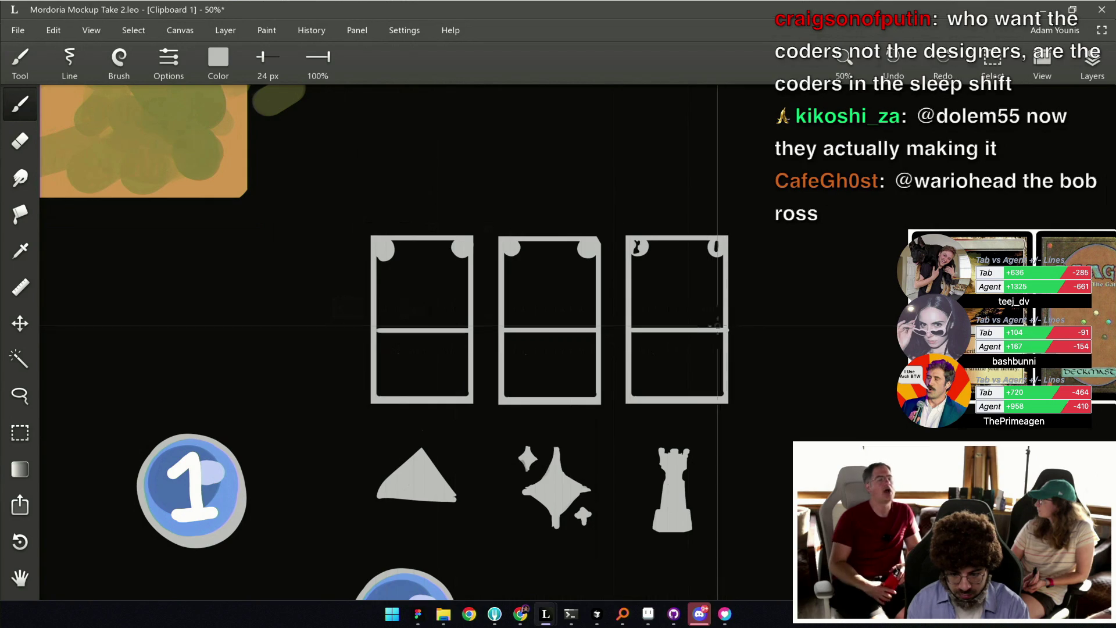
pyautogui.moveTo(531, 345); pyautogui.dragTo(522, 349)
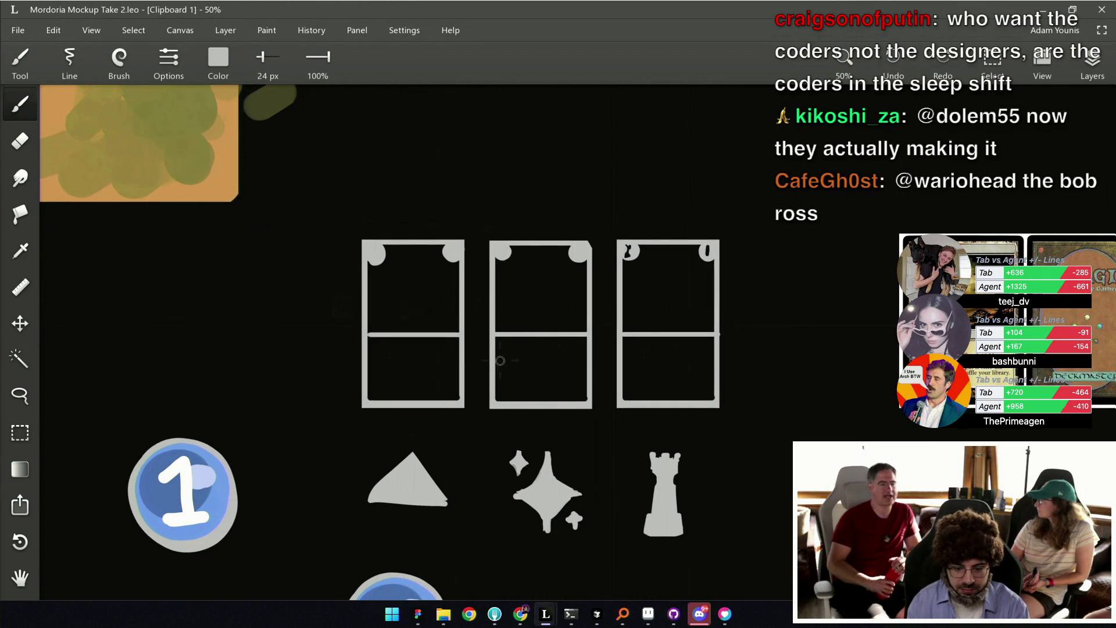
pyautogui.scroll(-1, 500, 360)
pyautogui.scroll(1, 538, 317)
# Paint a diamond marker on the middle card's divider and save the mockup.
pyautogui.press(']')
pyautogui.moveTo(542, 312); pyautogui.dragTo(556, 315)
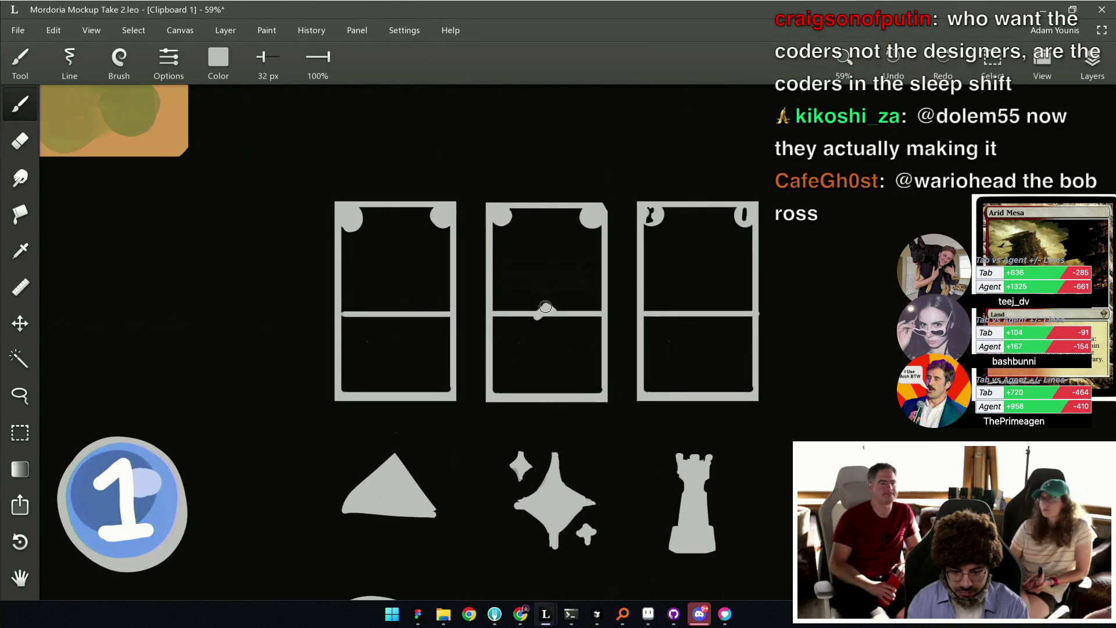
pyautogui.press('e')
pyautogui.moveTo(536, 326); pyautogui.dragTo(548, 329)
pyautogui.hotkey('ctrl', 'z')
pyautogui.press('[')
pyautogui.press('[')
pyautogui.press('[')
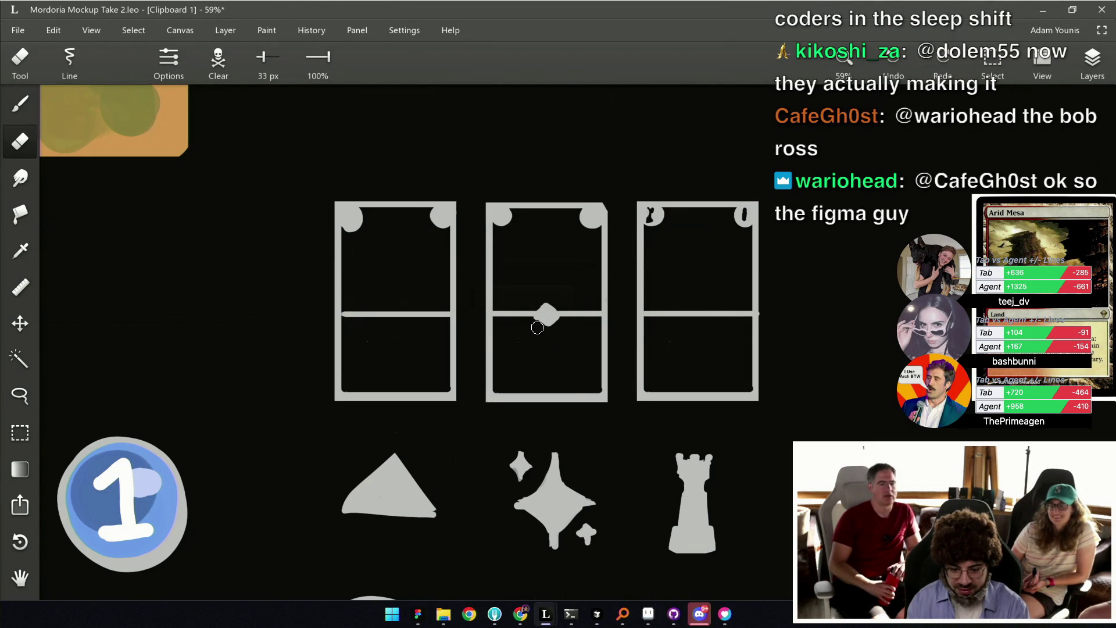
pyautogui.hotkey('ctrl', 's')
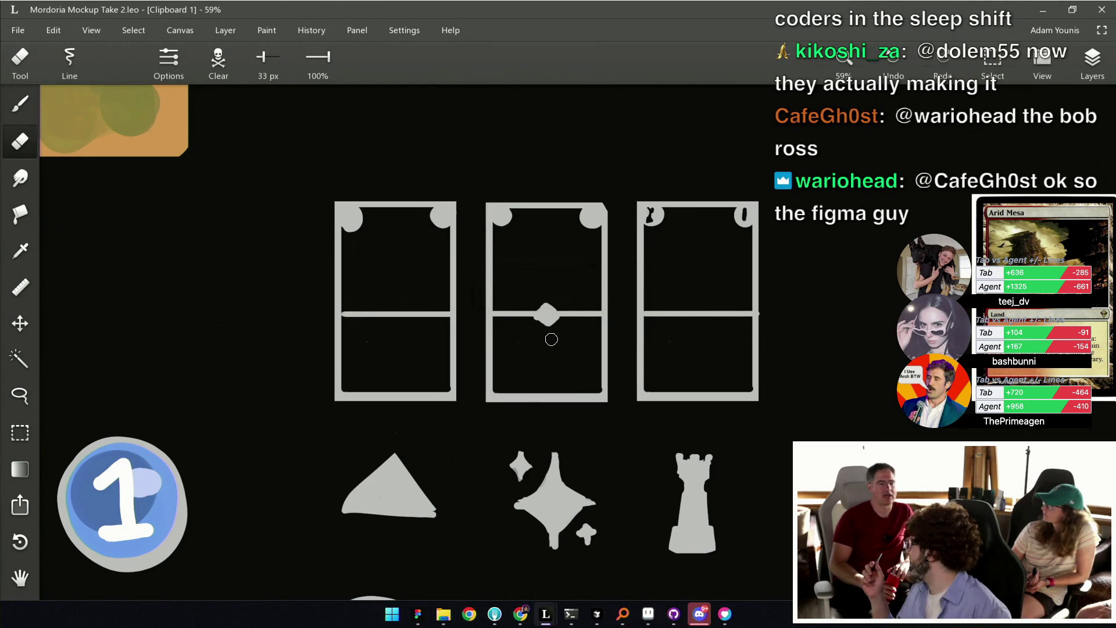
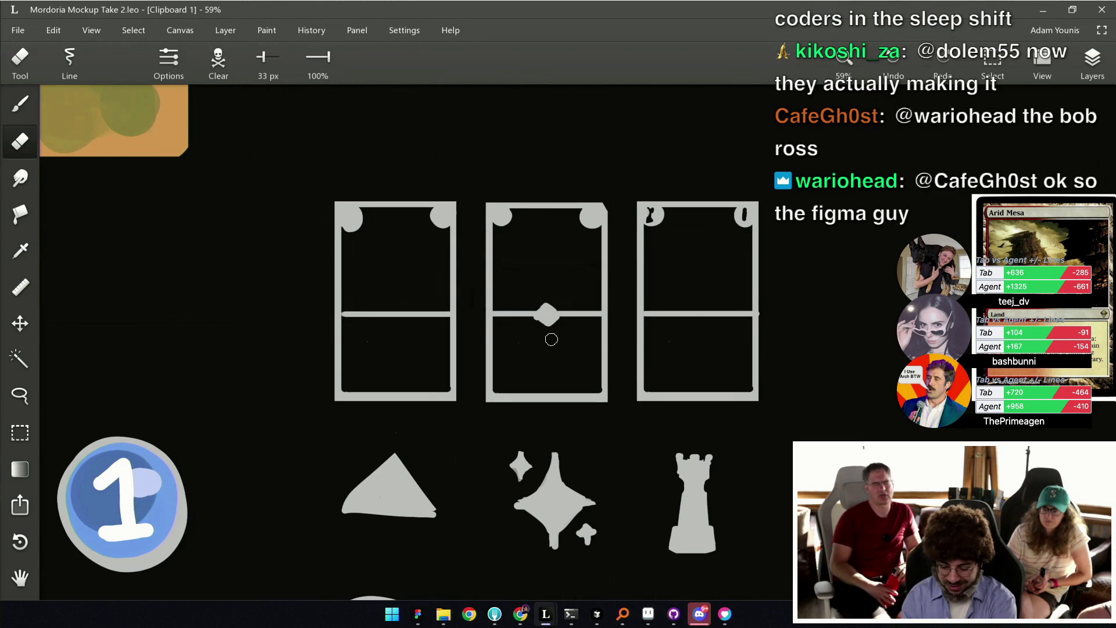
# Eyedrop the cards' grey, brush a diamond onto the first card's divider, and save.
pyautogui.scroll(2, 557, 294)
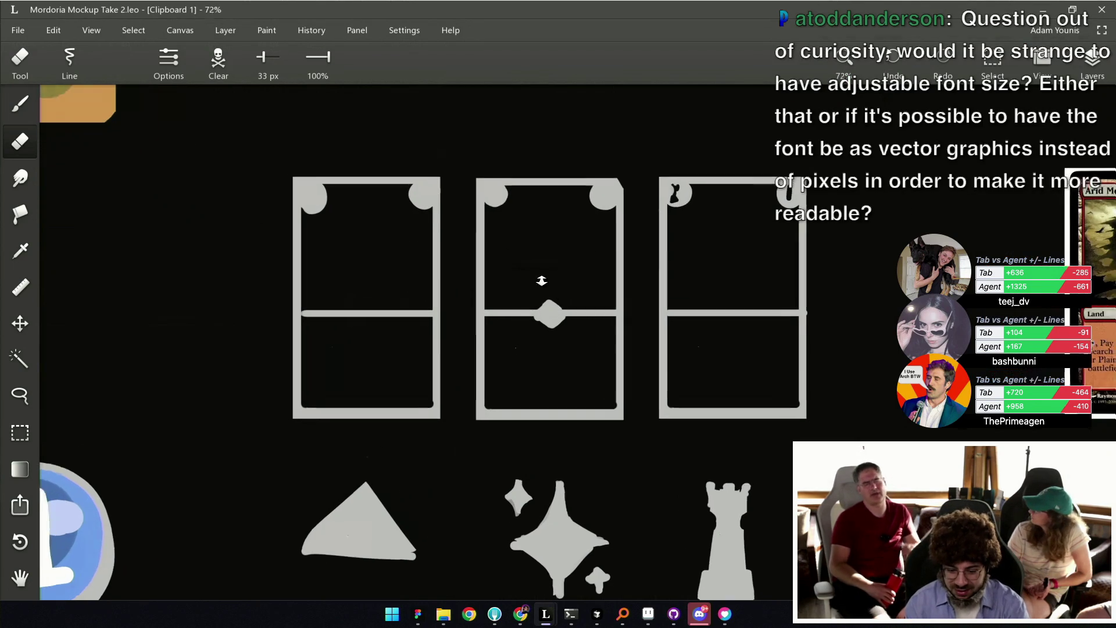
pyautogui.keyDown('alt'); pyautogui.click(550, 315); pyautogui.keyUp('alt')
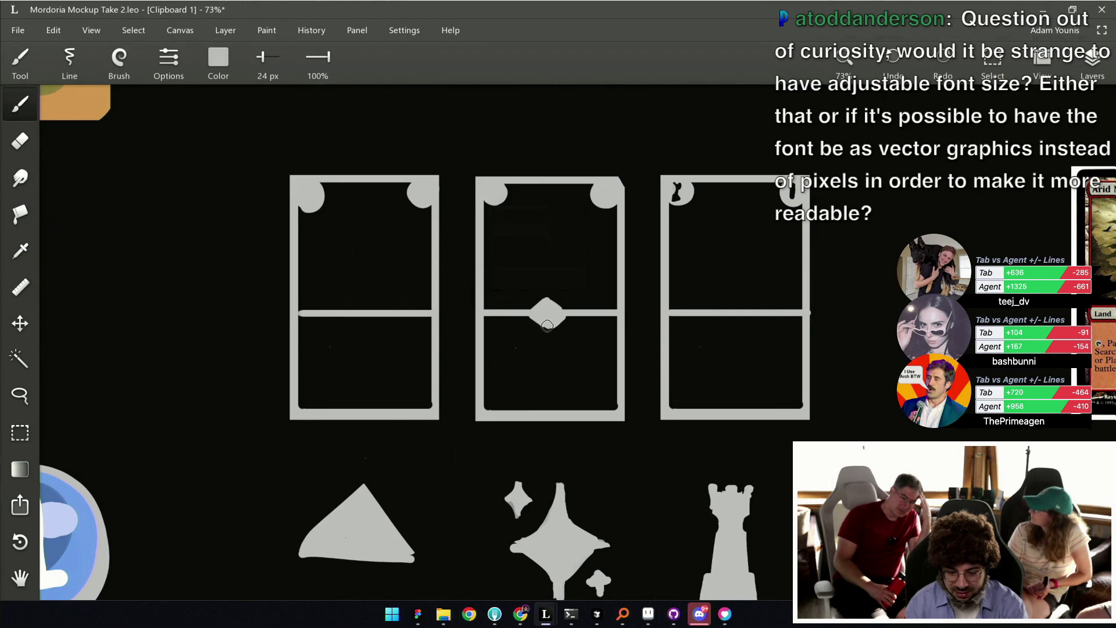
pyautogui.press('e')
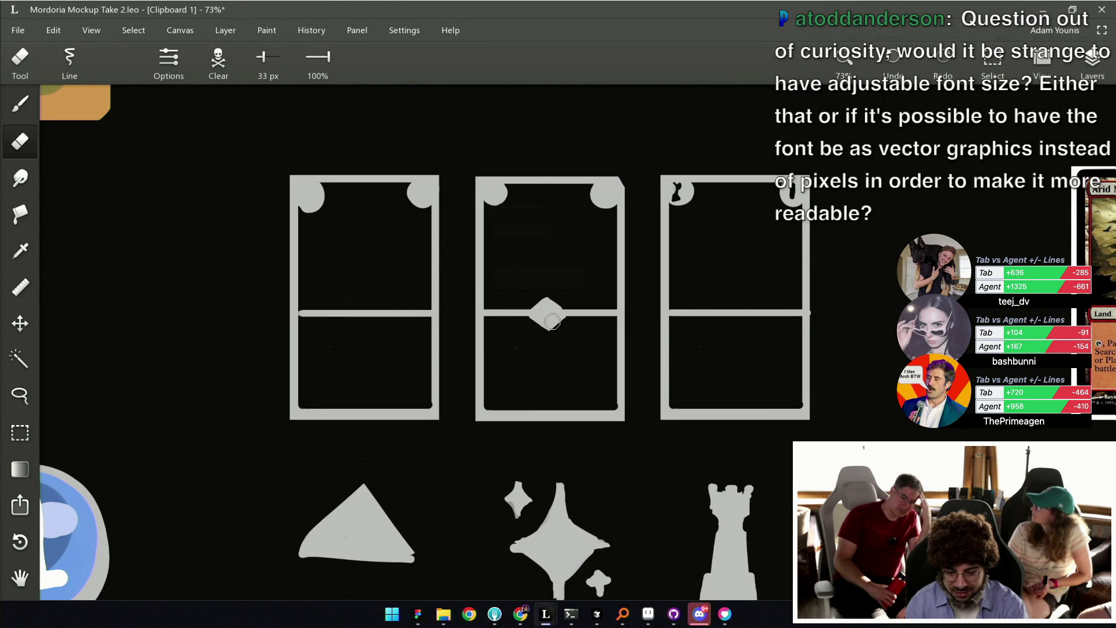
pyautogui.press('b')
pyautogui.moveTo(368, 298)
pyautogui.mouseDown()
pyautogui.moveTo(377, 310)
pyautogui.moveTo(366, 297)
pyautogui.moveTo(364, 324)
pyautogui.mouseUp()
pyautogui.press('e')
pyautogui.press('b')
pyautogui.press('e')
pyautogui.press('b')
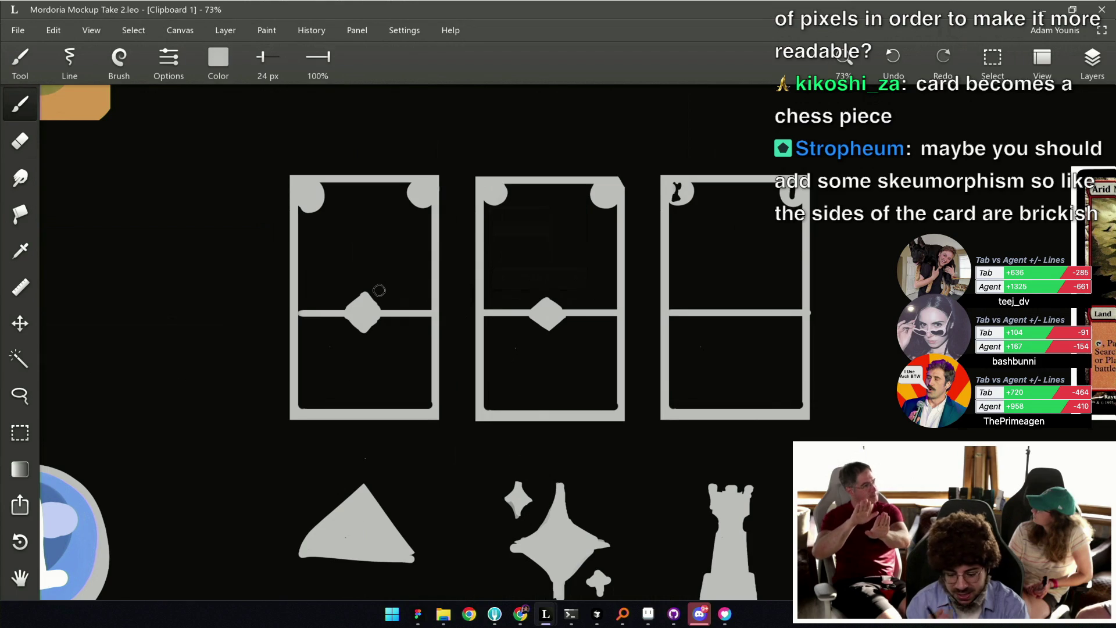
pyautogui.press('e')
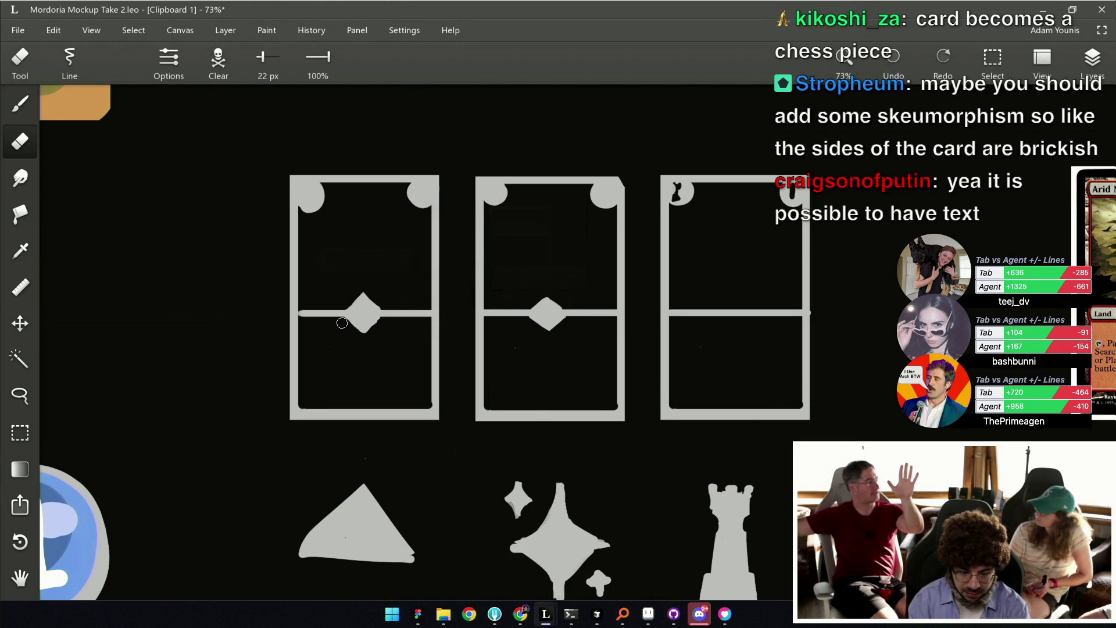
pyautogui.press('b')
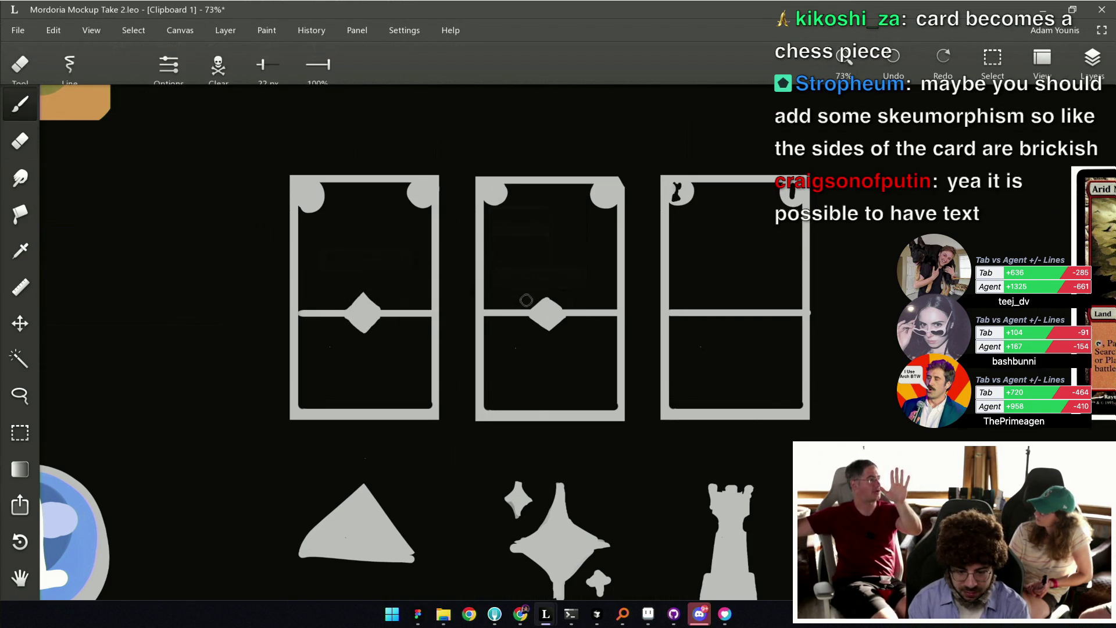
pyautogui.hotkey('ctrl', 's')
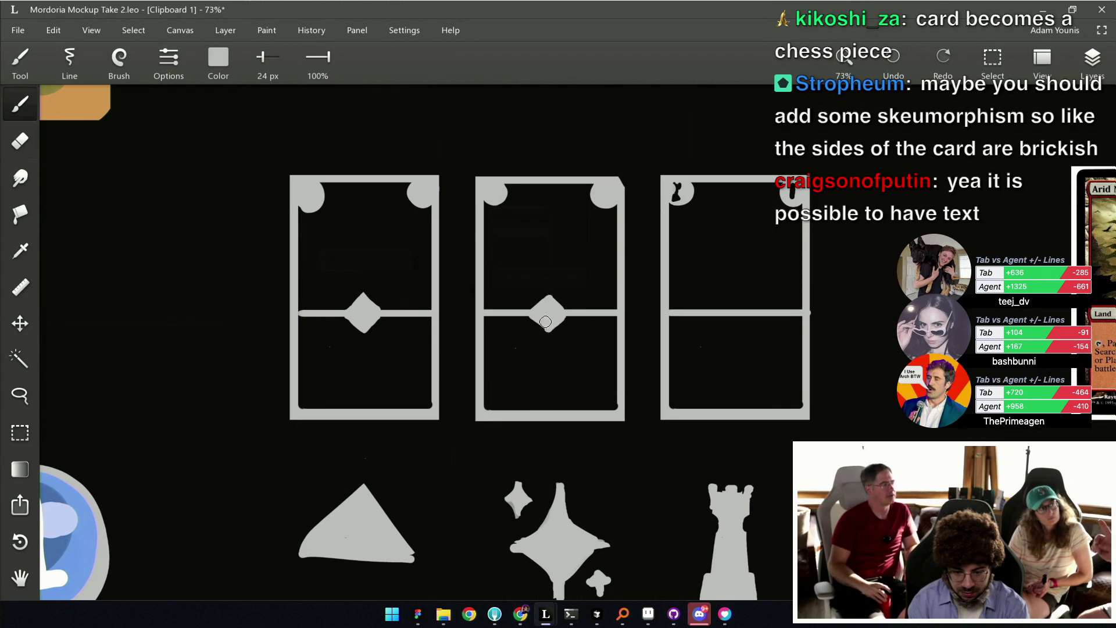
# Rectangle-select the middle card's diamond and copy it onto the third card's divider.
pyautogui.press('e')
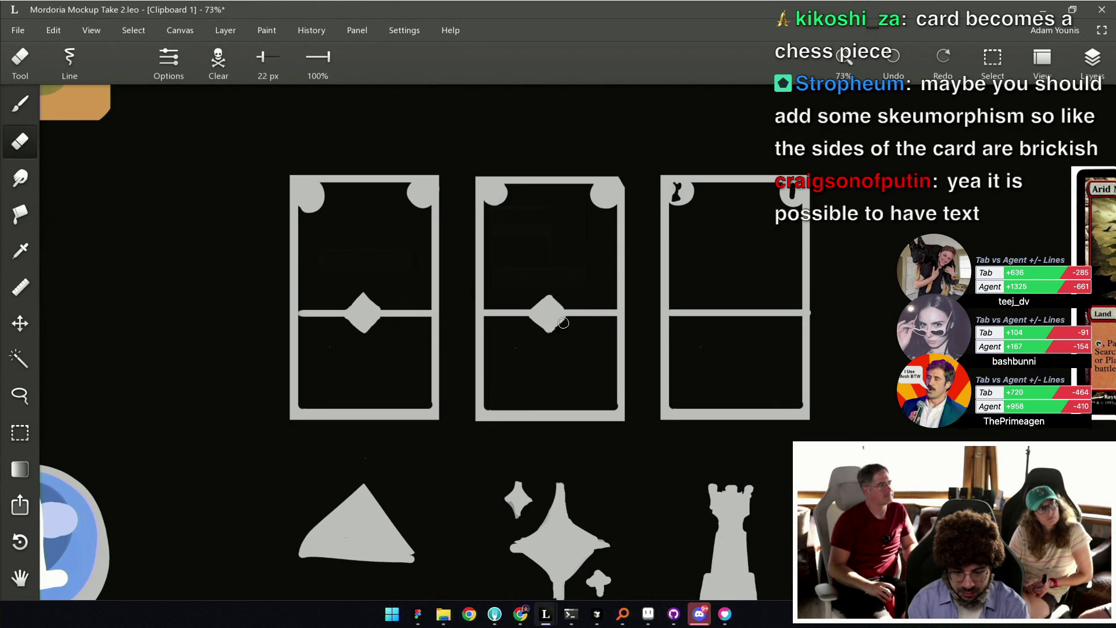
pyautogui.scroll(-4, 555, 331)
pyautogui.scroll(2, 456, 319)
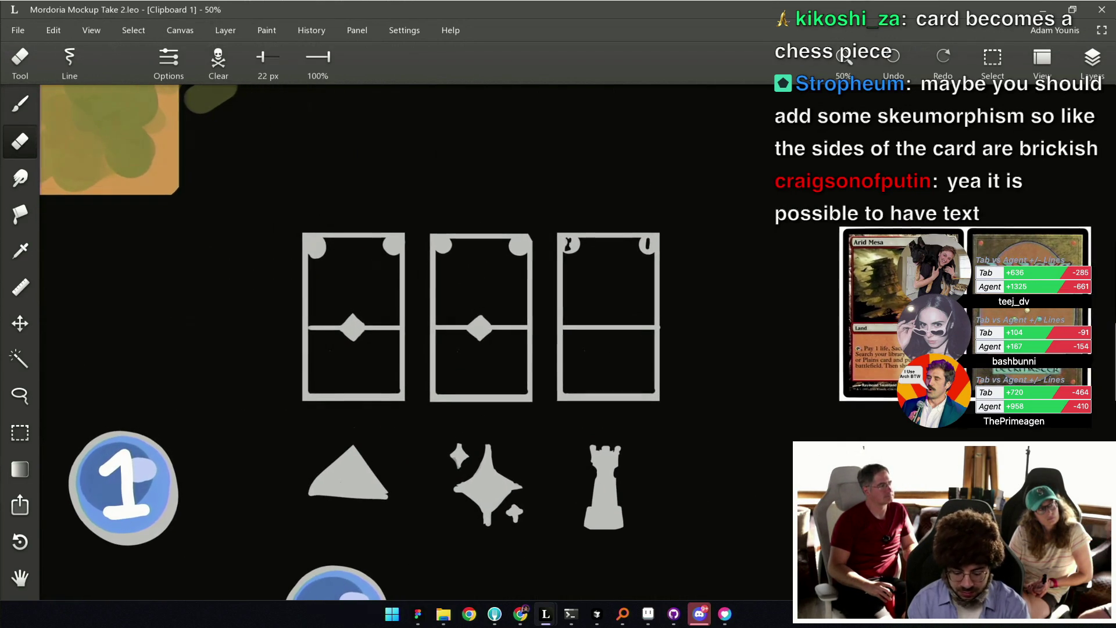
pyautogui.press('m')
pyautogui.moveTo(438, 306)
pyautogui.mouseDown()
pyautogui.moveTo(528, 346)
pyautogui.moveTo(599, 332)
pyautogui.mouseUp()
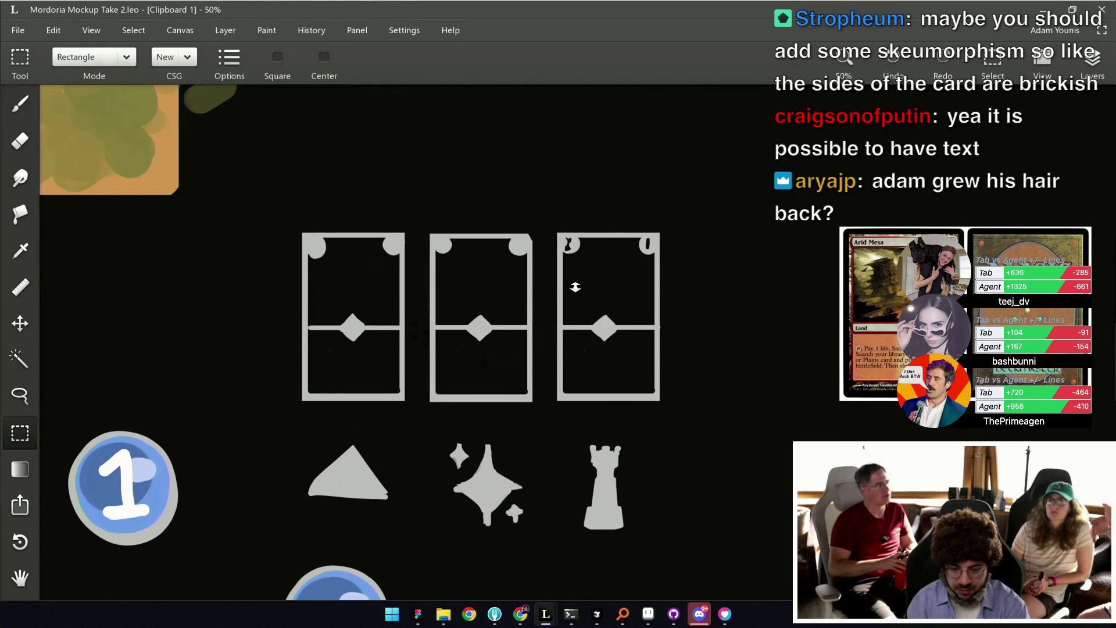
pyautogui.scroll(-2, 558, 321)
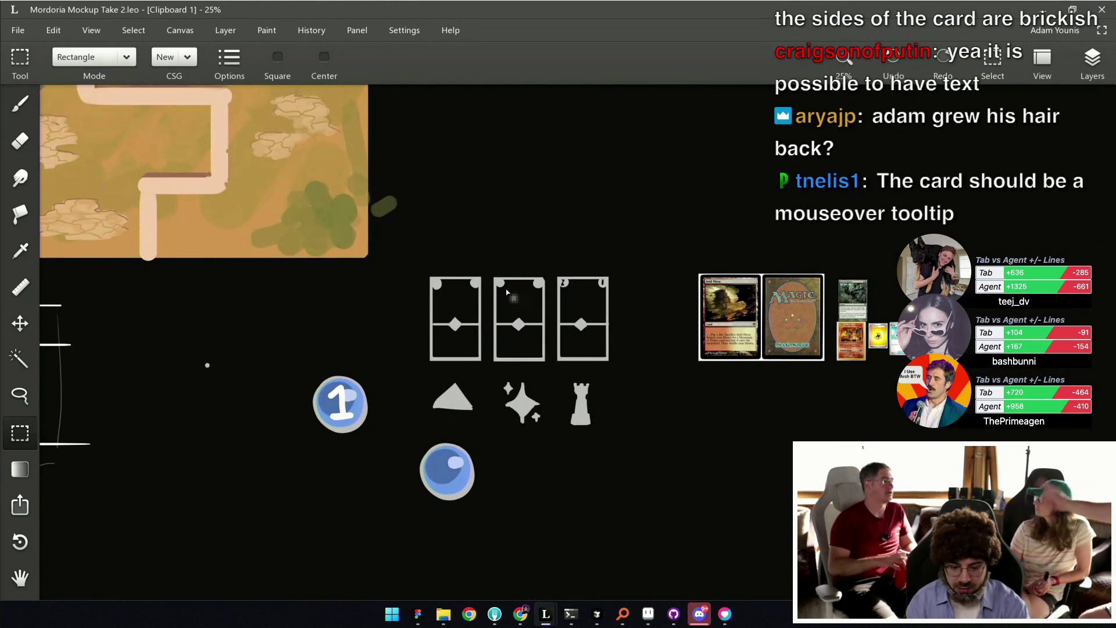
pyautogui.scroll(1, 487, 347)
pyautogui.scroll(1, 451, 282)
pyautogui.scroll(1, 484, 275)
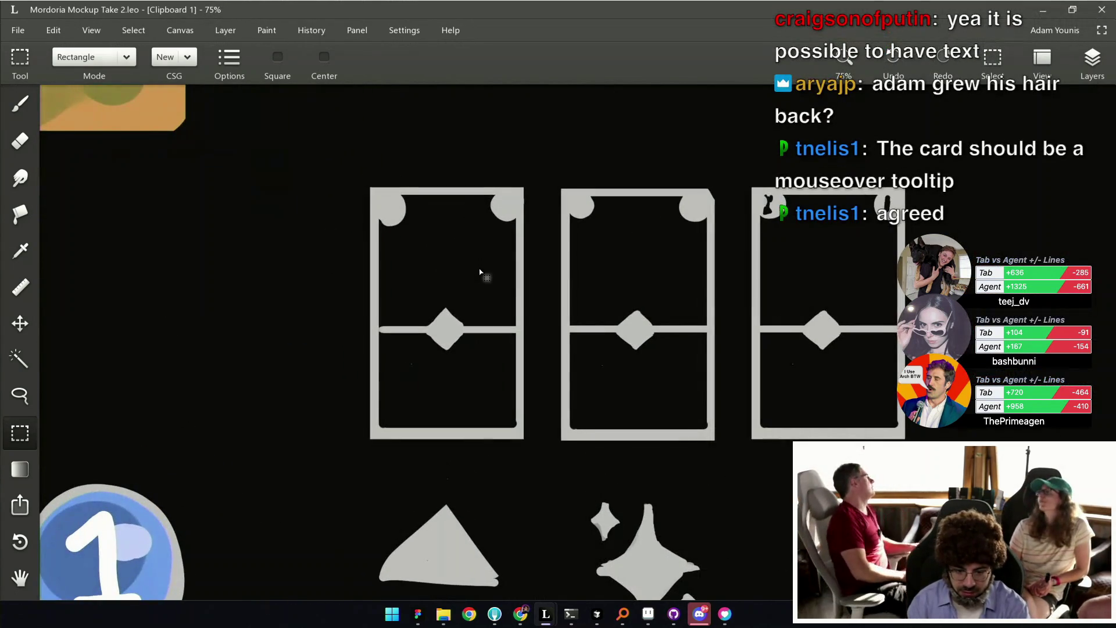
pyautogui.press('b')
pyautogui.moveTo(452, 333); pyautogui.dragTo(454, 272)
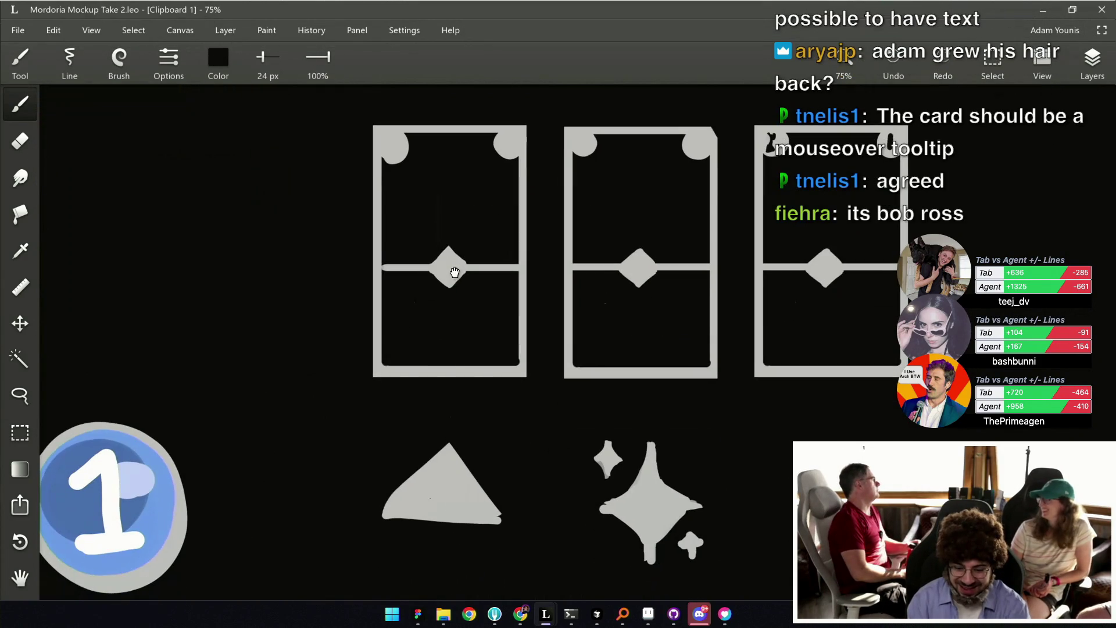
# Shrink the brush from 19 to 11 px and paint a black inset into the first card's diamond.
pyautogui.scroll(1, 448, 265)
pyautogui.press('[')
pyautogui.press('[')
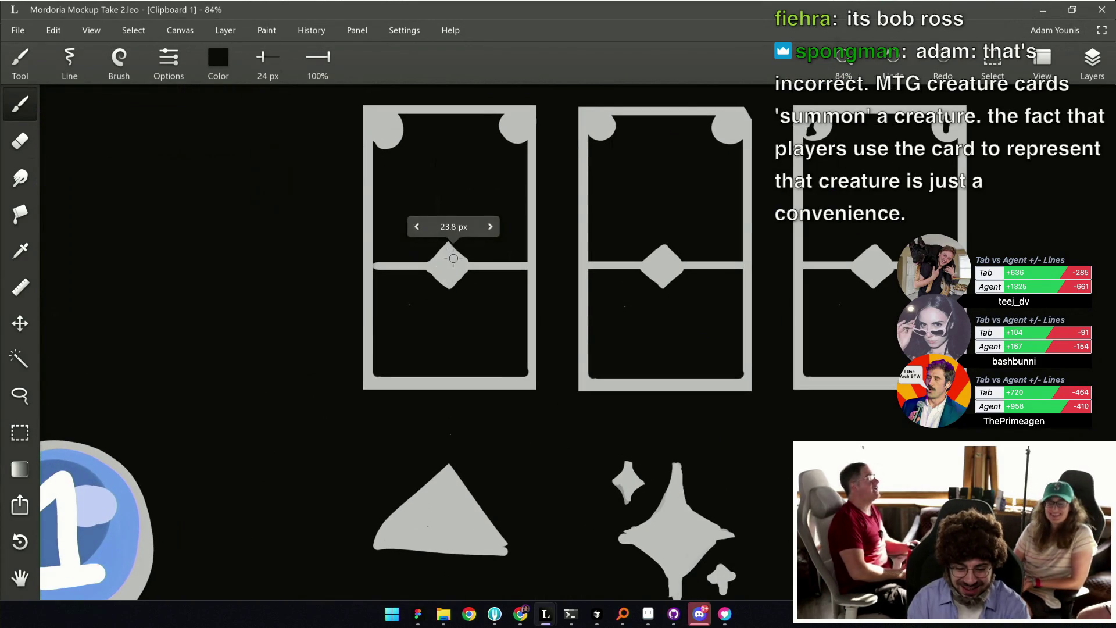
pyautogui.moveTo(447, 257); pyautogui.dragTo(439, 265)
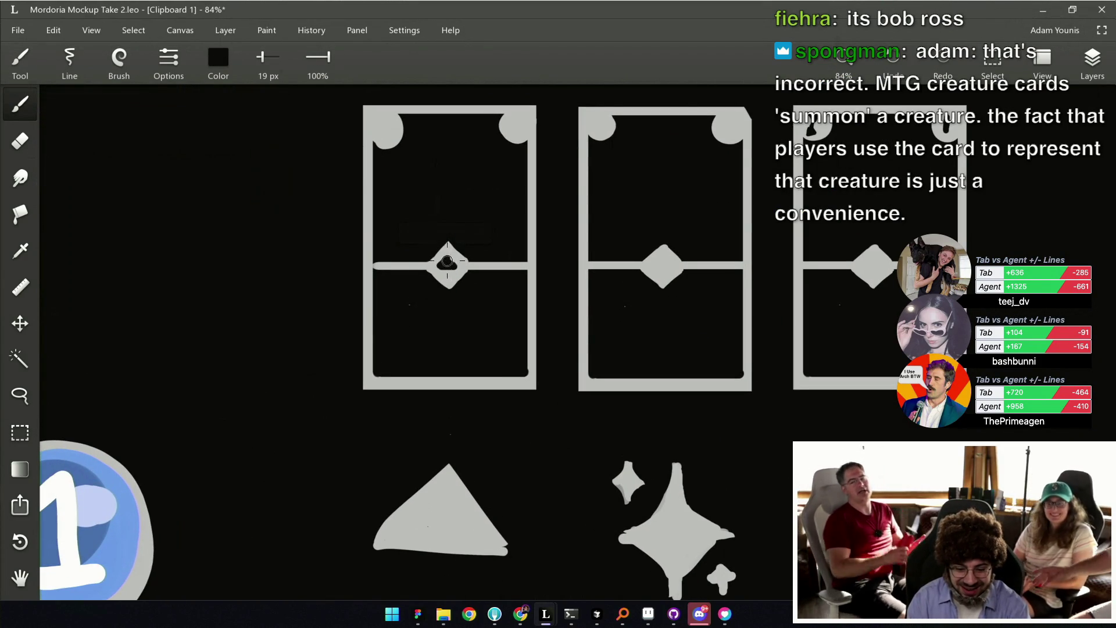
pyautogui.keyDown('alt'); pyautogui.click(456, 262); pyautogui.keyUp('alt')
pyautogui.keyDown('alt'); pyautogui.click(467, 261); pyautogui.keyUp('alt')
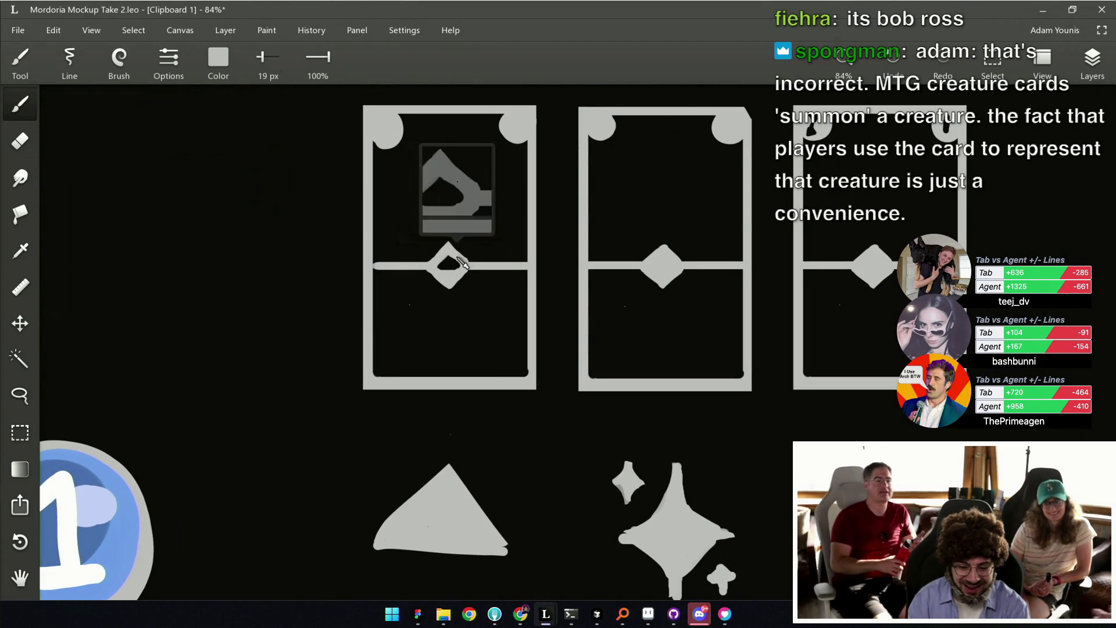
pyautogui.press('[')
pyautogui.press('[')
pyautogui.keyDown('alt'); pyautogui.click(448, 258); pyautogui.keyUp('alt')
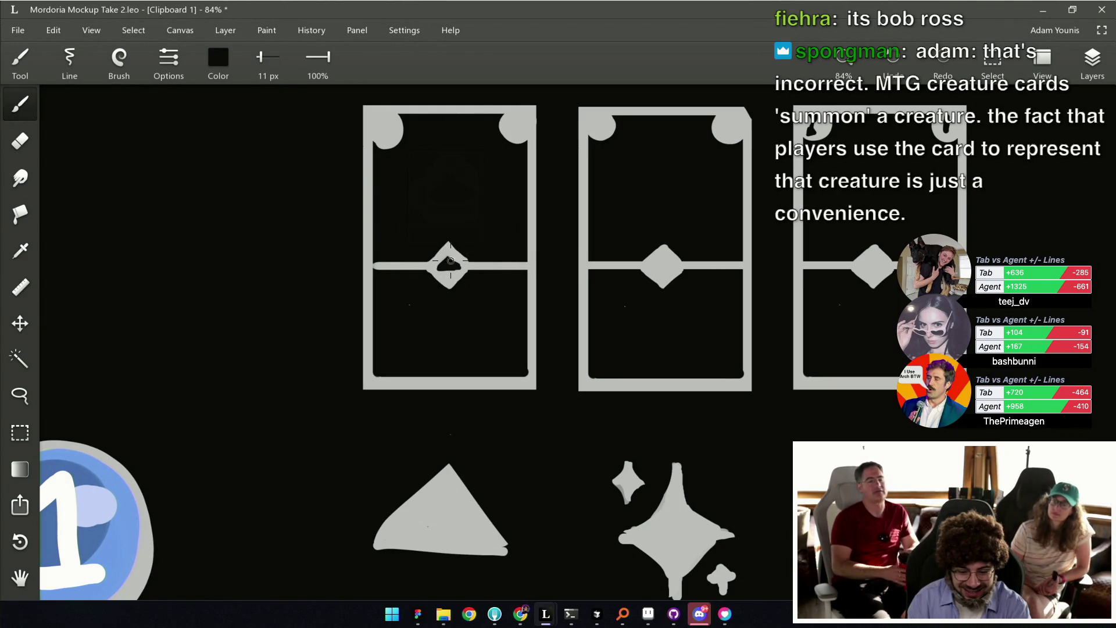
pyautogui.keyDown('alt'); pyautogui.click(445, 253); pyautogui.keyUp('alt')
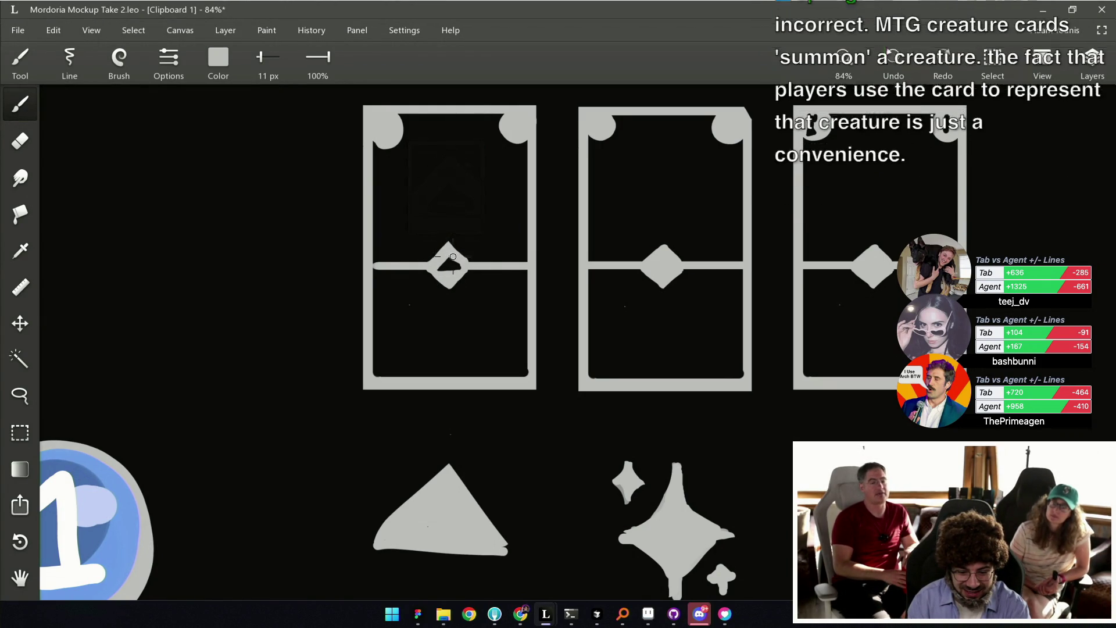
pyautogui.keyDown('alt'); pyautogui.click(451, 264); pyautogui.keyUp('alt')
# Move over to the second card and sample the light grey for its diamond outline.
pyautogui.moveTo(536, 253); pyautogui.dragTo(475, 249)
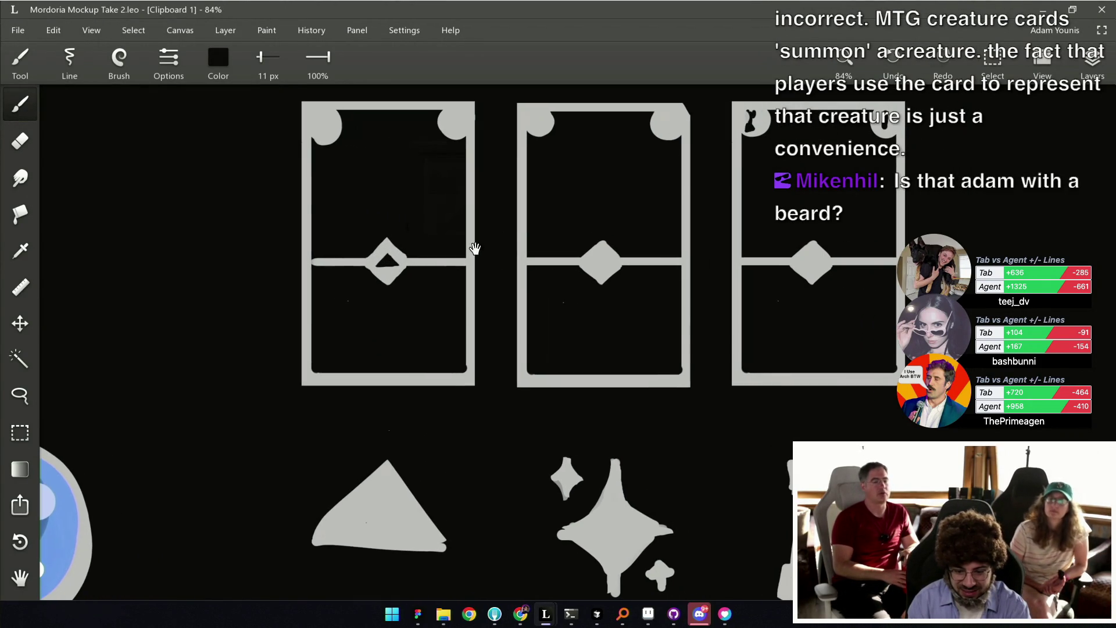
pyautogui.moveTo(602, 268); pyautogui.dragTo(567, 260)
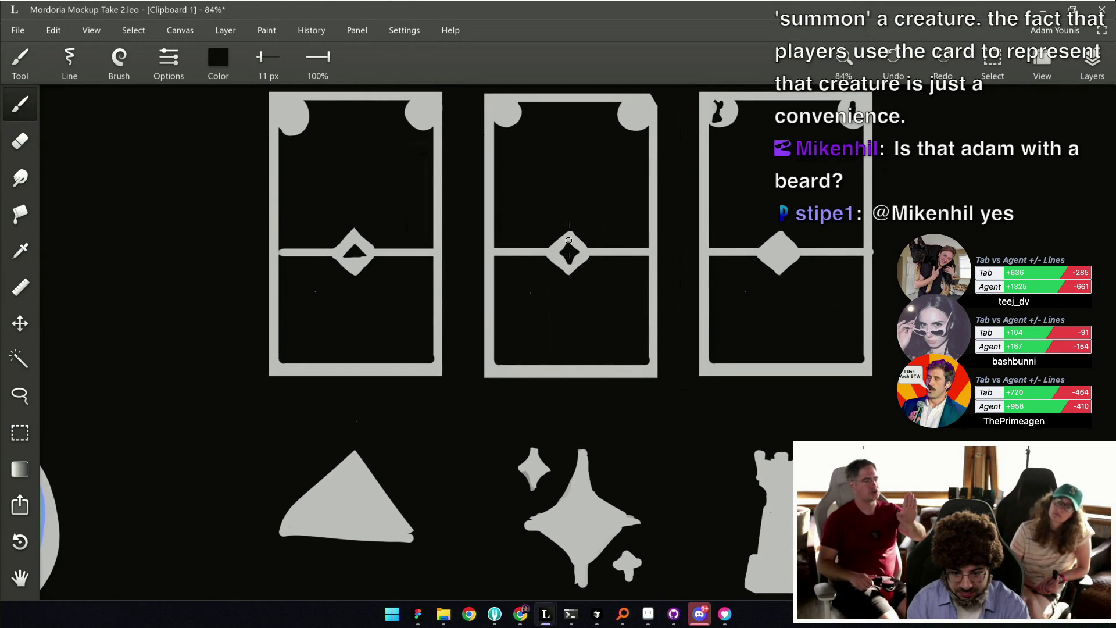
pyautogui.keyDown('alt'); pyautogui.click(571, 249); pyautogui.keyUp('alt')
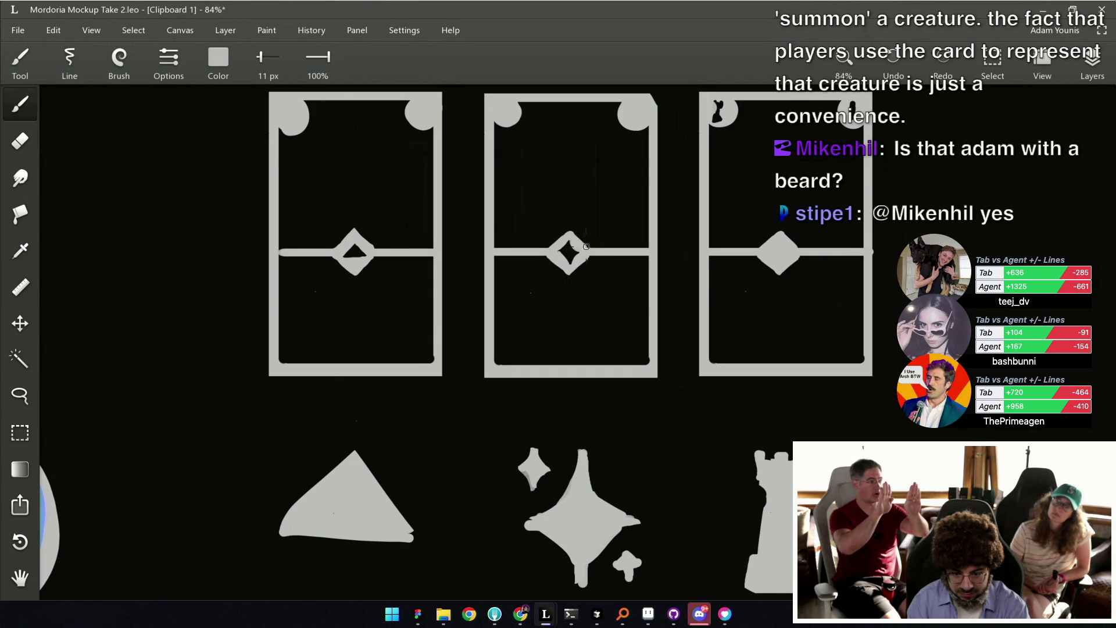
pyautogui.scroll(-5, 586, 247)
pyautogui.scroll(3, 477, 198)
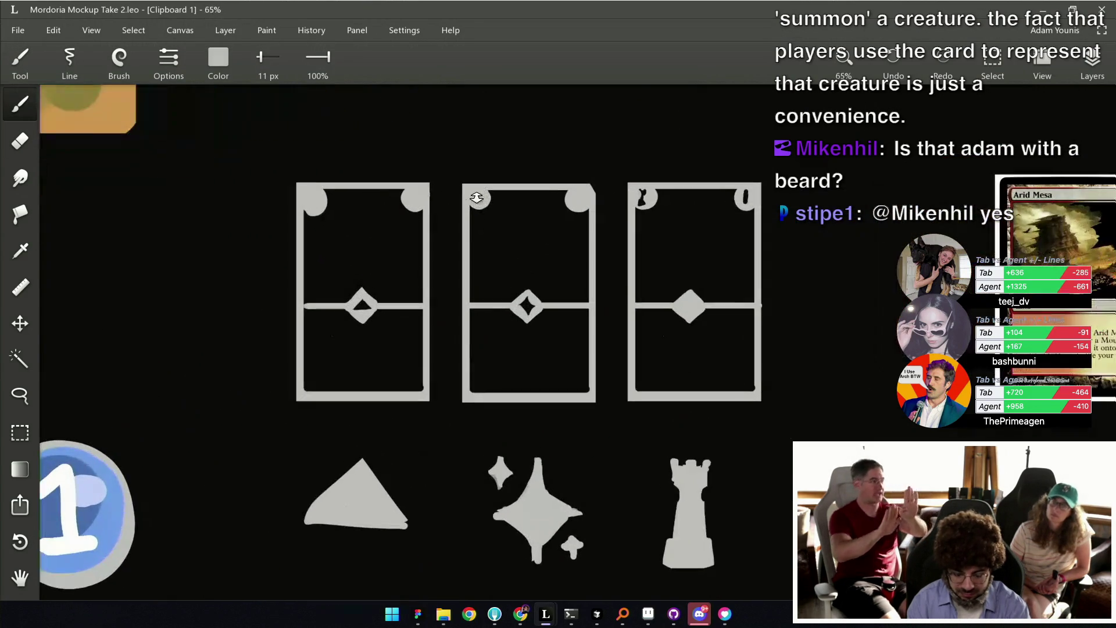
# Paint a black keyhole into the third card's diamond.
pyautogui.press('m')
pyautogui.scroll(-1, 442, 303)
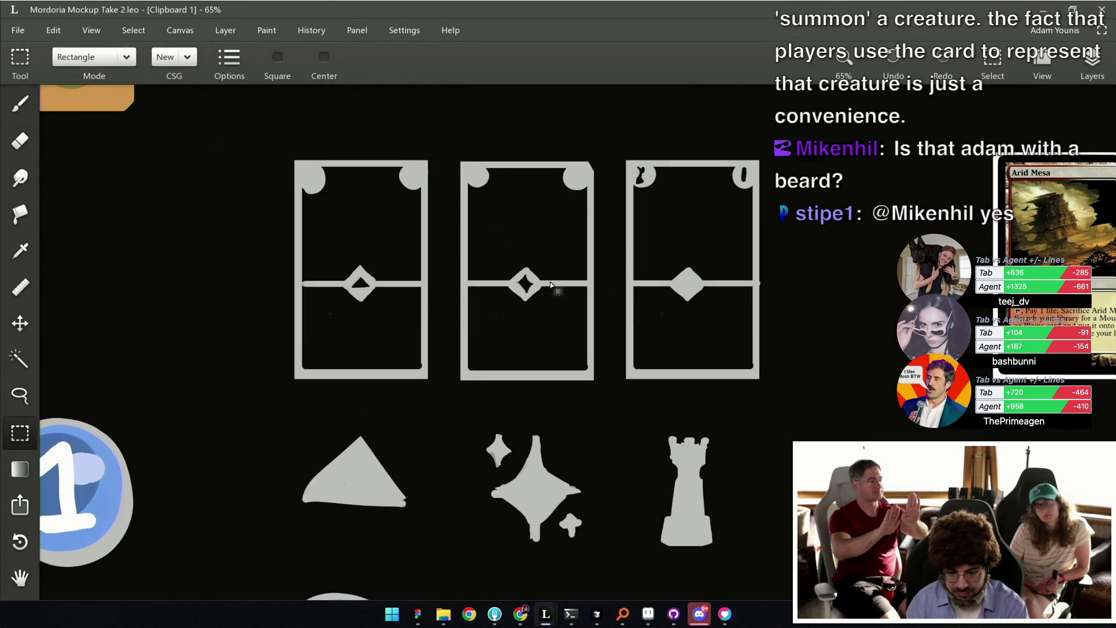
pyautogui.press('b')
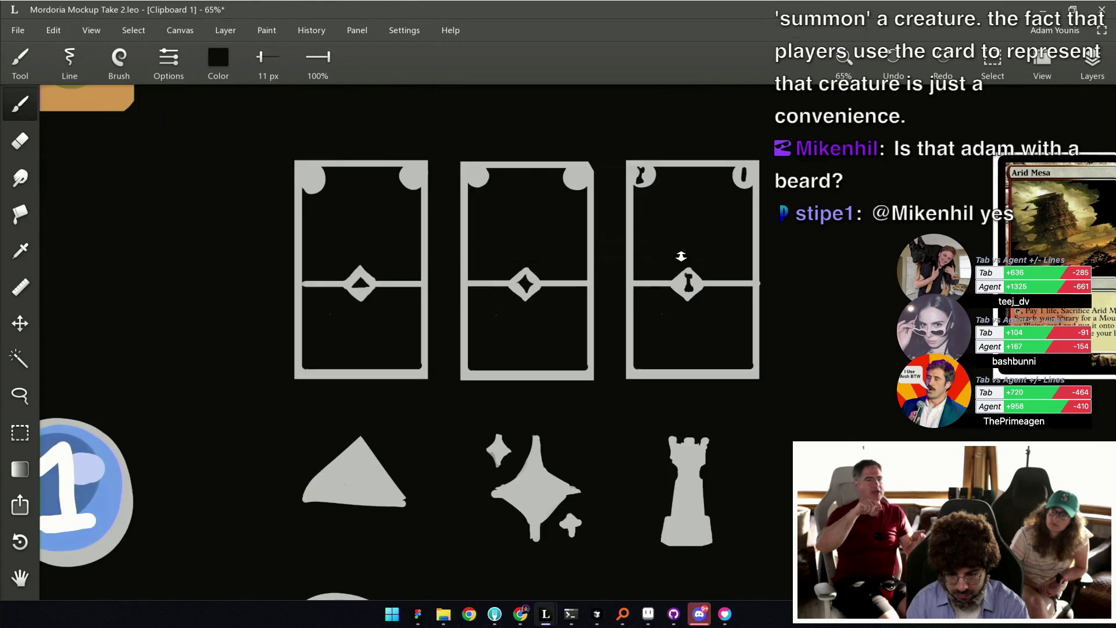
pyautogui.scroll(-2, 681, 257)
pyautogui.scroll(-2, 525, 276)
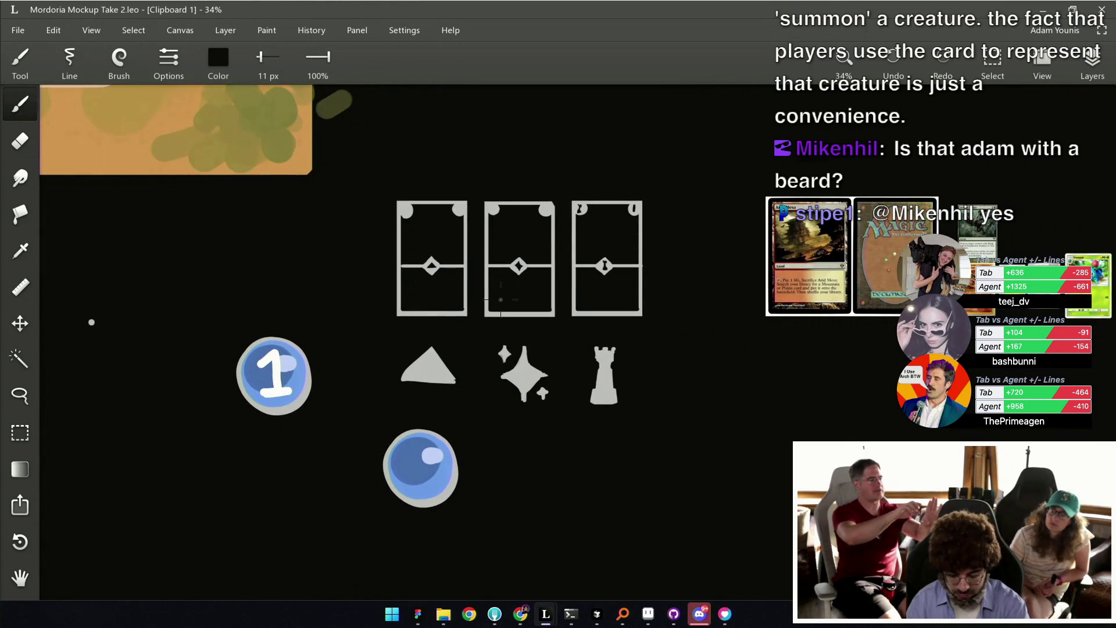
# Paste the three card frames as Layer 2 below the icon row and clear the selection.
pyautogui.press('m')
pyautogui.moveTo(379, 331); pyautogui.dragTo(648, 154)
pyautogui.moveTo(533, 270)
pyautogui.mouseDown()
pyautogui.moveTo(520, 192)
pyautogui.moveTo(608, 428)
pyautogui.mouseUp()
pyautogui.hotkey('ctrl', 'z')
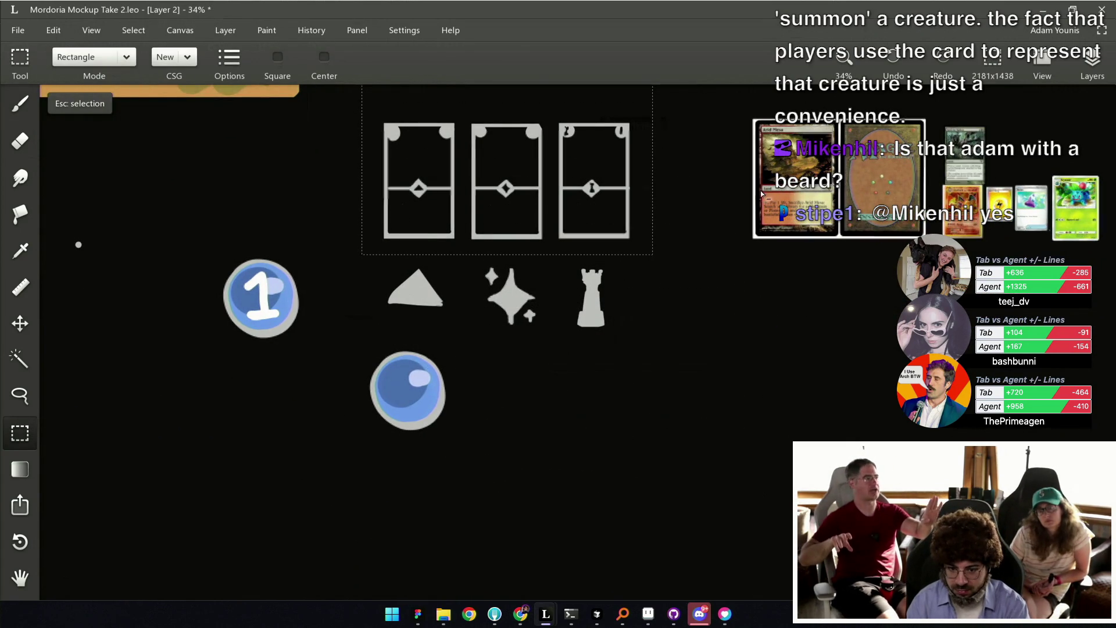
pyautogui.moveTo(483, 167); pyautogui.dragTo(608, 419)
pyautogui.scroll(2, 564, 352)
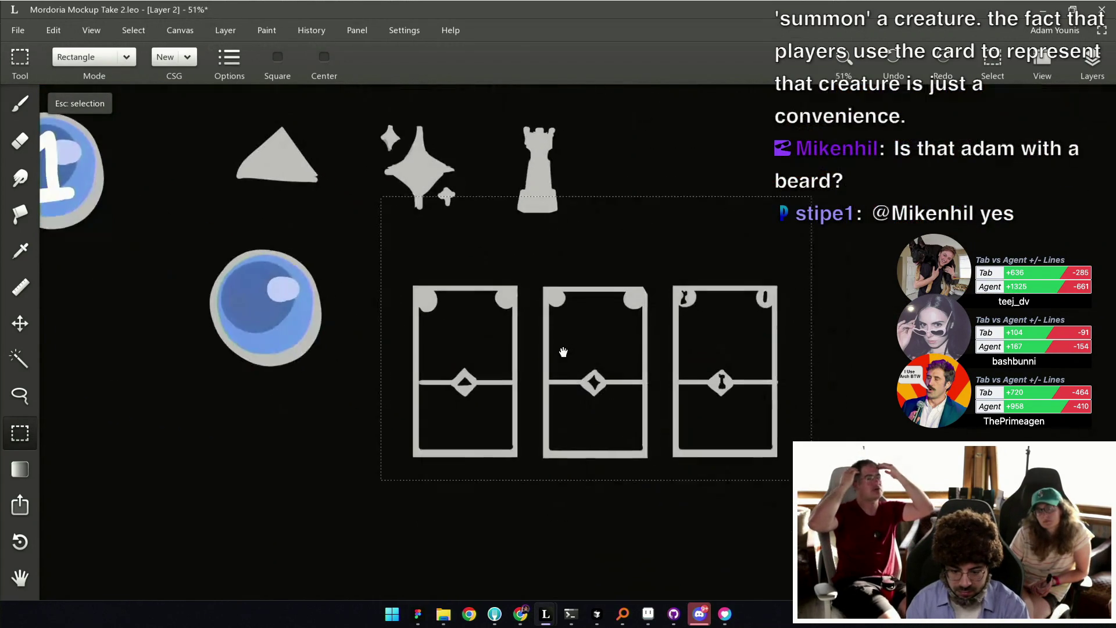
pyautogui.press('Escape')
pyautogui.press('e')
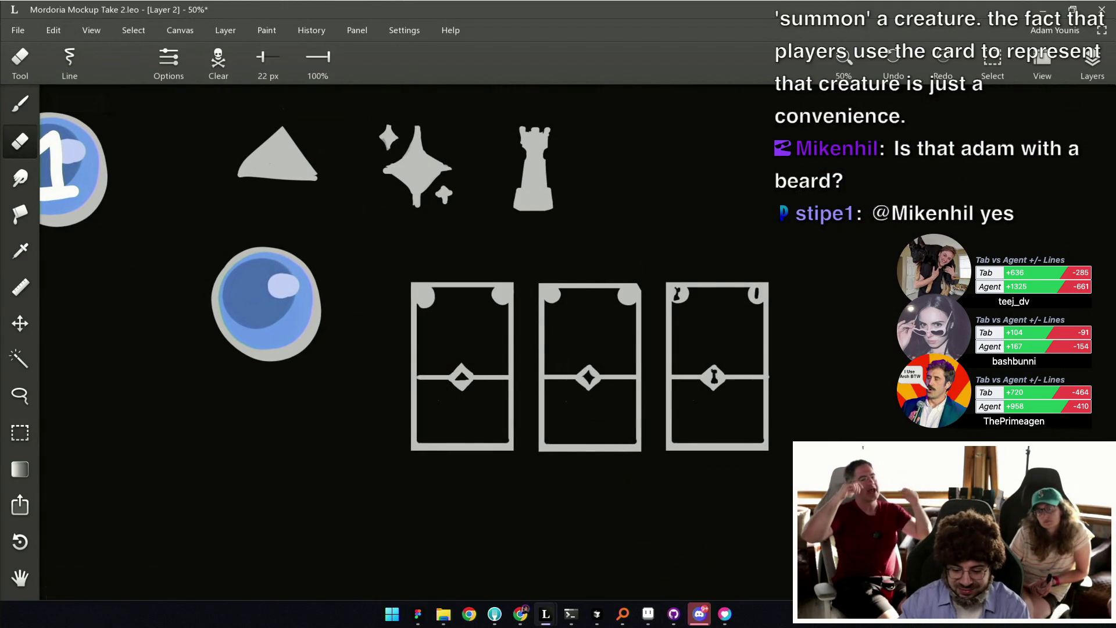
pyautogui.click(420, 621)
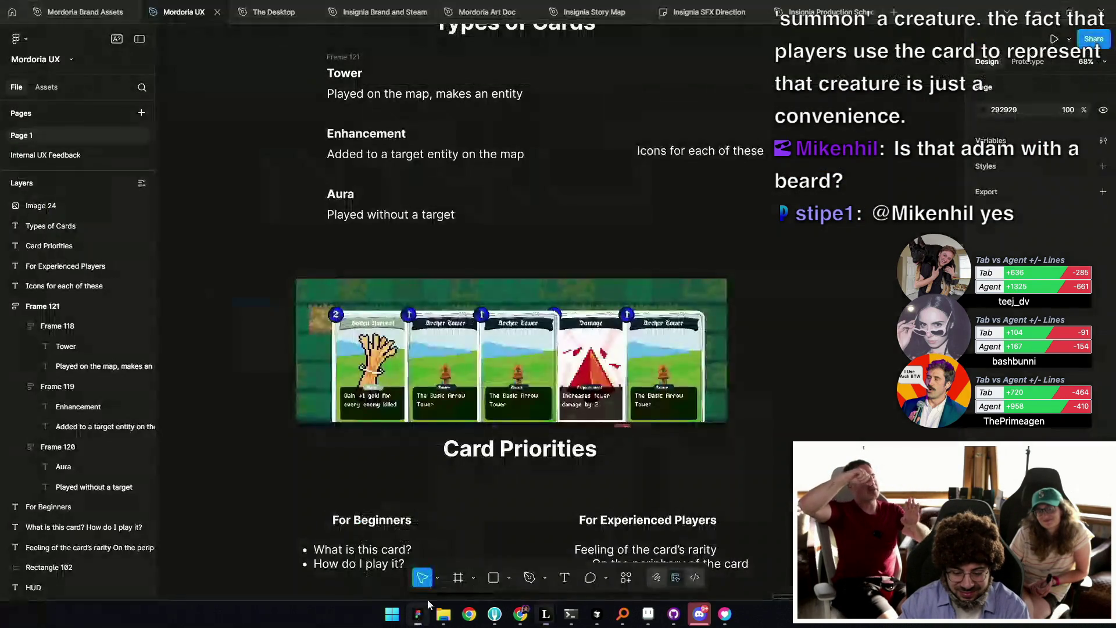
# Duplicate the 'Icons for each of these' note and retype it as 'Enhancements have to come off the towers at the end of the level'.
pyautogui.scroll(3, 583, 263)
pyautogui.scroll(-2, 583, 263)
pyautogui.moveTo(587, 271); pyautogui.dragTo(677, 442)
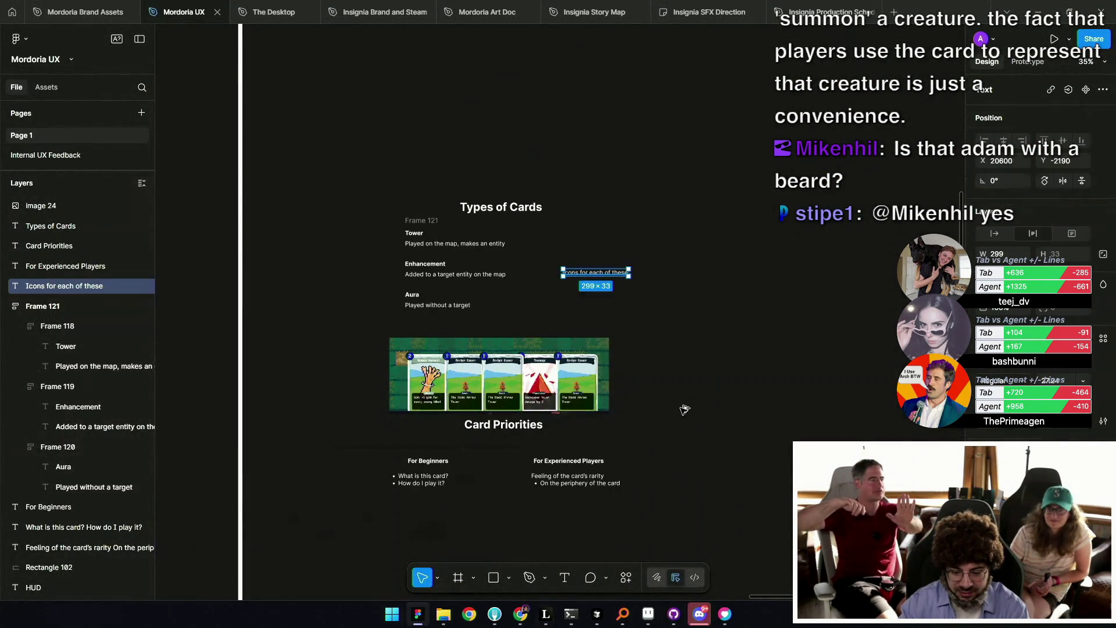
pyautogui.scroll(3, 683, 405)
pyautogui.doubleClick(677, 442)
pyautogui.write('En')
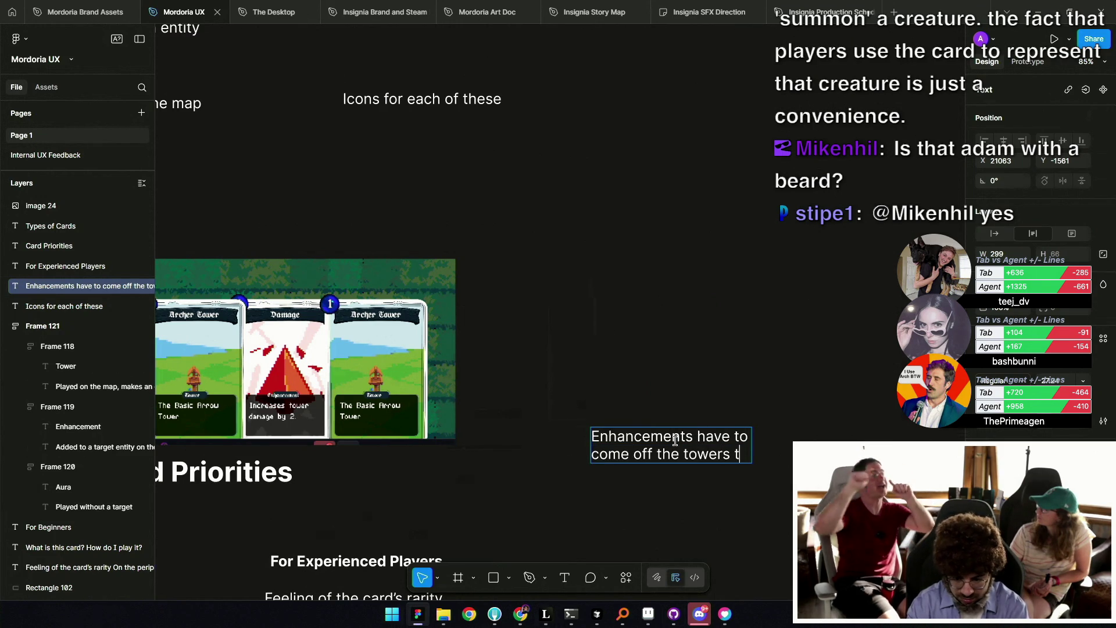
pyautogui.press('BackSpace')
pyautogui.press('BackSpace')
pyautogui.press('BackSpace')
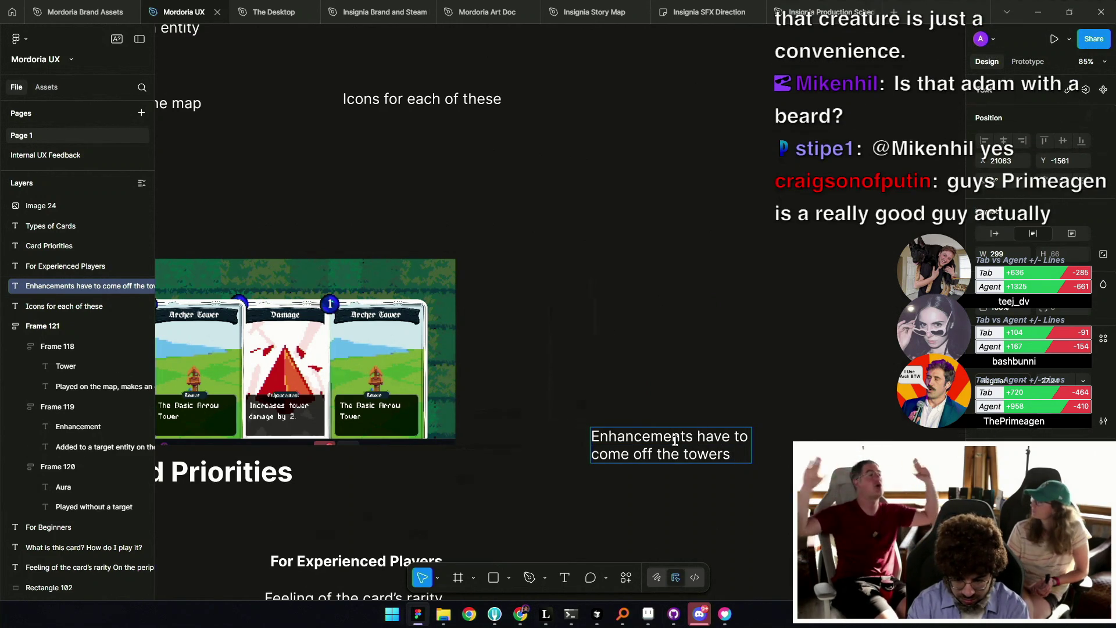
pyautogui.write('at the end of the level')
pyautogui.press('Escape')
# Widen the new note's text box beside the card mockups.
pyautogui.scroll(-5, 678, 443)
pyautogui.moveTo(706, 445)
pyautogui.mouseDown()
pyautogui.moveTo(773, 445)
pyautogui.moveTo(666, 413)
pyautogui.mouseUp()
pyautogui.scroll(2, 666, 413)
pyautogui.scroll(-2, 666, 413)
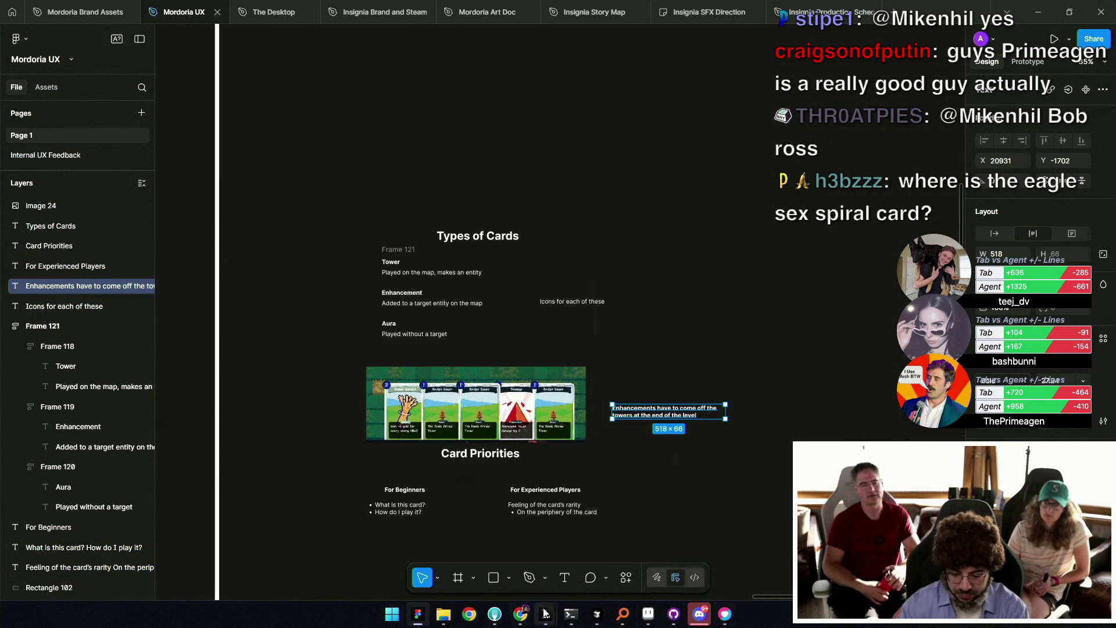
# Move the first card's diamond to its divider's left end, fill the gap with a 23 px brush, and save.
pyautogui.moveTo(545, 613)
pyautogui.click(553, 559)
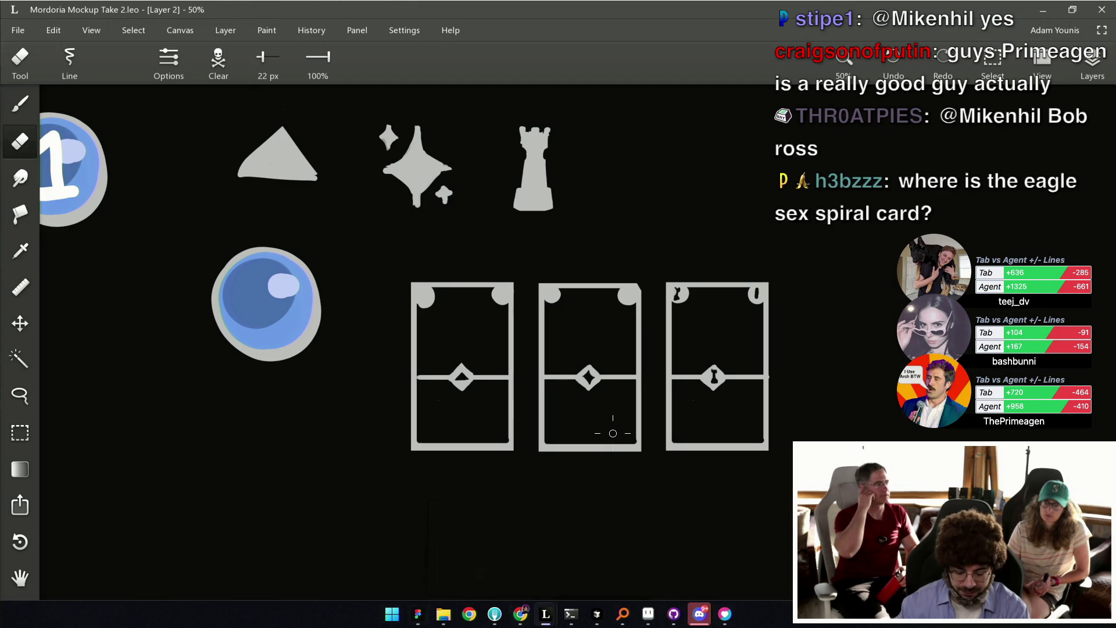
pyautogui.scroll(2, 426, 331)
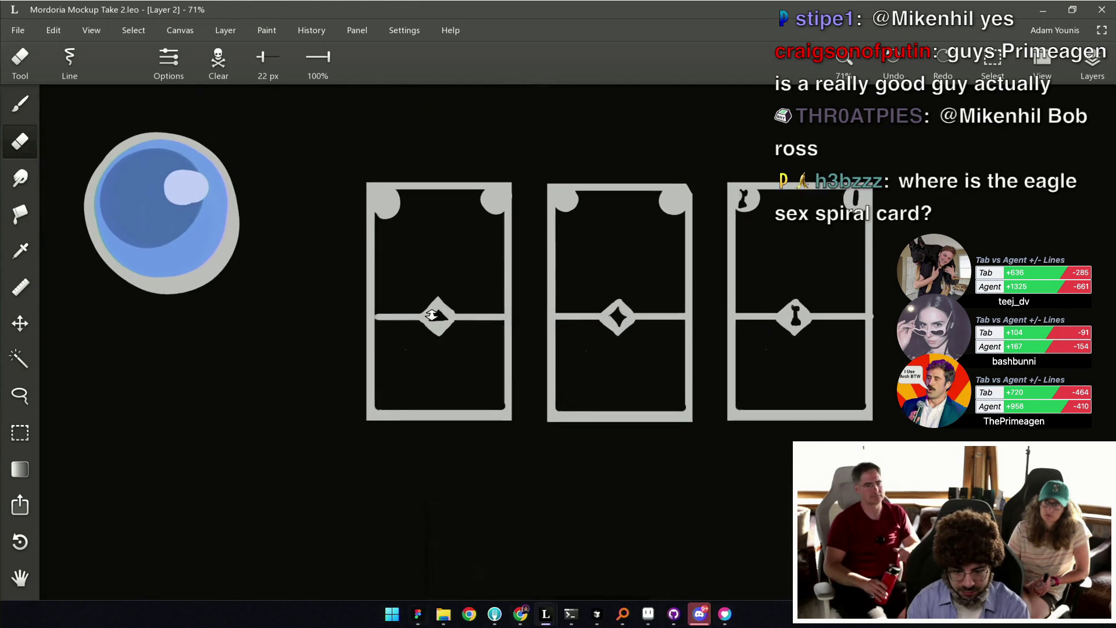
pyautogui.press('m')
pyautogui.moveTo(387, 318)
pyautogui.mouseDown()
pyautogui.moveTo(440, 373)
pyautogui.moveTo(374, 357)
pyautogui.moveTo(427, 353)
pyautogui.moveTo(465, 370)
pyautogui.moveTo(396, 354)
pyautogui.mouseUp()
pyautogui.press('Escape')
pyautogui.press('Escape')
pyautogui.press('b')
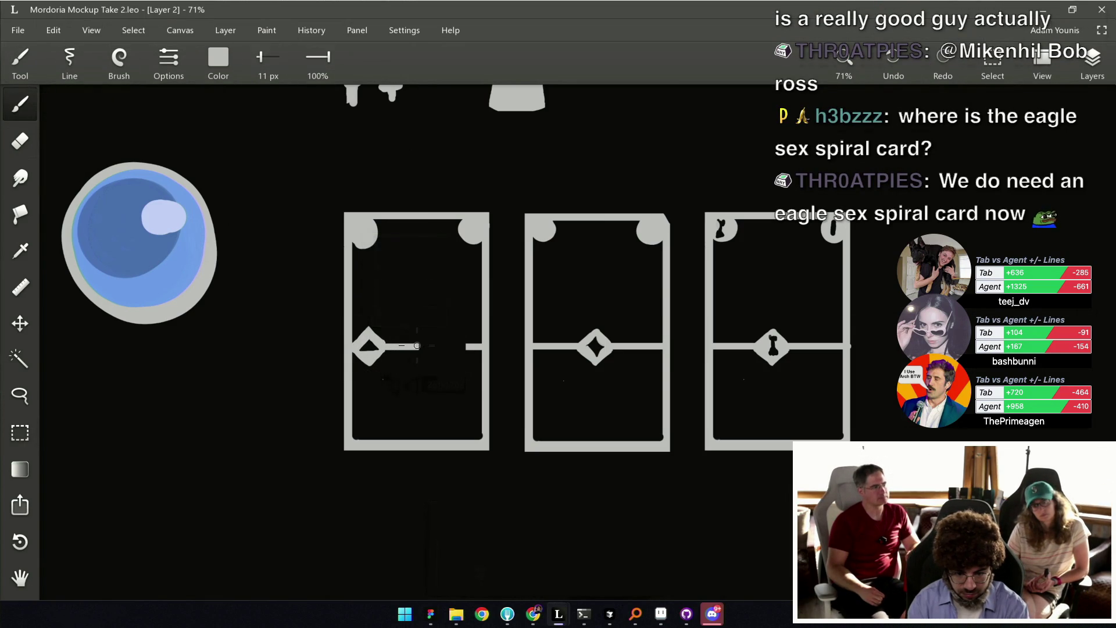
pyautogui.press(']')
pyautogui.press(']')
pyautogui.press(']')
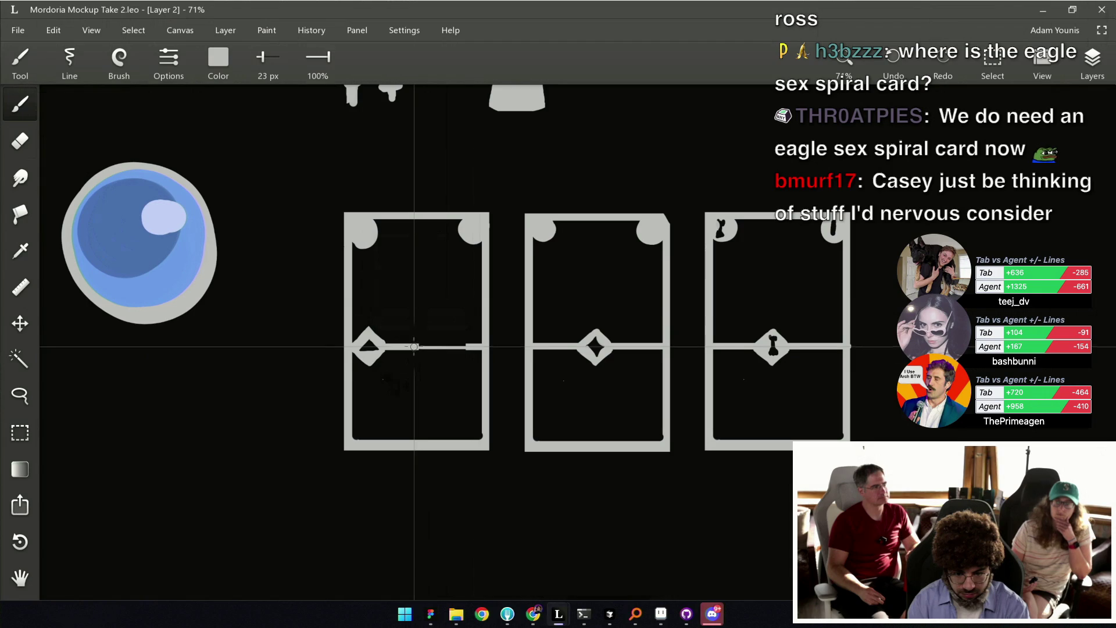
pyautogui.moveTo(414, 347); pyautogui.dragTo(471, 347)
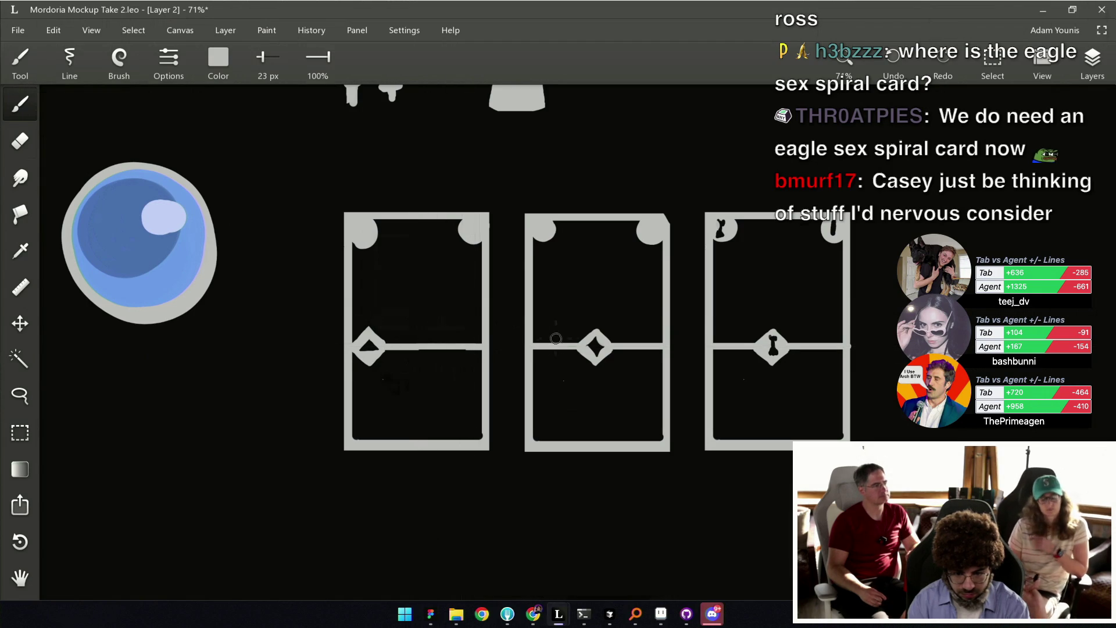
pyautogui.hotkey('ctrl', 's')
pyautogui.press('e')
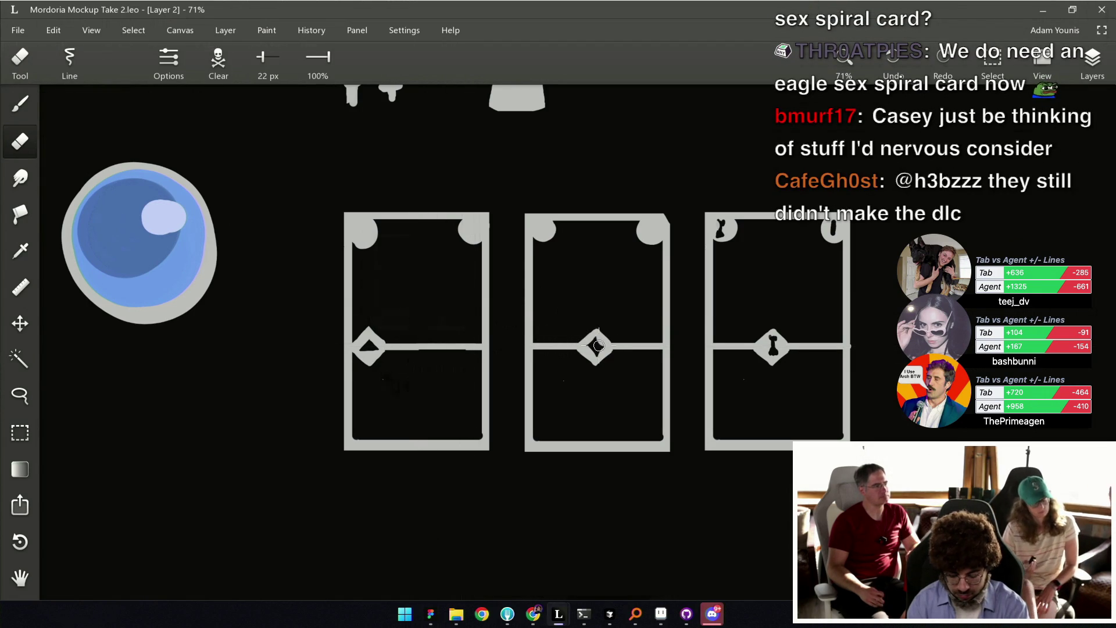
# Shift the middle card's diamond left, save, and set the brush to 21 px.
pyautogui.press('m')
pyautogui.moveTo(578, 316)
pyautogui.mouseDown()
pyautogui.moveTo(651, 372)
pyautogui.moveTo(568, 347)
pyautogui.moveTo(652, 346)
pyautogui.mouseUp()
pyautogui.press('Escape')
pyautogui.hotkey('ctrl', 's')
pyautogui.press('b')
pyautogui.press('[')
pyautogui.press(']')
pyautogui.press(']')
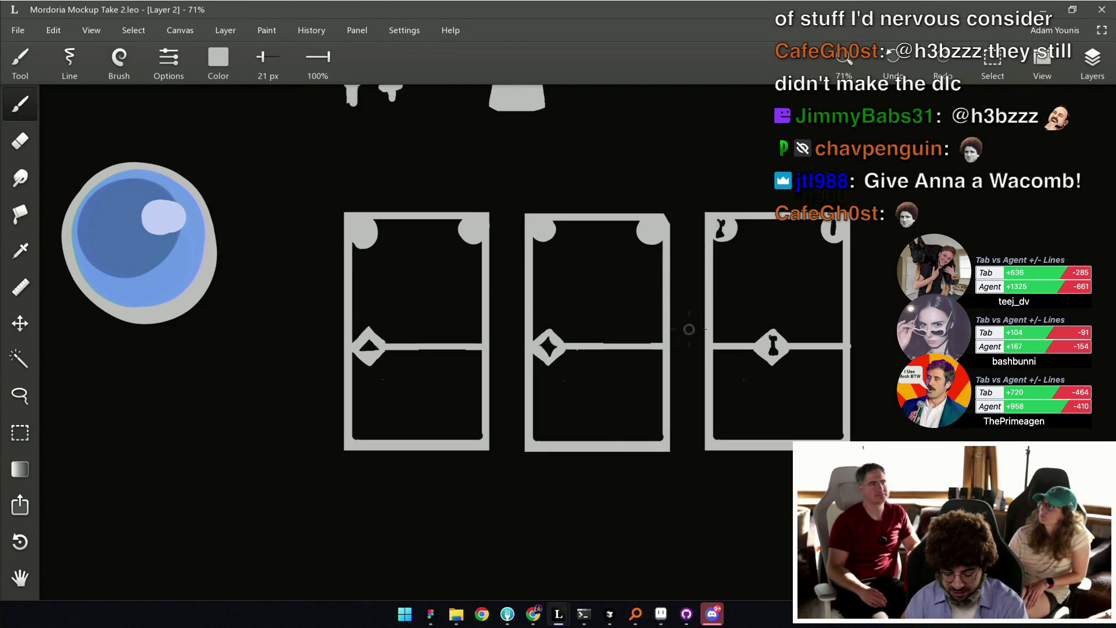
# Move the third card's keyhole diamond left and paint over the gap in its line.
pyautogui.press('m')
pyautogui.moveTo(754, 319)
pyautogui.mouseDown()
pyautogui.moveTo(832, 375)
pyautogui.moveTo(763, 346)
pyautogui.mouseUp()
pyautogui.press('Escape')
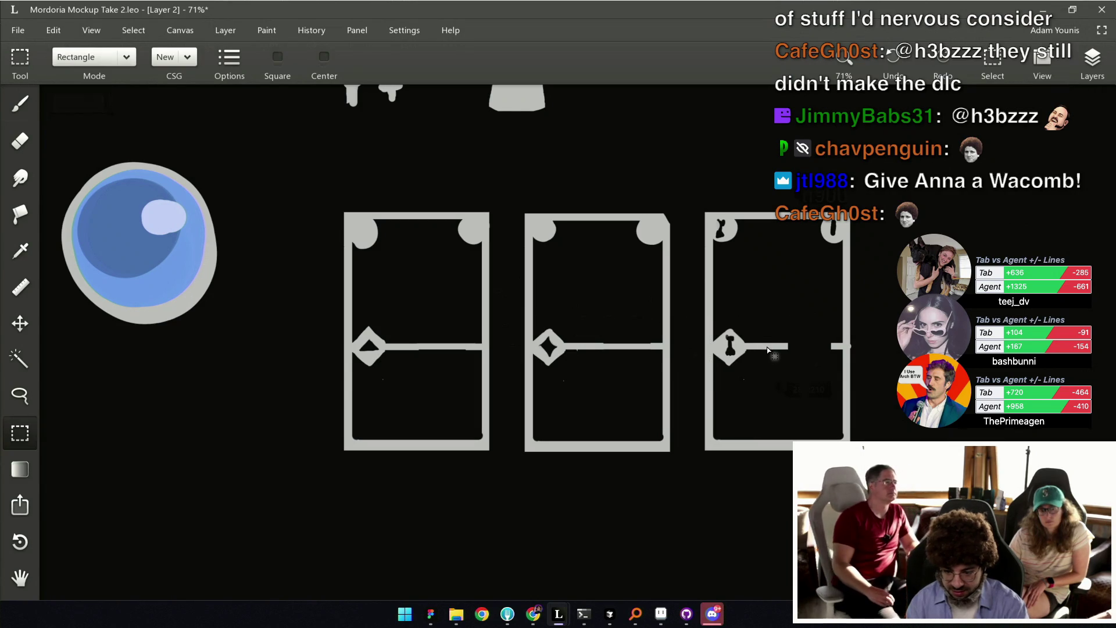
pyautogui.press('b')
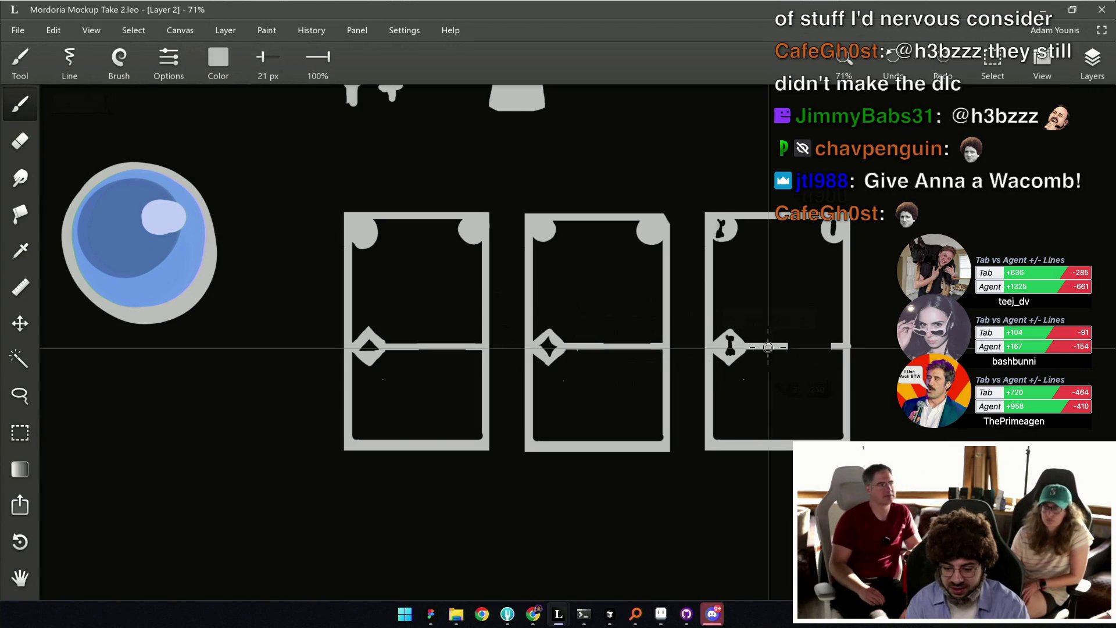
pyautogui.moveTo(791, 346); pyautogui.dragTo(821, 344)
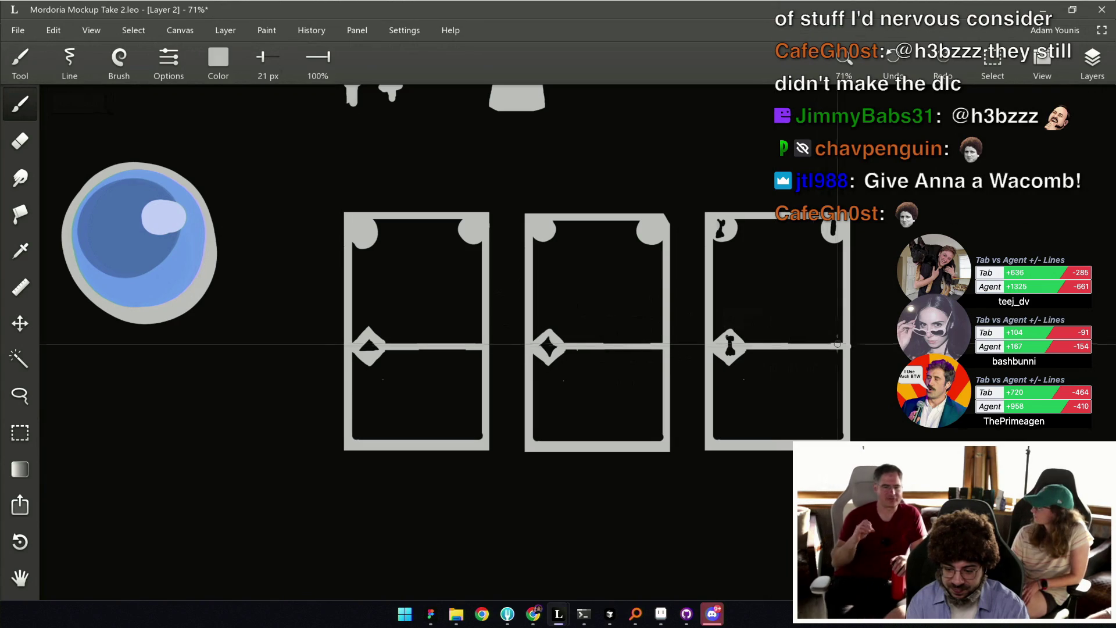
pyautogui.scroll(-3, 750, 352)
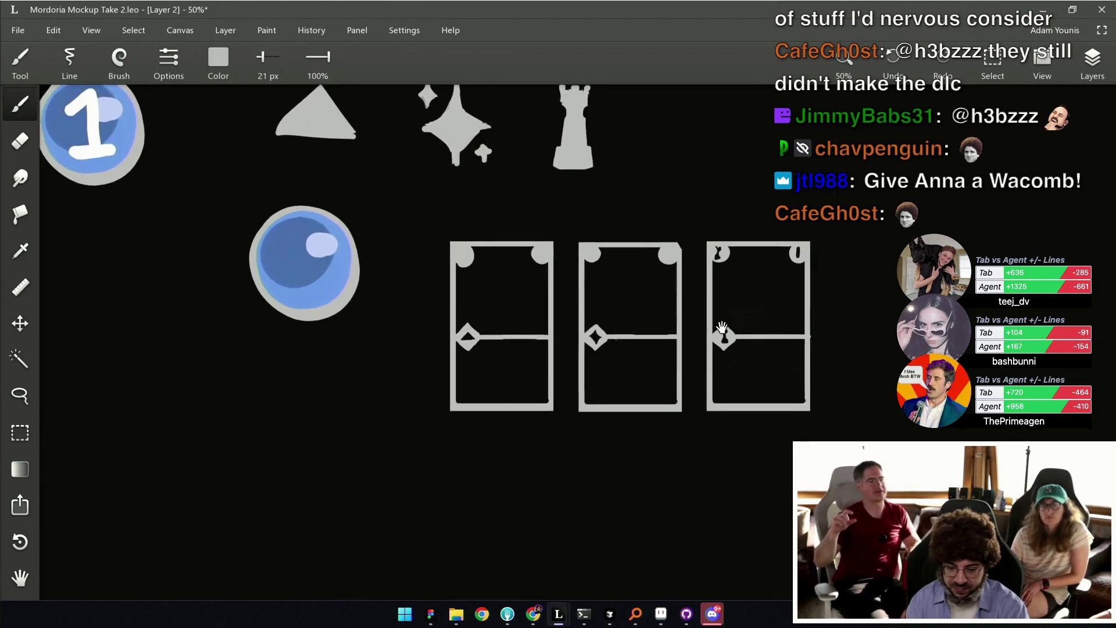
# Erase the circles at the cards' top-right corners.
pyautogui.scroll(1, 539, 292)
pyautogui.press('e')
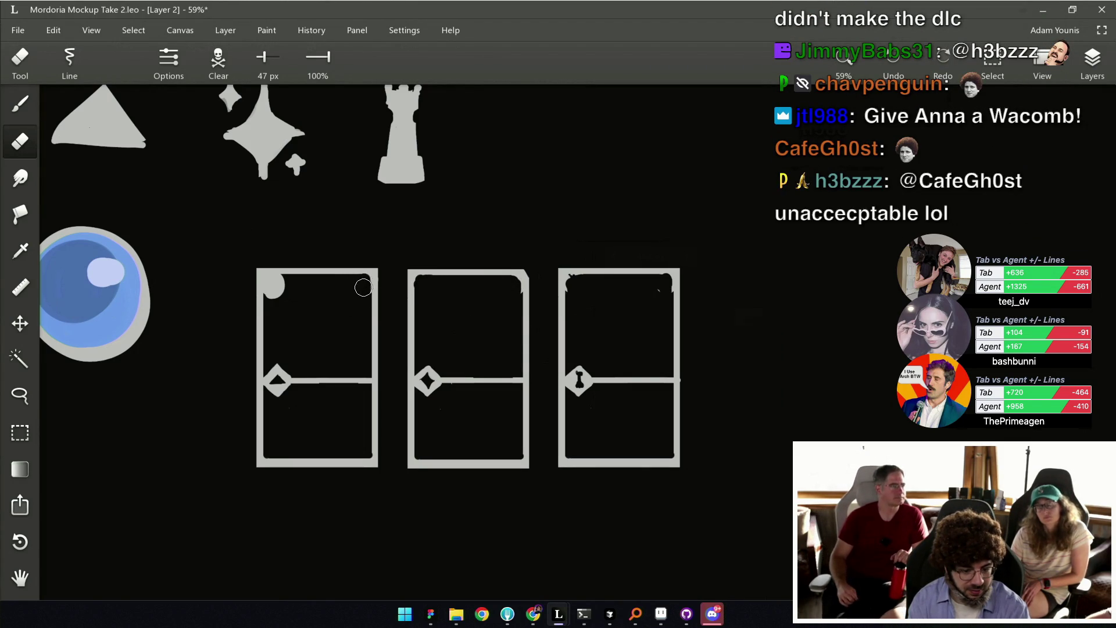
pyautogui.scroll(-3, 494, 400)
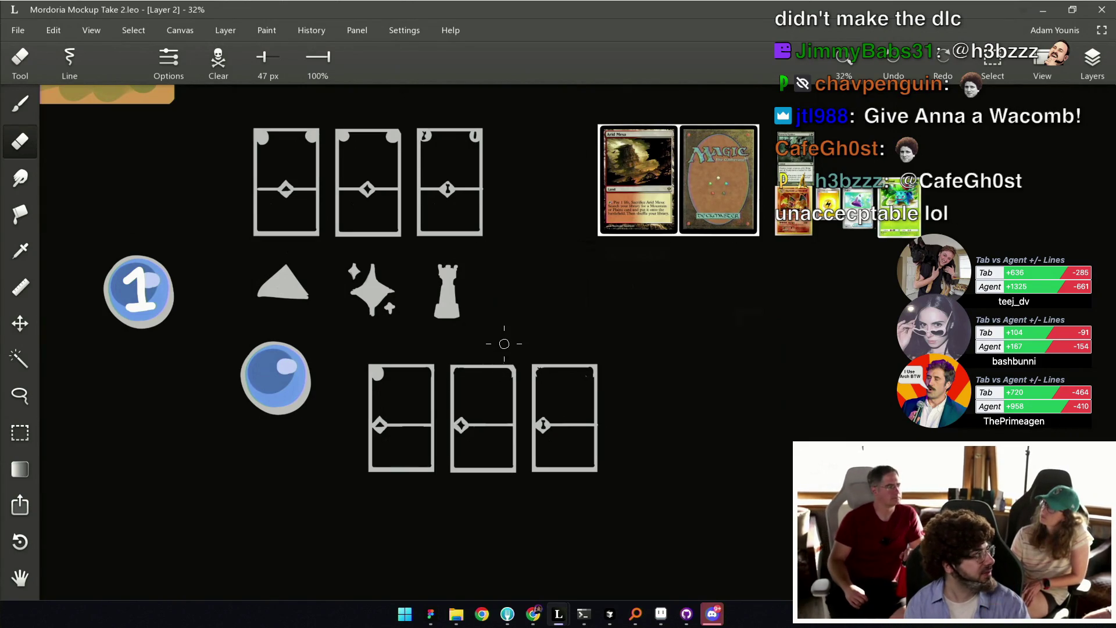
pyautogui.scroll(-1, 503, 340)
pyautogui.scroll(-1, 515, 347)
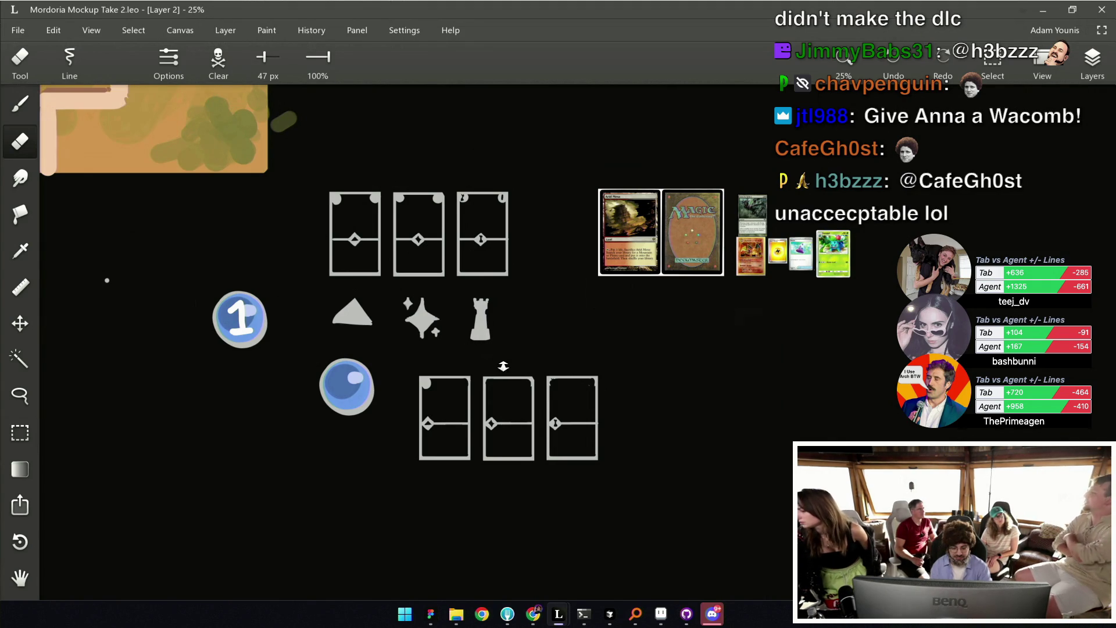
pyautogui.scroll(-1, 501, 361)
pyautogui.scroll(4, 497, 371)
# Paint round blobs at the middle and right cards' top-left corners and save.
pyautogui.press('b')
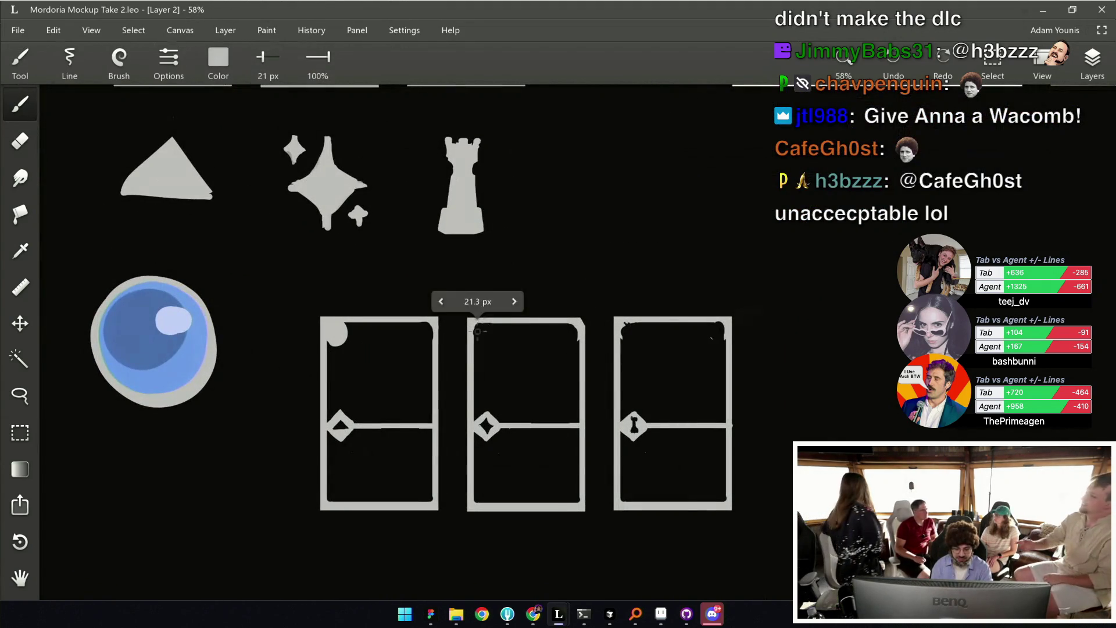
pyautogui.moveTo(477, 331); pyautogui.dragTo(481, 336)
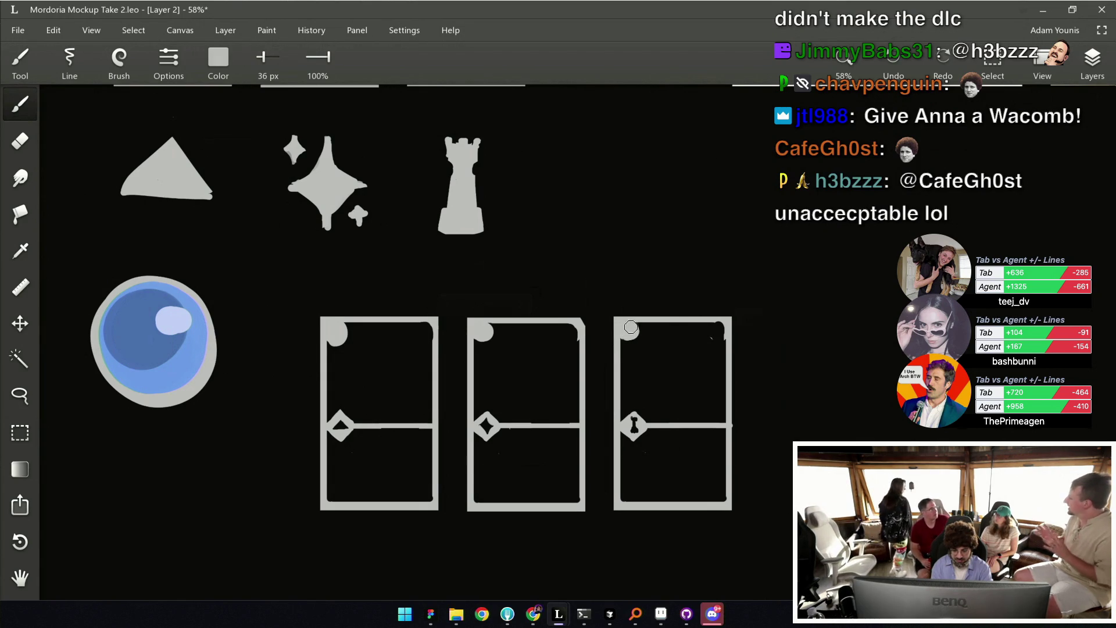
pyautogui.moveTo(630, 334); pyautogui.dragTo(628, 336)
pyautogui.hotkey('ctrl', 's')
pyautogui.scroll(-3, 619, 330)
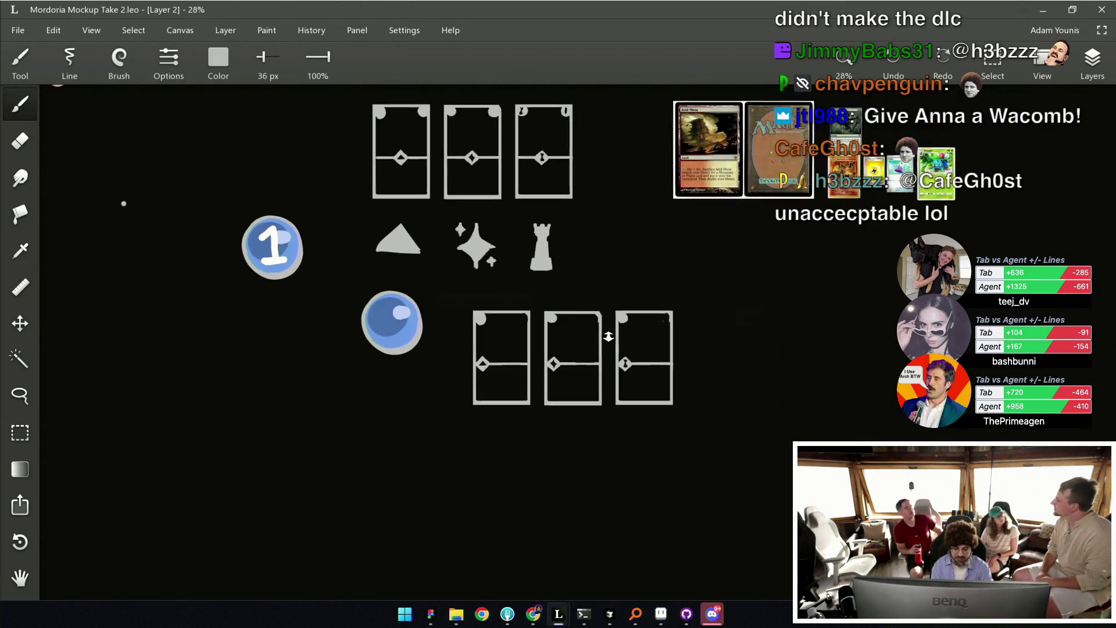
pyautogui.scroll(3, 494, 266)
# Thicken the first card's divider into a grey label bar.
pyautogui.press('e')
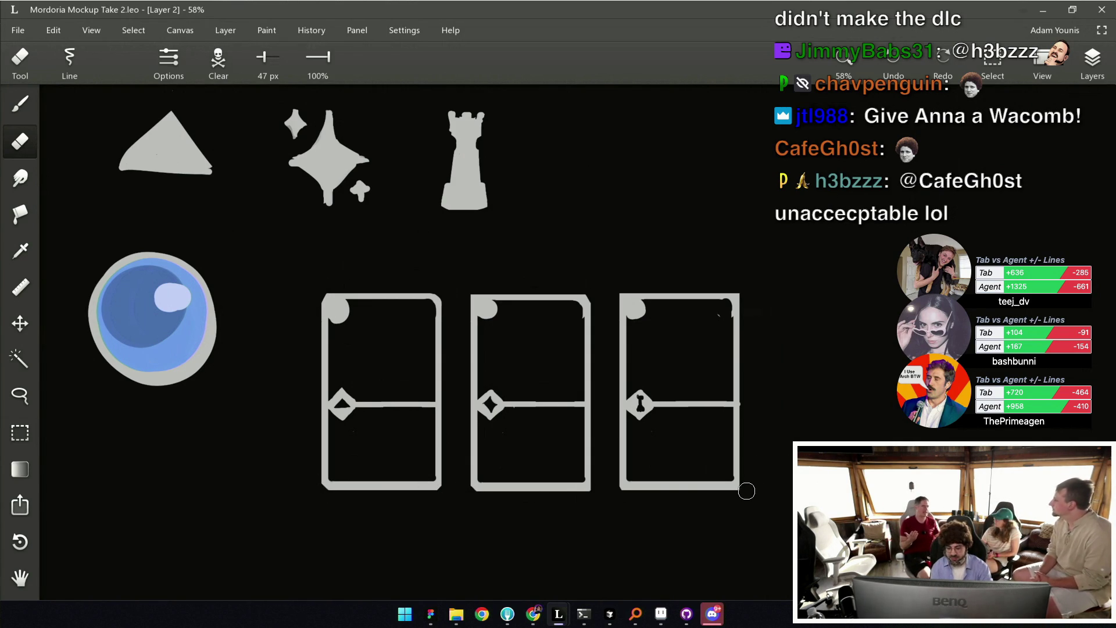
pyautogui.scroll(-5, 630, 496)
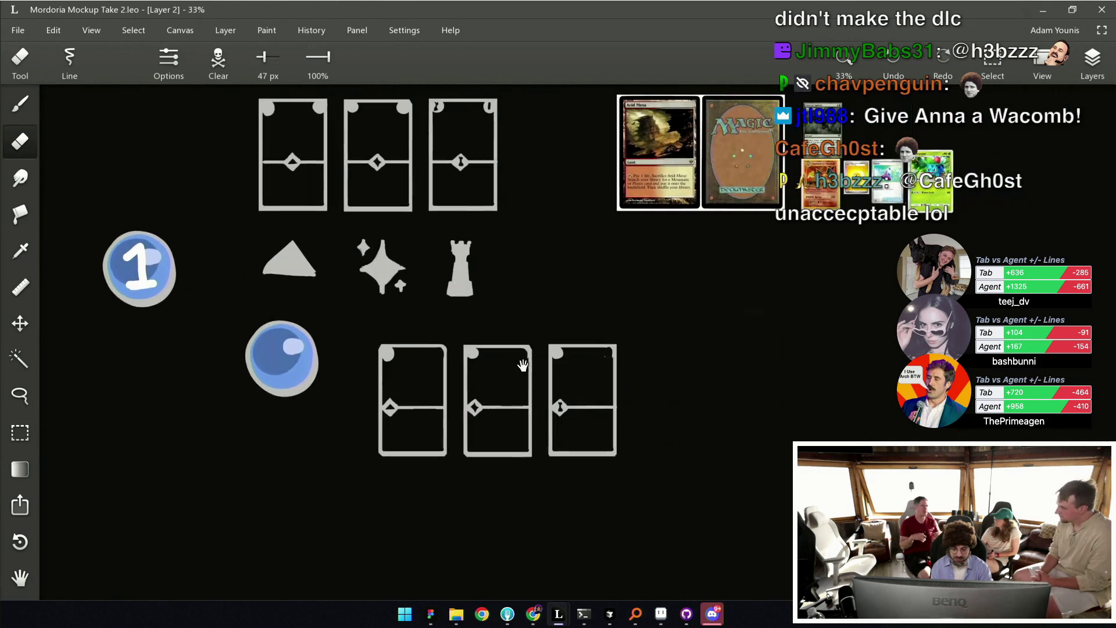
pyautogui.scroll(6, 496, 361)
pyautogui.press('b')
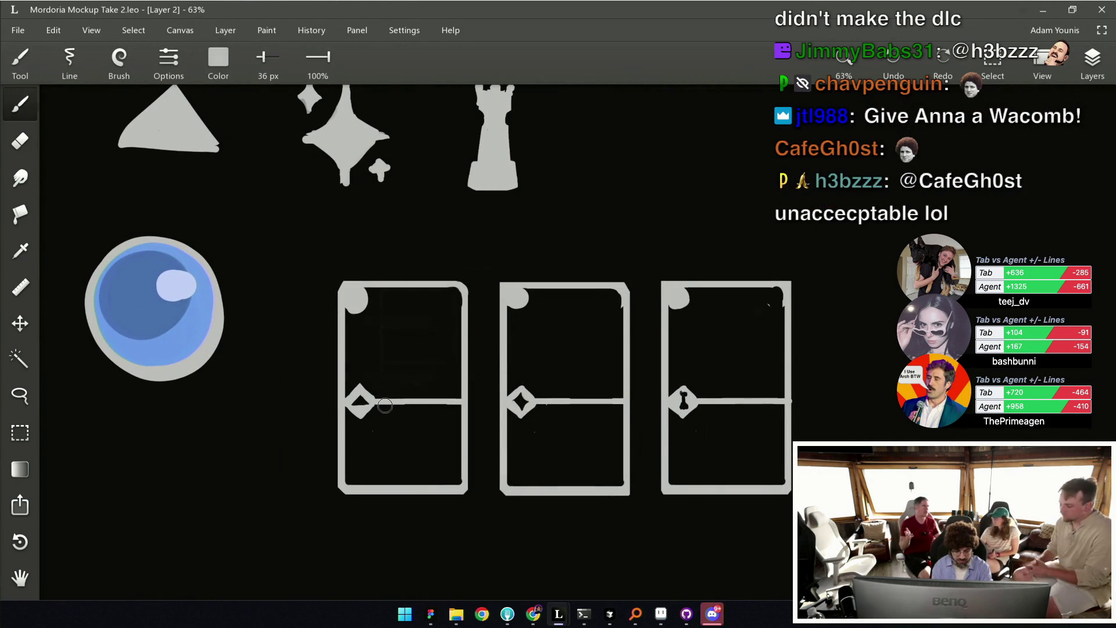
pyautogui.moveTo(375, 400); pyautogui.dragTo(445, 401)
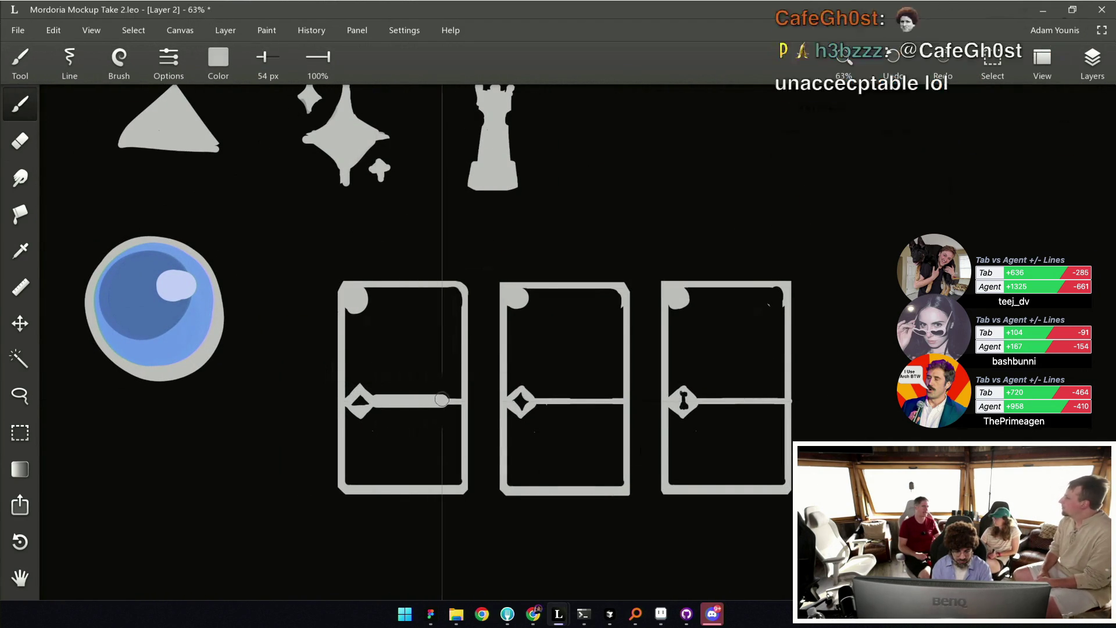
# Save, switch the paint colour to black, and thin the brush for lettering.
pyautogui.hotkey('ctrl', 's')
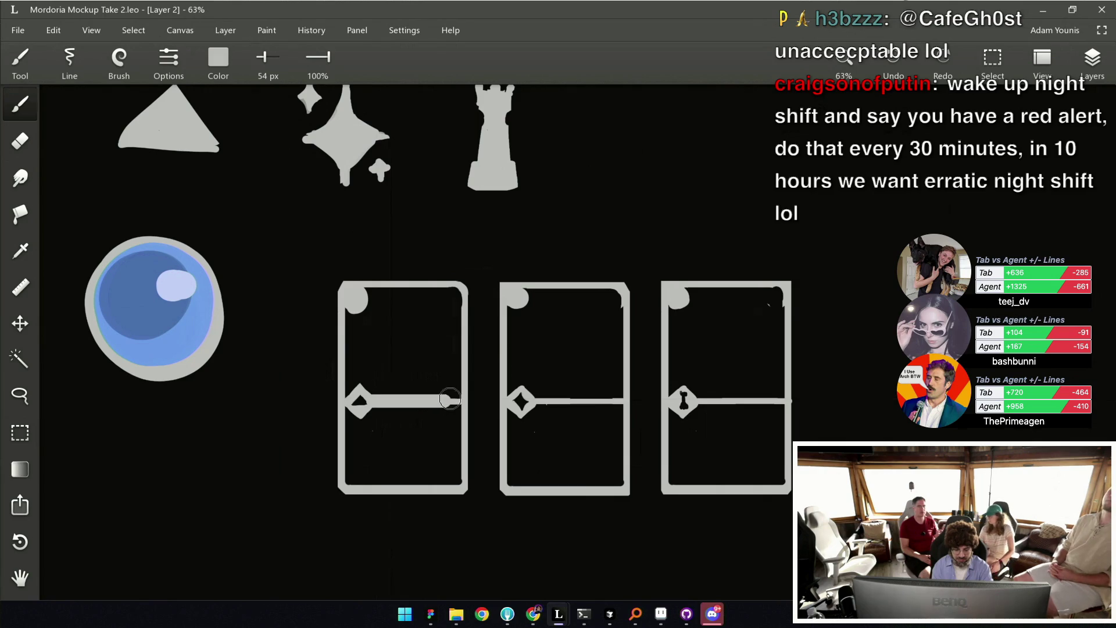
pyautogui.scroll(2, 407, 401)
pyautogui.press('x')
pyautogui.press('[')
pyautogui.press('[')
pyautogui.press('[')
pyautogui.click(379, 390)
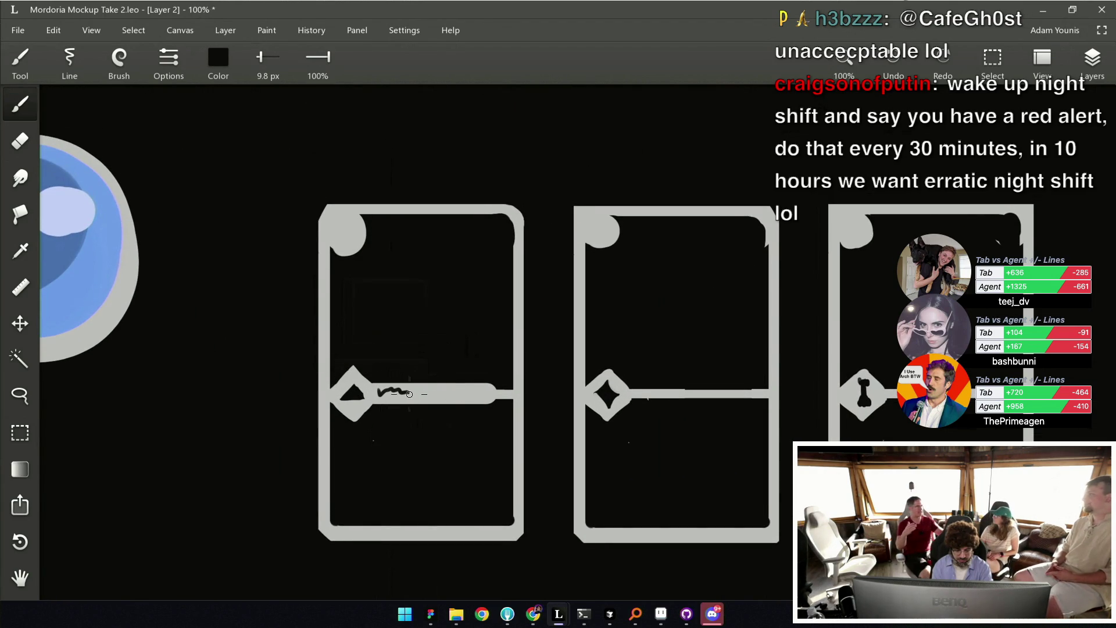
pyautogui.hotkey('ctrl', 'z')
# Hand-letter UPGRADE on the first card's bar, redrawing the flawed R.
pyautogui.scroll(2, 379, 337)
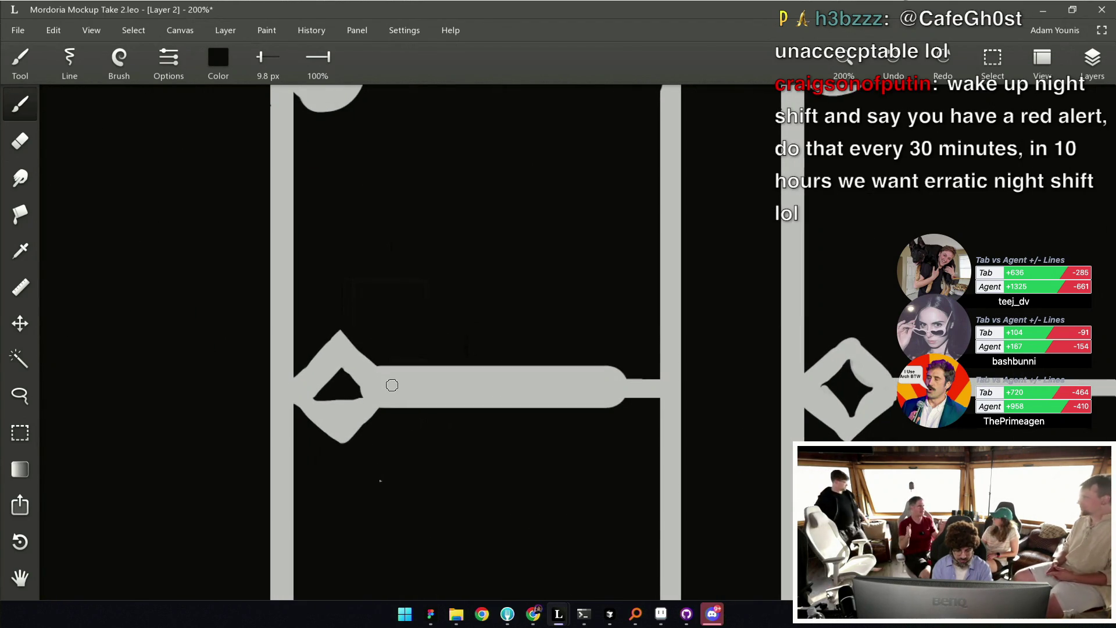
pyautogui.press('[')
pyautogui.moveTo(389, 381)
pyautogui.mouseDown()
pyautogui.moveTo(410, 397)
pyautogui.moveTo(449, 386)
pyautogui.mouseUp()
pyautogui.hotkey('ctrl', 'z')
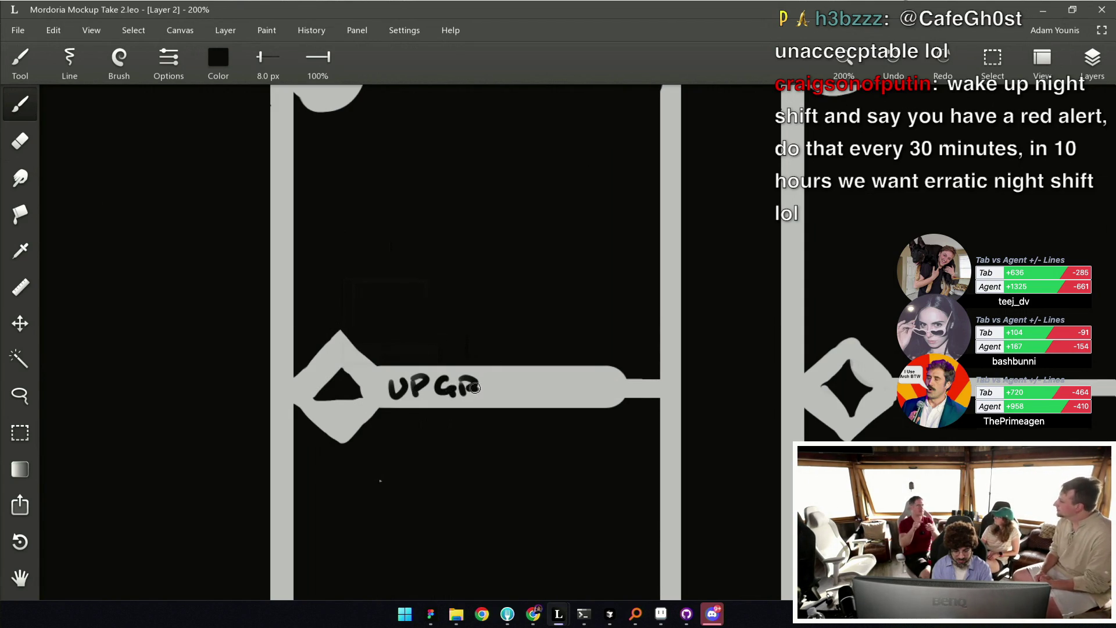
pyautogui.hotkey('ctrl', 'z')
pyautogui.moveTo(467, 378); pyautogui.dragTo(471, 388)
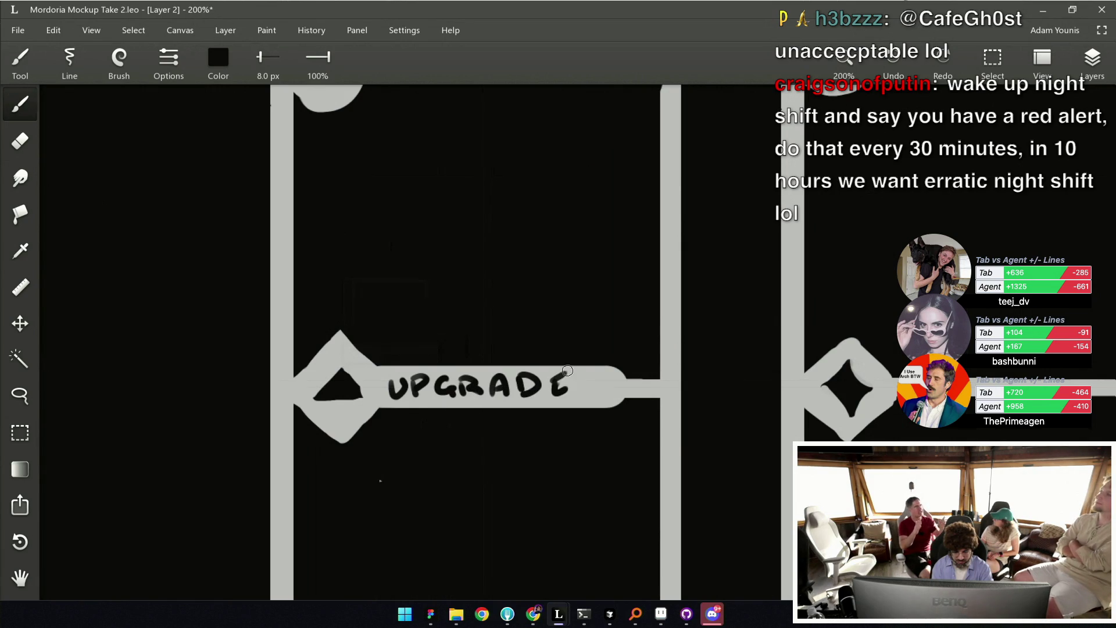
pyautogui.scroll(-3, 557, 360)
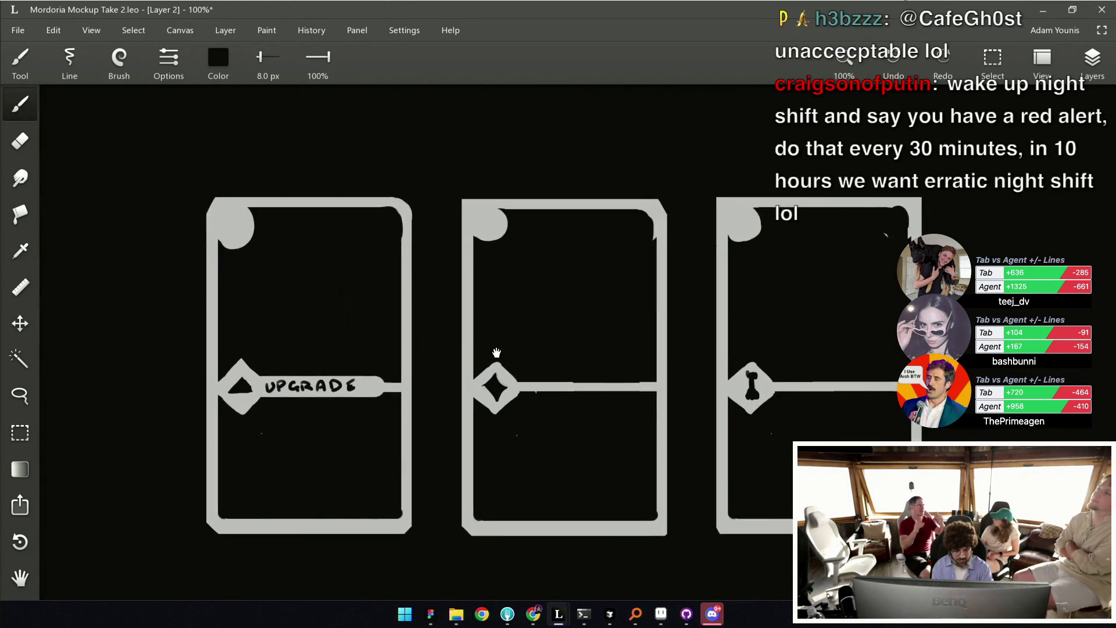
# With the frame grey at 32 px, lengthen the UPGRADE bar and thicken the middle divider.
pyautogui.scroll(2, 479, 321)
pyautogui.keyDown('alt'); pyautogui.click(469, 364); pyautogui.keyUp('alt')
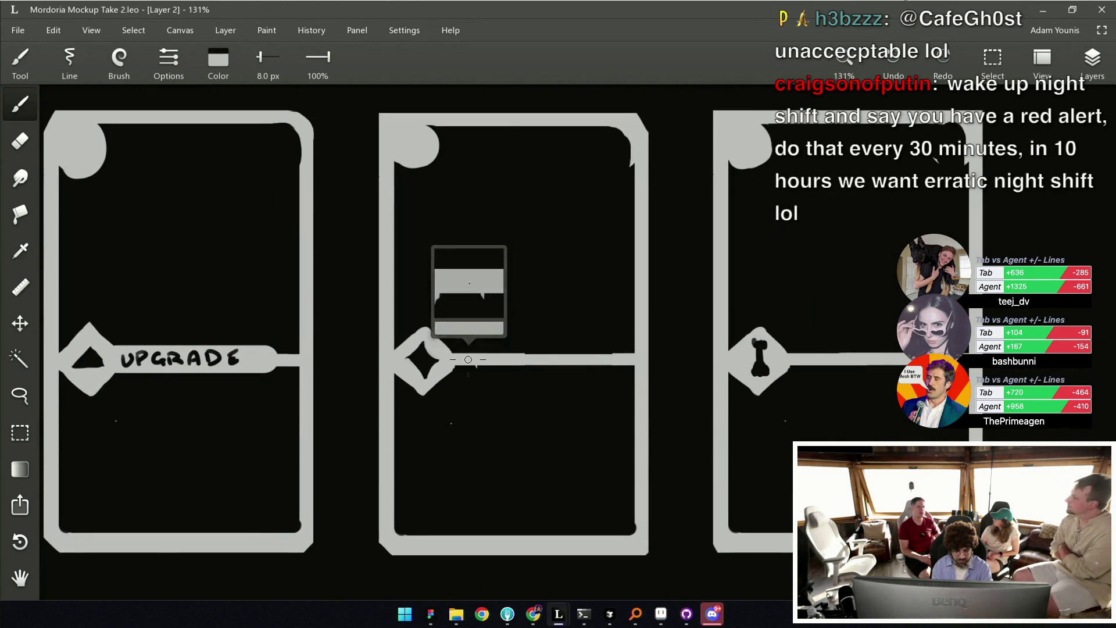
pyautogui.press(']')
pyautogui.press(']')
pyautogui.press(']')
pyautogui.press('[')
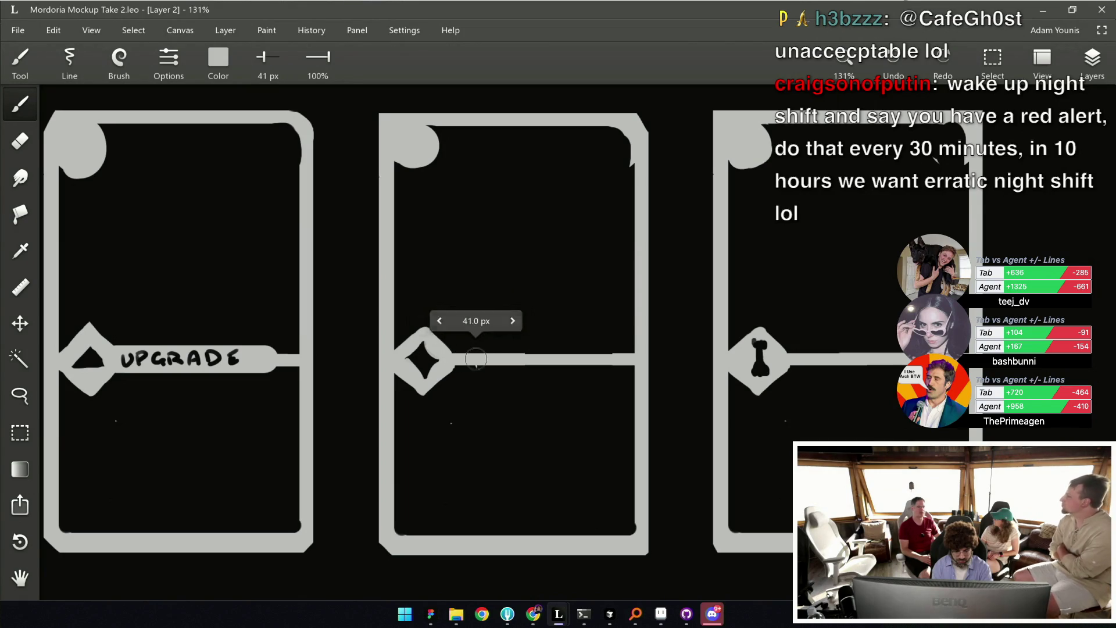
pyautogui.moveTo(261, 359); pyautogui.dragTo(269, 359)
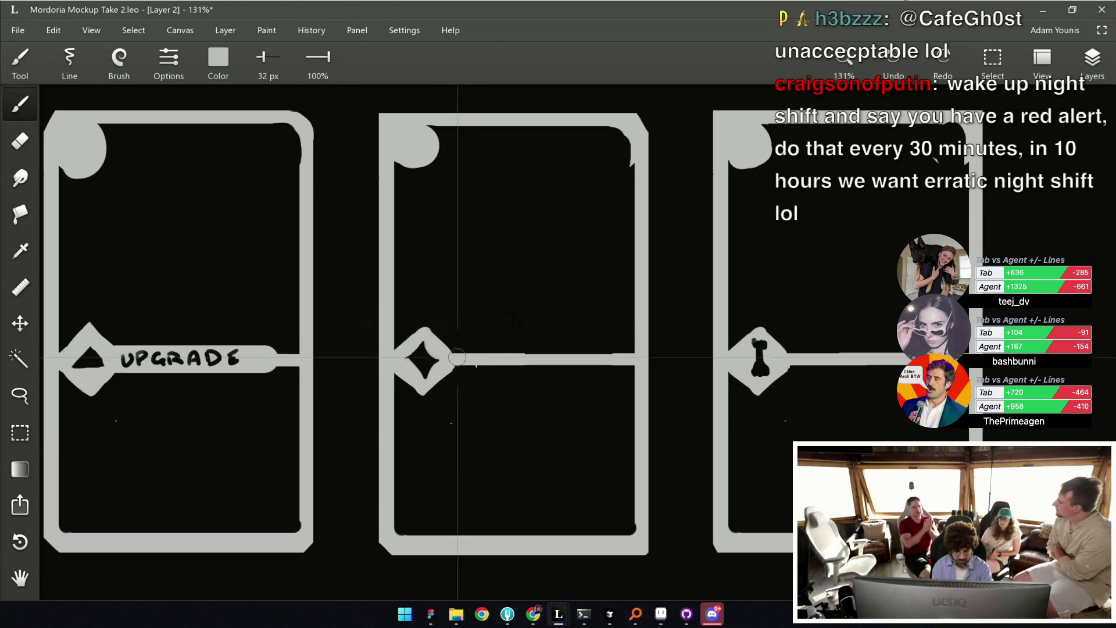
pyautogui.moveTo(453, 351); pyautogui.dragTo(593, 352)
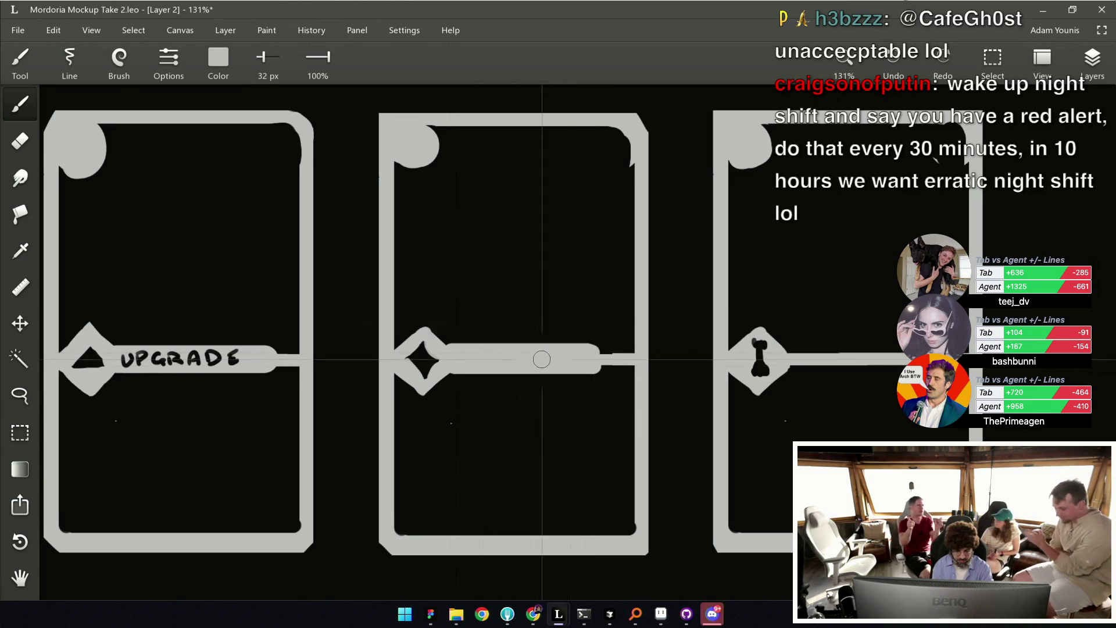
# Sample black and letter AURA on the middle card's bar with an 11 px brush.
pyautogui.keyDown('alt'); pyautogui.click(430, 362); pyautogui.keyUp('alt')
pyautogui.moveTo(473, 349)
pyautogui.mouseDown()
pyautogui.moveTo(459, 361)
pyautogui.moveTo(493, 349)
pyautogui.moveTo(505, 360)
pyautogui.mouseUp()
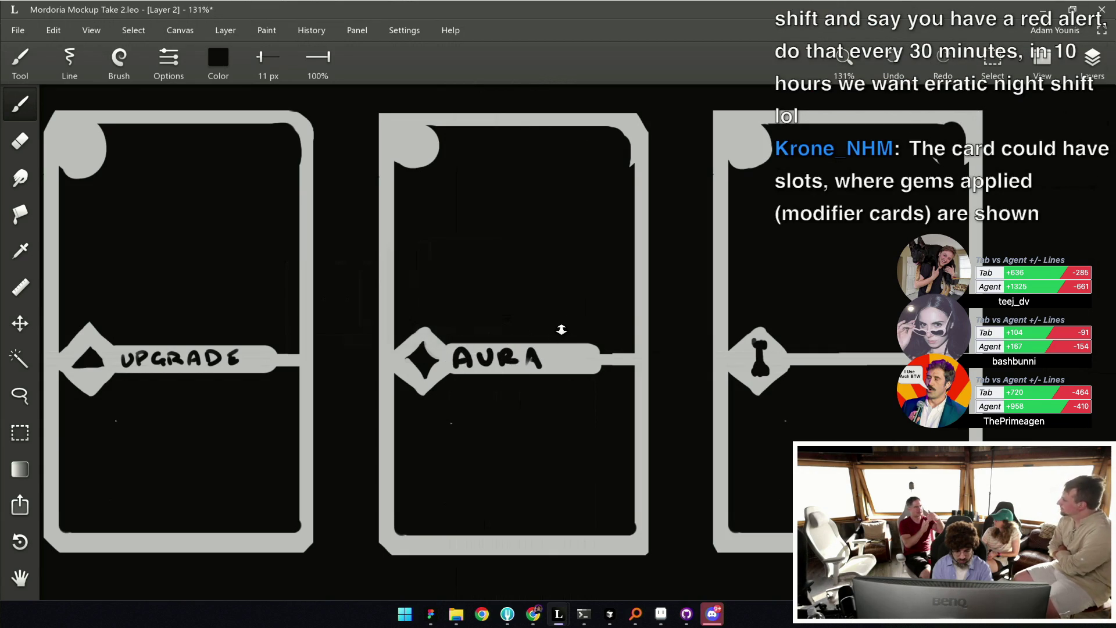
pyautogui.scroll(-2, 530, 361)
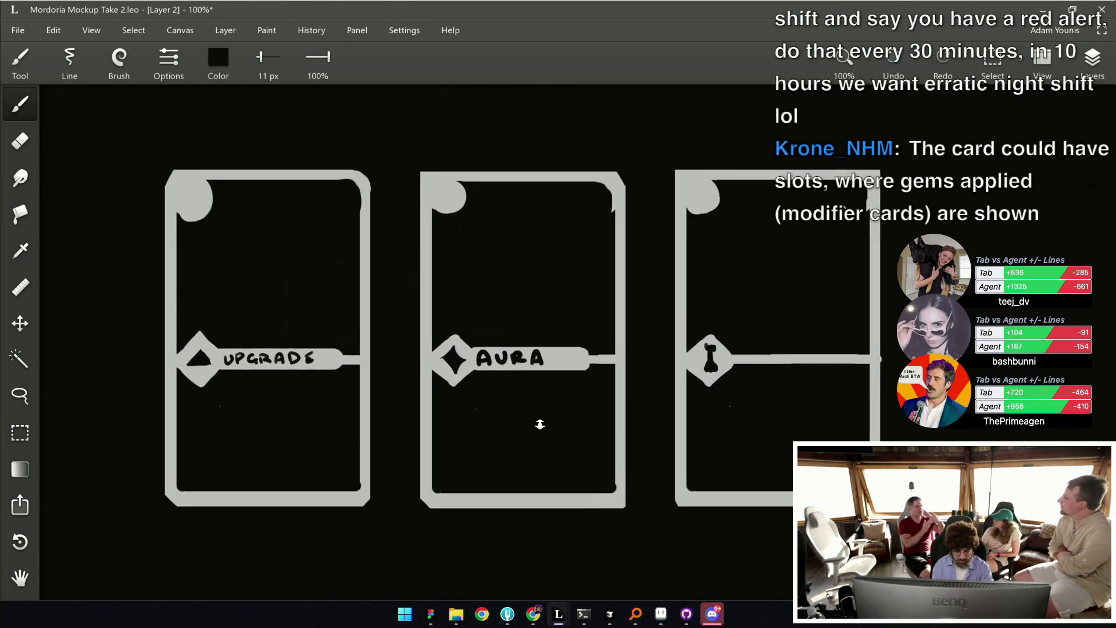
# Eyedrop the grey frame colour, thicken the brush, draw a longer label bar on the third card, and save.
pyautogui.hscroll(5, 538, 346)
pyautogui.keyDown('alt'); pyautogui.click(575, 378); pyautogui.keyUp('alt')
pyautogui.moveTo(575, 378); pyautogui.dragTo(636, 376)
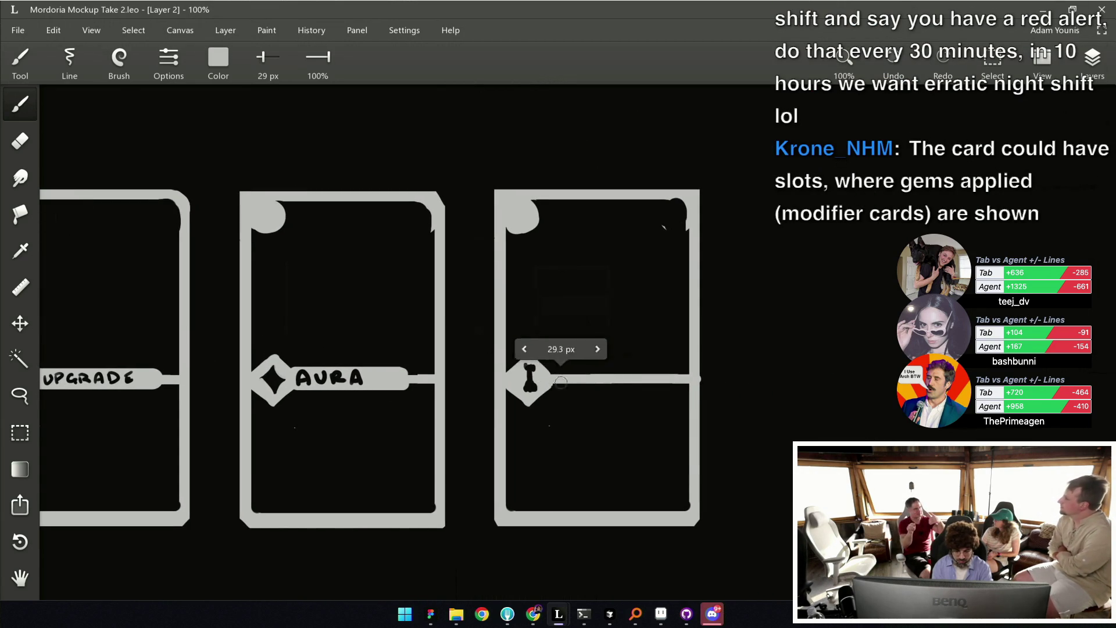
pyautogui.moveTo(561, 375); pyautogui.dragTo(656, 377)
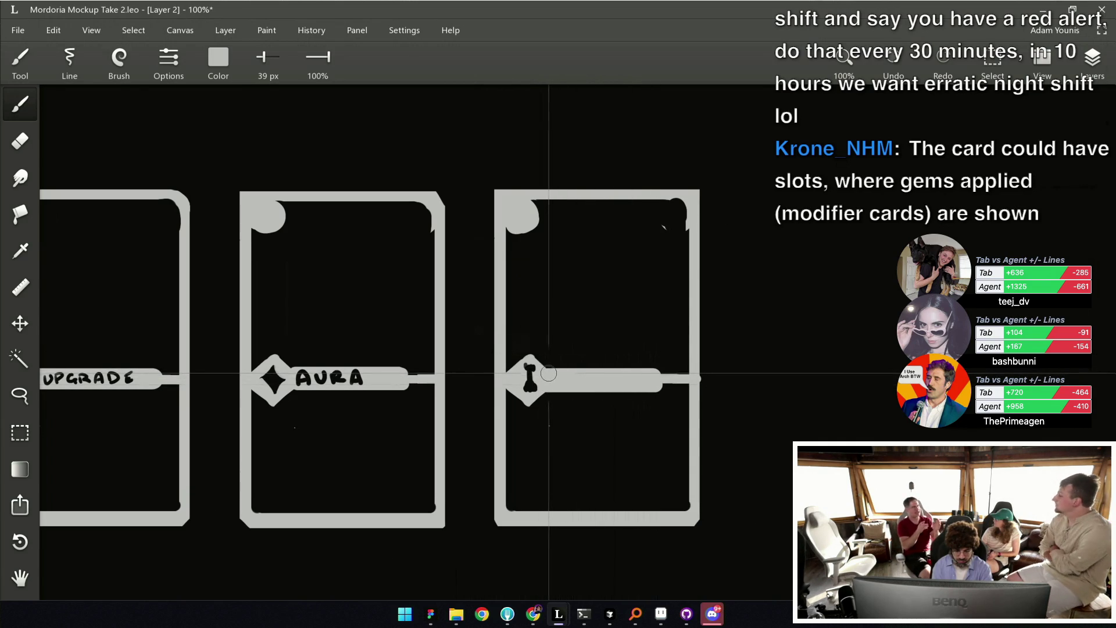
pyautogui.hotkey('ctrl', 's')
# Sample black from the bone gem, shrink the brush, and handwrite TOWER on the bar.
pyautogui.moveTo(370, 401); pyautogui.dragTo(528, 372)
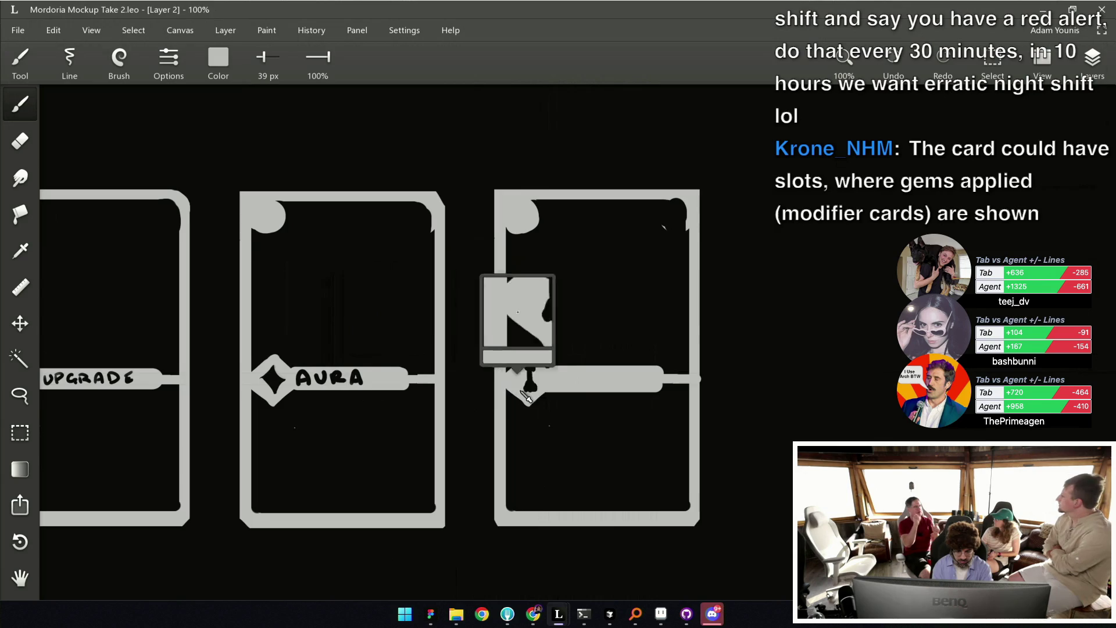
pyautogui.scroll(3, 568, 378)
pyautogui.press('[')
pyautogui.press('[')
pyautogui.press('[')
pyautogui.click(547, 373)
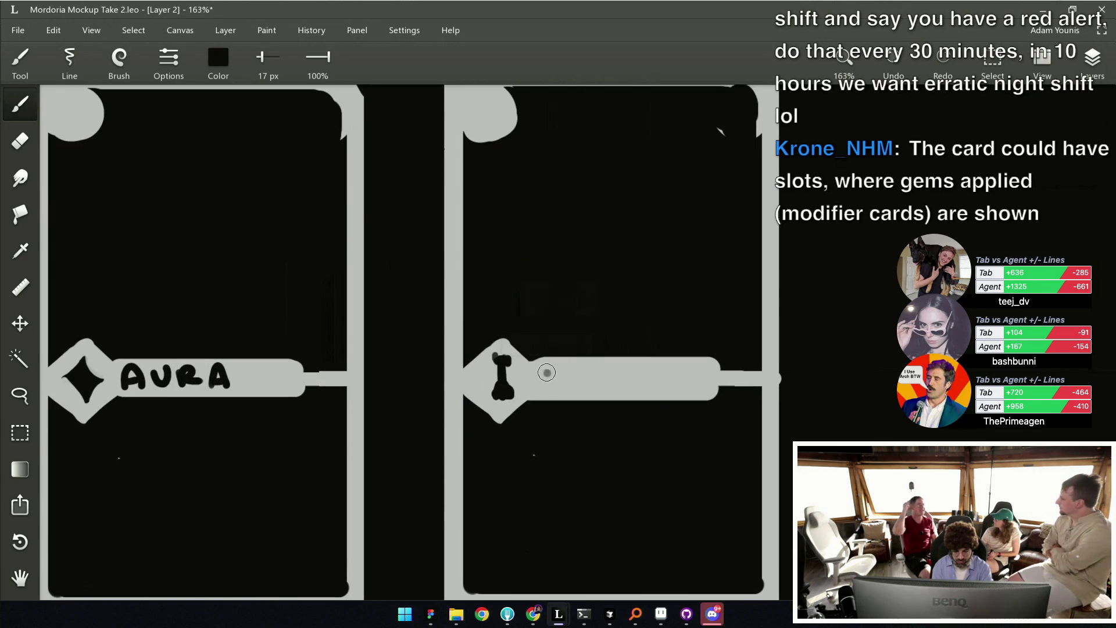
pyautogui.hotkey('ctrl', 'z')
pyautogui.press('[')
pyautogui.moveTo(540, 373); pyautogui.dragTo(565, 369)
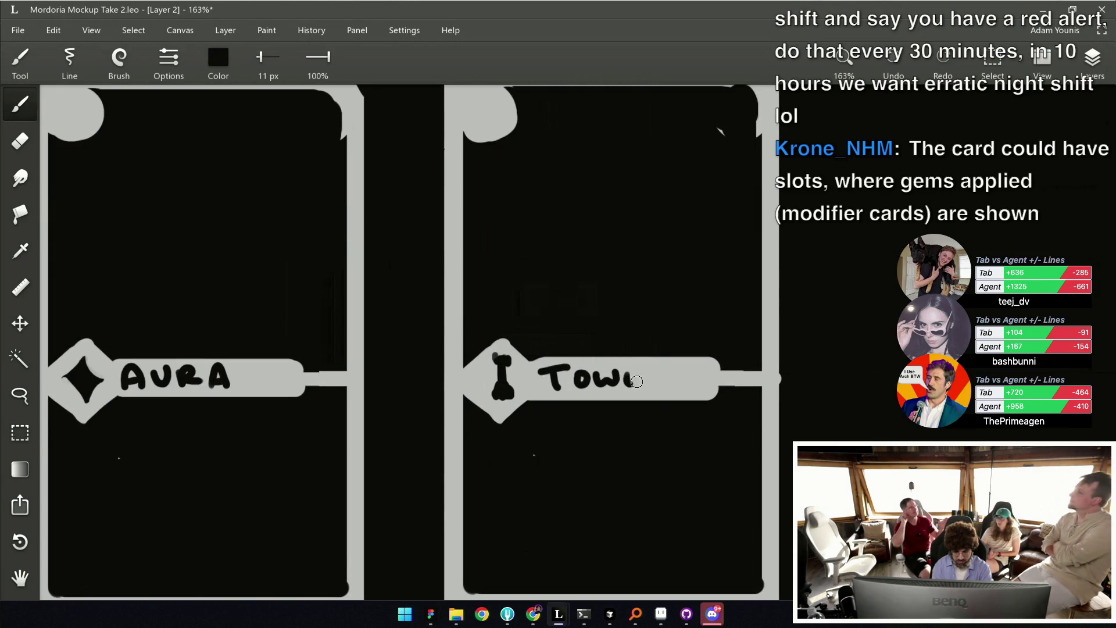
pyautogui.scroll(-7, 671, 348)
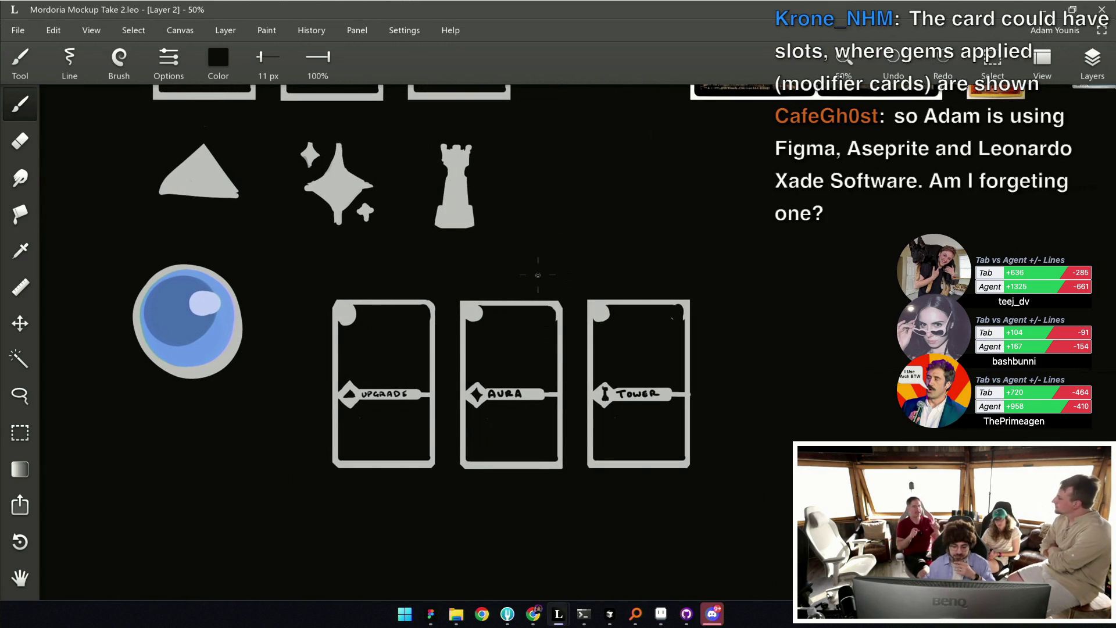
# Marquee the UPGRADE, AURA and TOWER cards and Alt-drag a copy into a new row below.
pyautogui.scroll(-3, 510, 406)
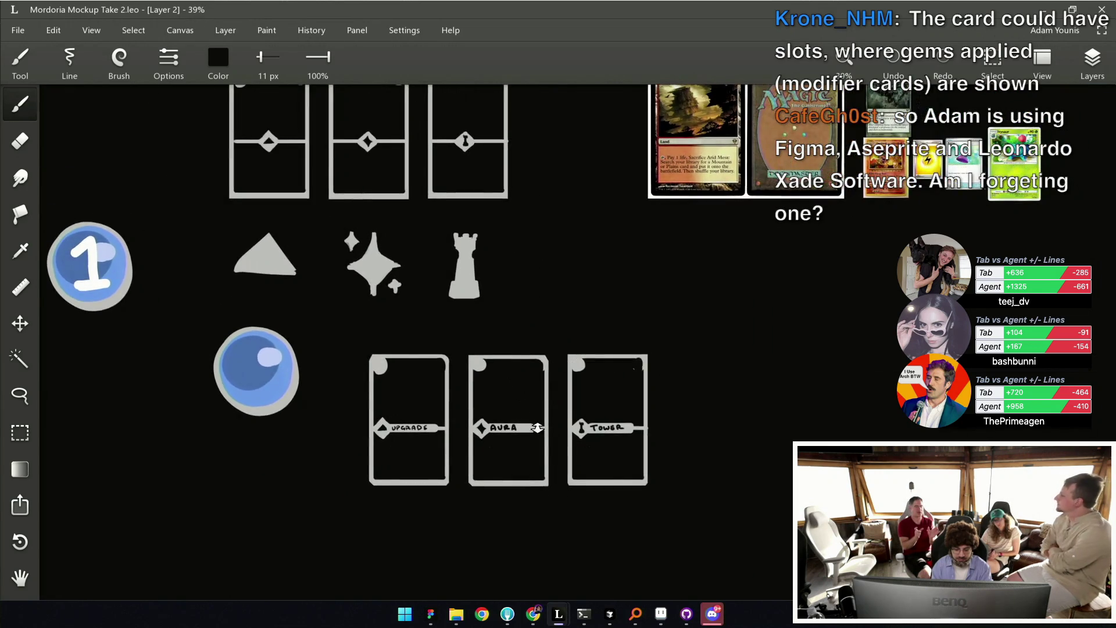
pyautogui.scroll(3, 510, 396)
pyautogui.moveTo(493, 435); pyautogui.dragTo(464, 398)
pyautogui.press('m')
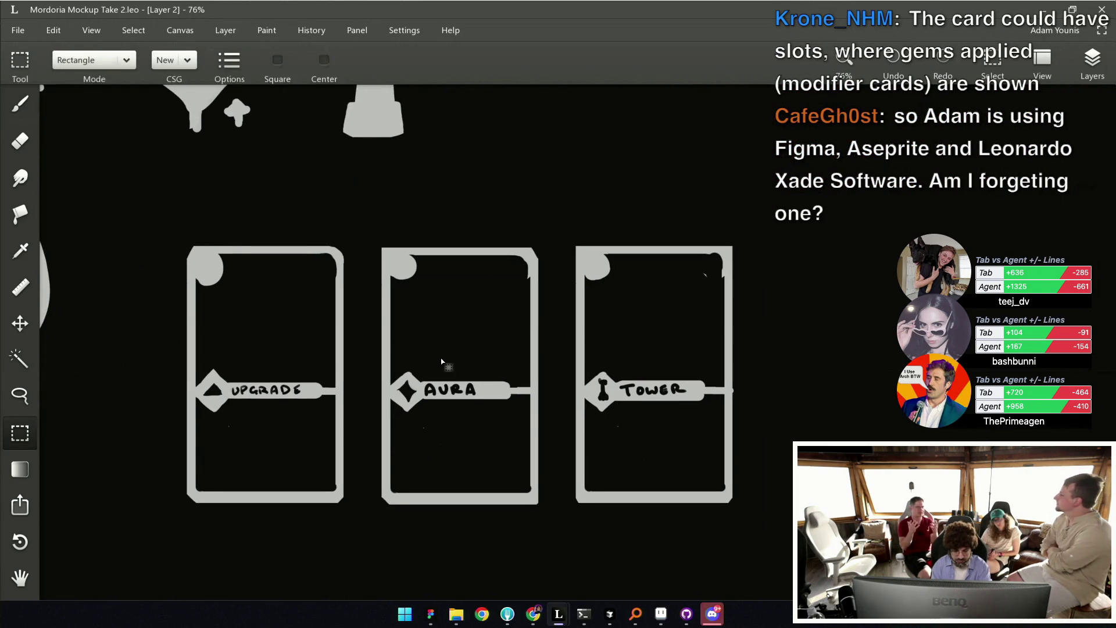
pyautogui.scroll(-2, 426, 299)
pyautogui.scroll(-3, 458, 395)
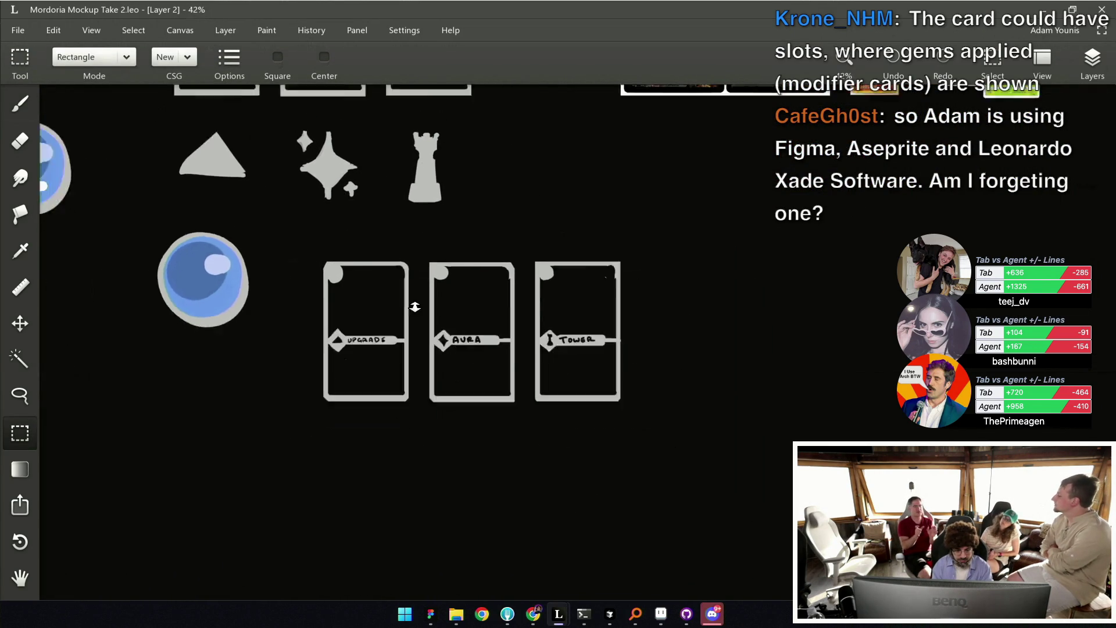
pyautogui.moveTo(370, 315); pyautogui.dragTo(622, 433)
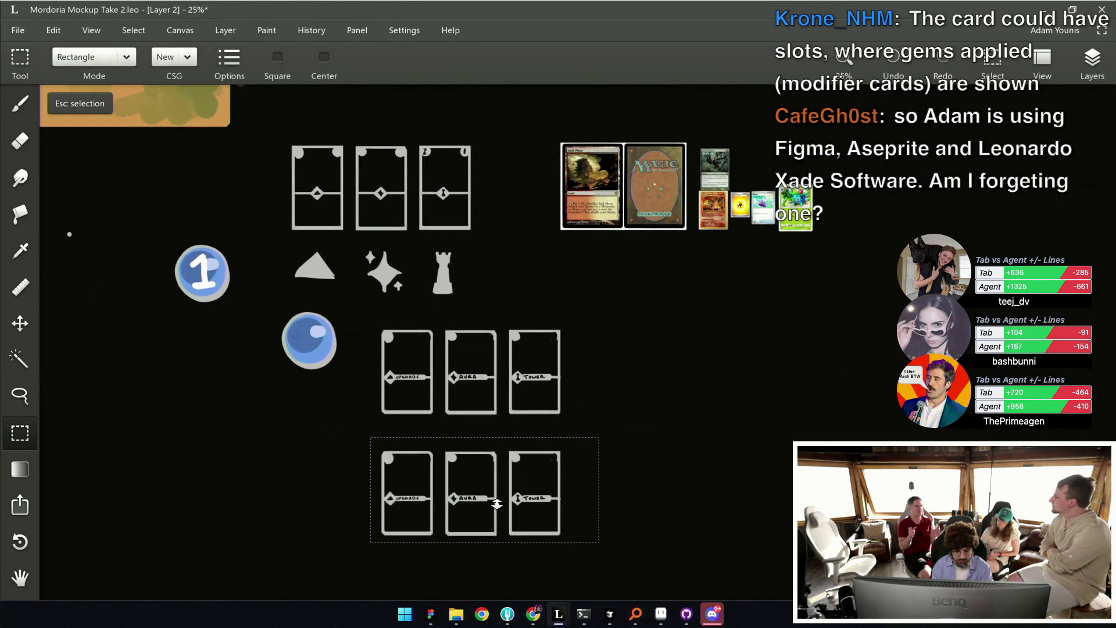
pyautogui.scroll(5, 474, 360)
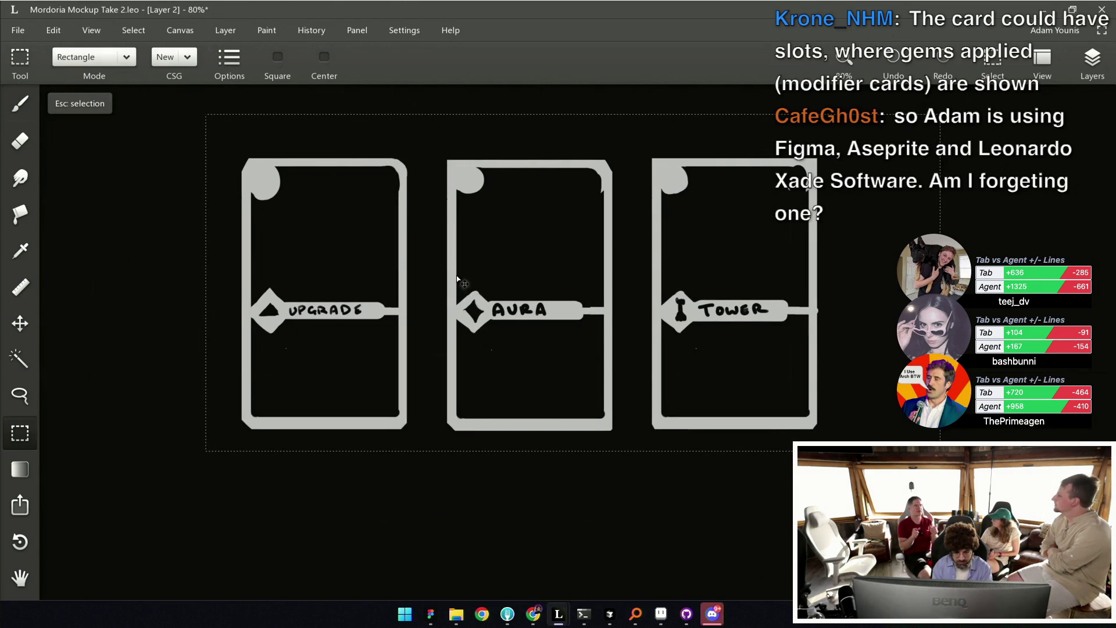
# Select the AURA label bar, move it lower on the middle card, and deselect.
pyautogui.moveTo(457, 276); pyautogui.dragTo(605, 345)
pyautogui.moveTo(572, 308)
pyautogui.mouseDown()
pyautogui.moveTo(571, 364)
pyautogui.moveTo(570, 350)
pyautogui.mouseUp()
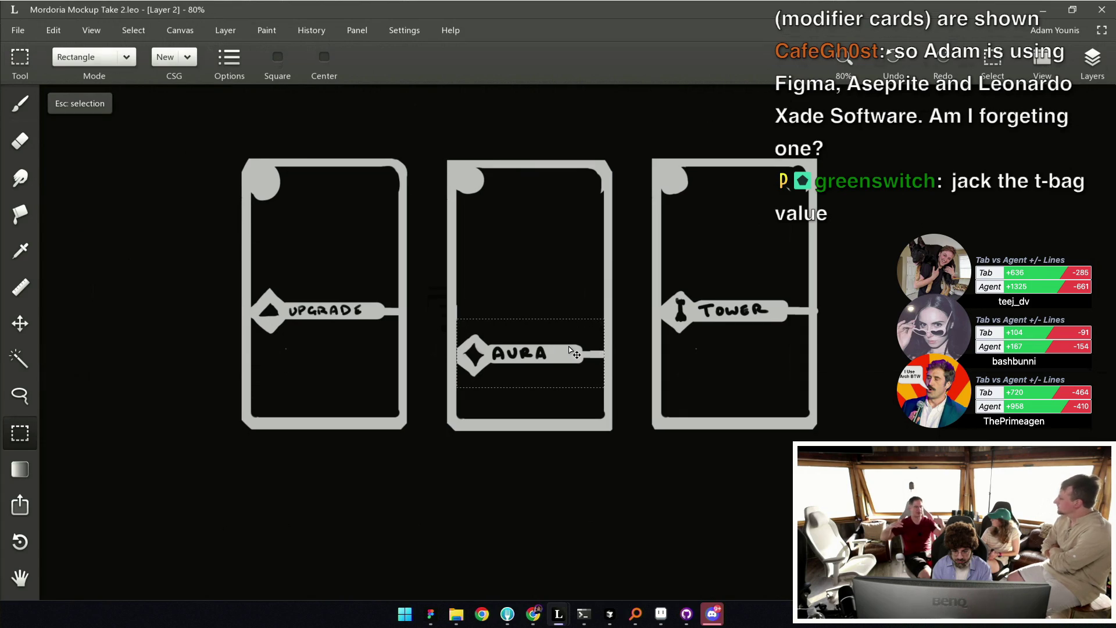
pyautogui.moveTo(570, 349); pyautogui.dragTo(576, 347)
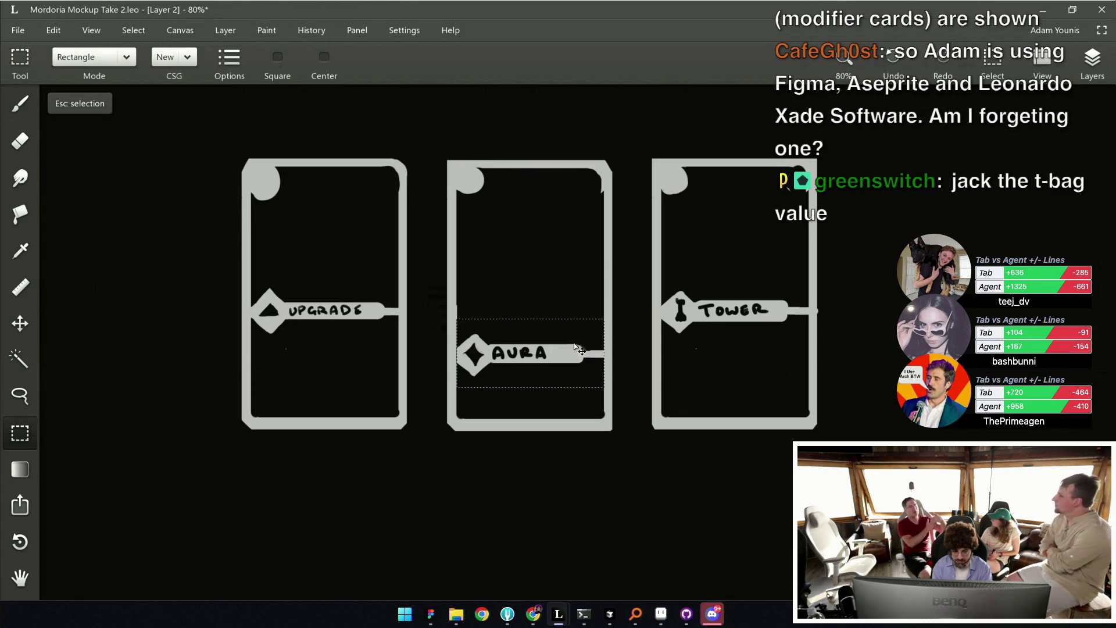
pyautogui.press('Escape')
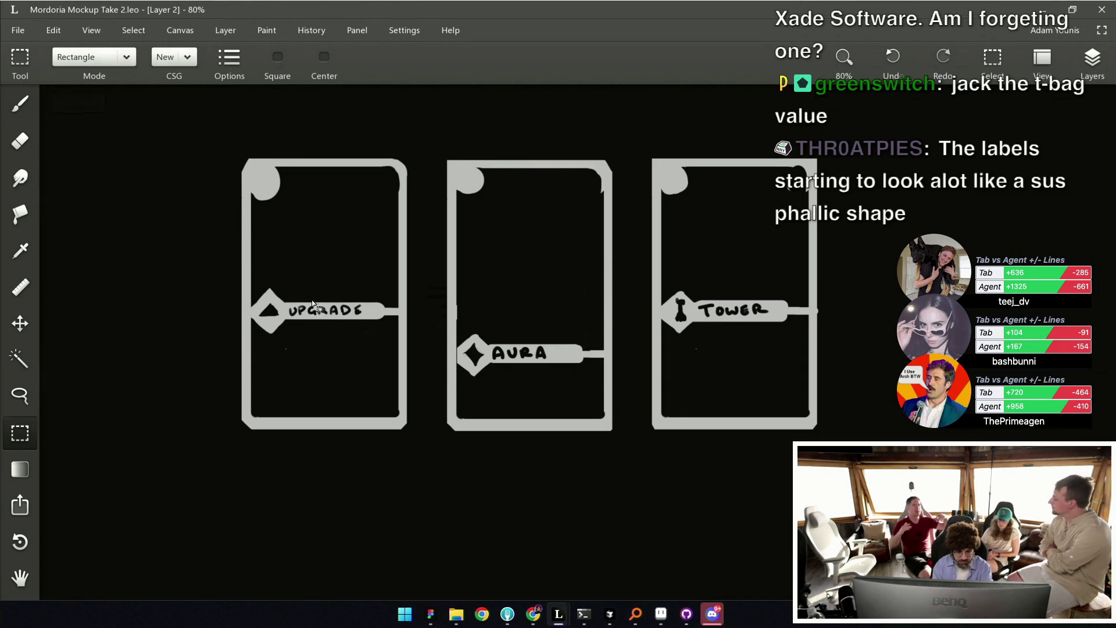
pyautogui.moveTo(441, 316); pyautogui.dragTo(436, 325)
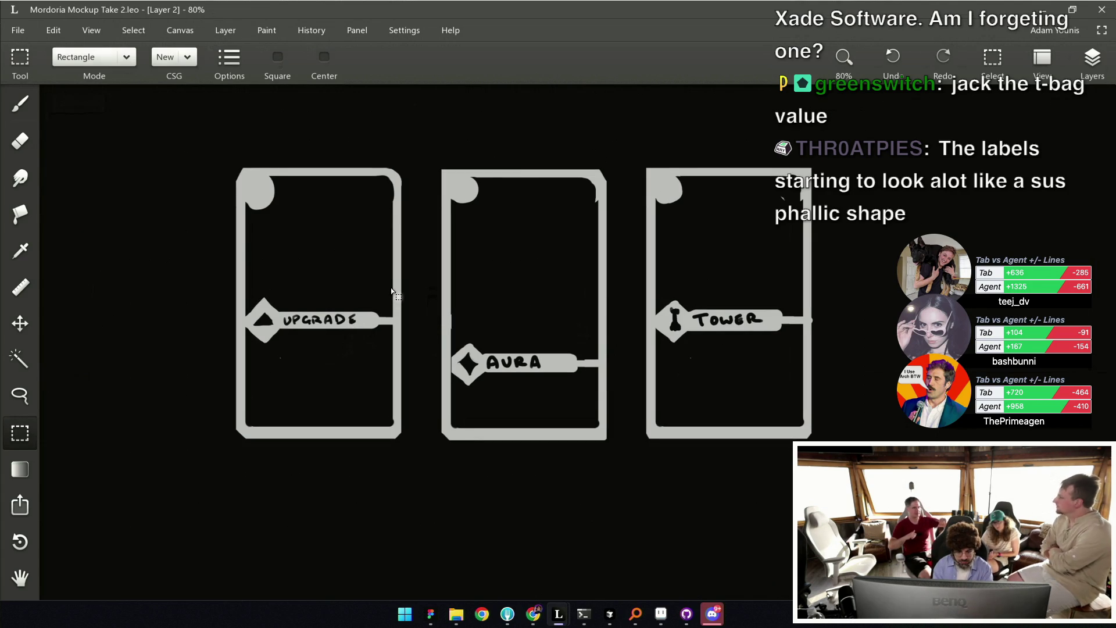
# Move the UPGRADE label bar lower, then undo both the UPGRADE and AURA moves.
pyautogui.moveTo(391, 288); pyautogui.dragTo(246, 357)
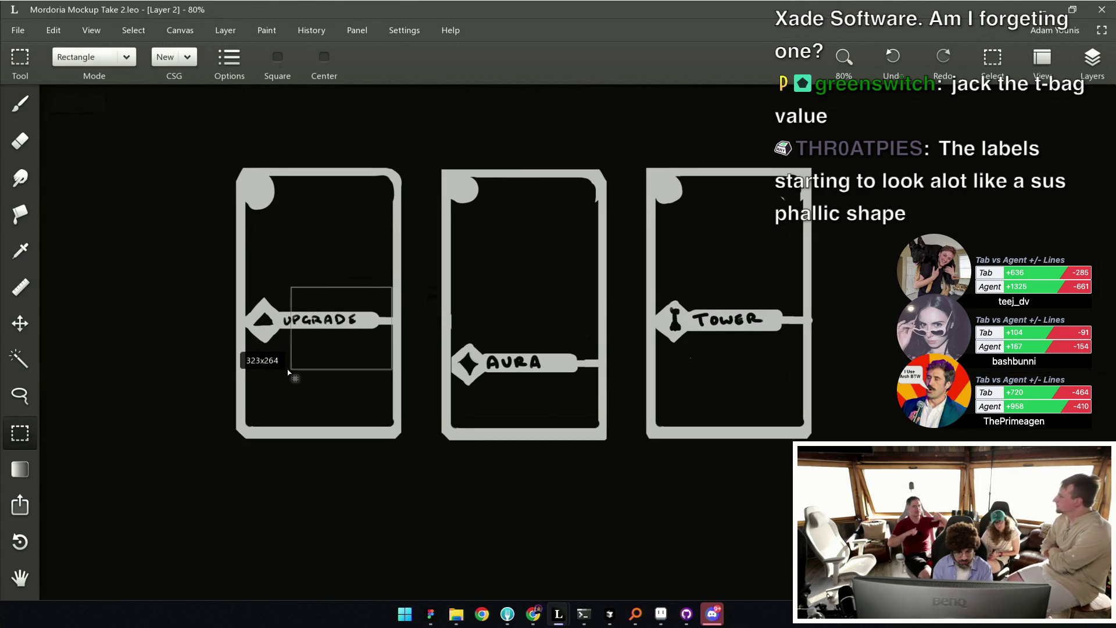
pyautogui.moveTo(339, 315); pyautogui.dragTo(339, 365)
pyautogui.hotkey('ctrl', 'z')
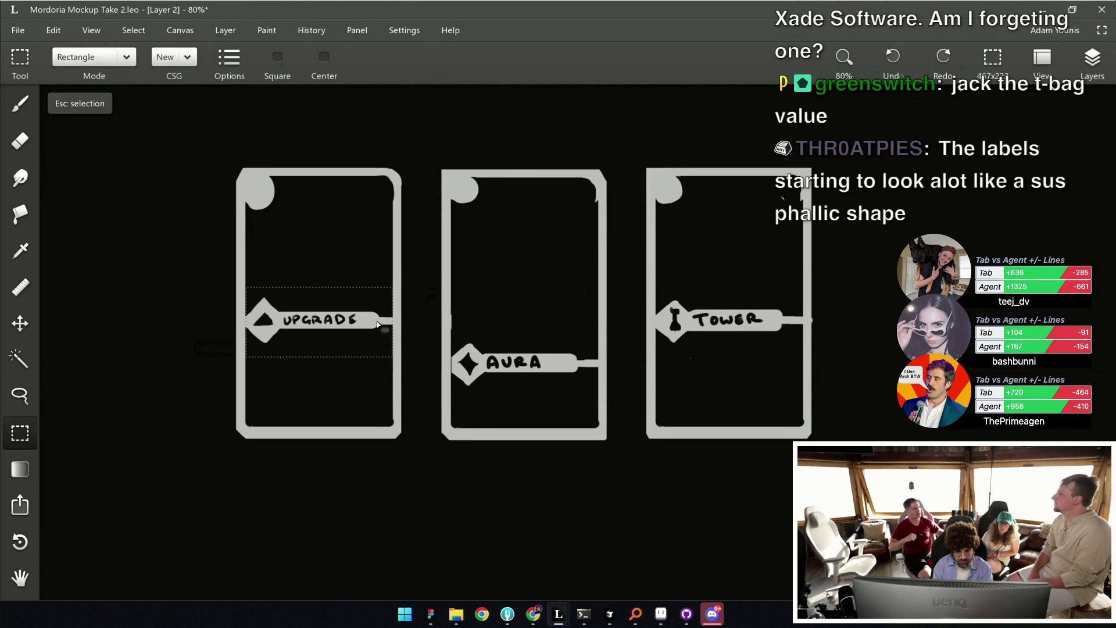
pyautogui.hotkey('ctrl', 'z')
pyautogui.press('b')
# Select the lower row's AURA label bar, restore its position, and zoom in to check the row.
pyautogui.scroll(-2, 547, 284)
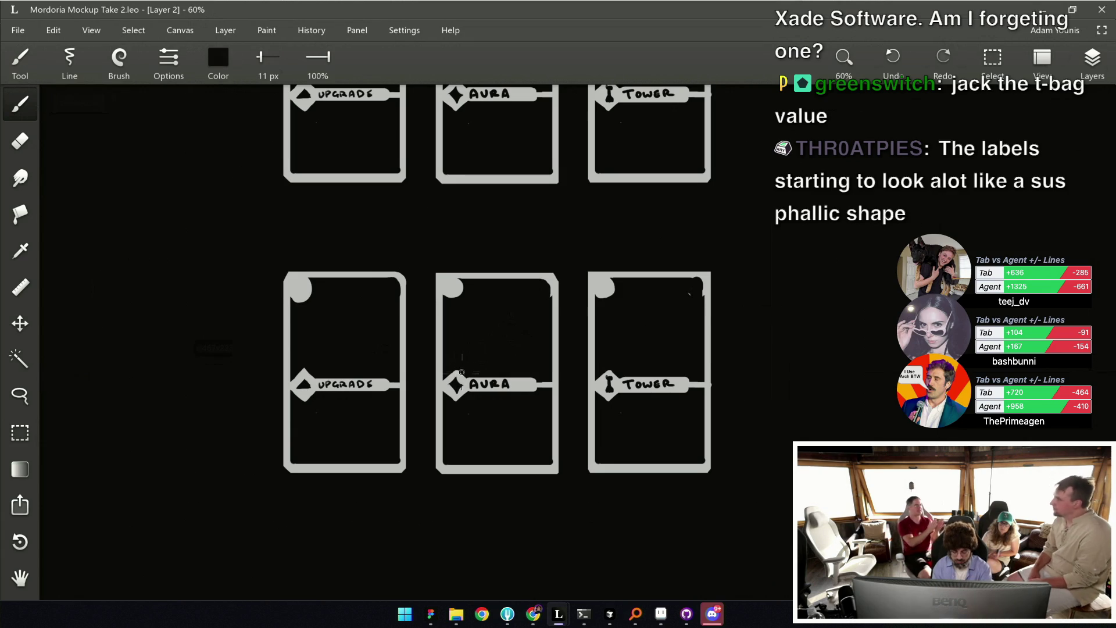
pyautogui.press('m')
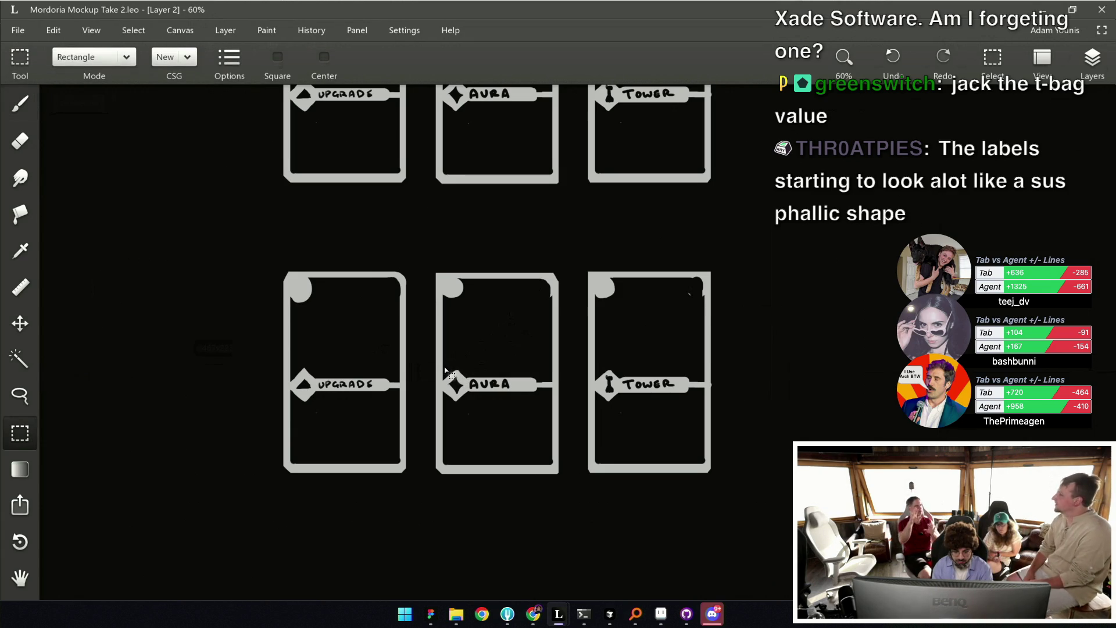
pyautogui.moveTo(444, 366)
pyautogui.mouseDown()
pyautogui.moveTo(553, 413)
pyautogui.moveTo(517, 376)
pyautogui.mouseUp()
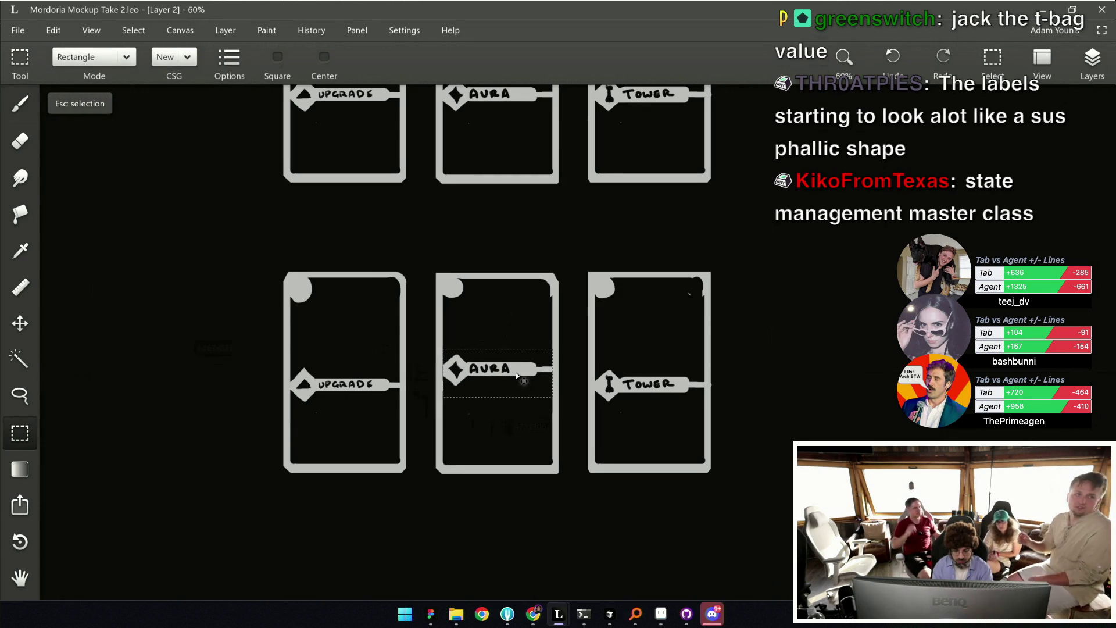
pyautogui.hotkey('ctrl', 'z')
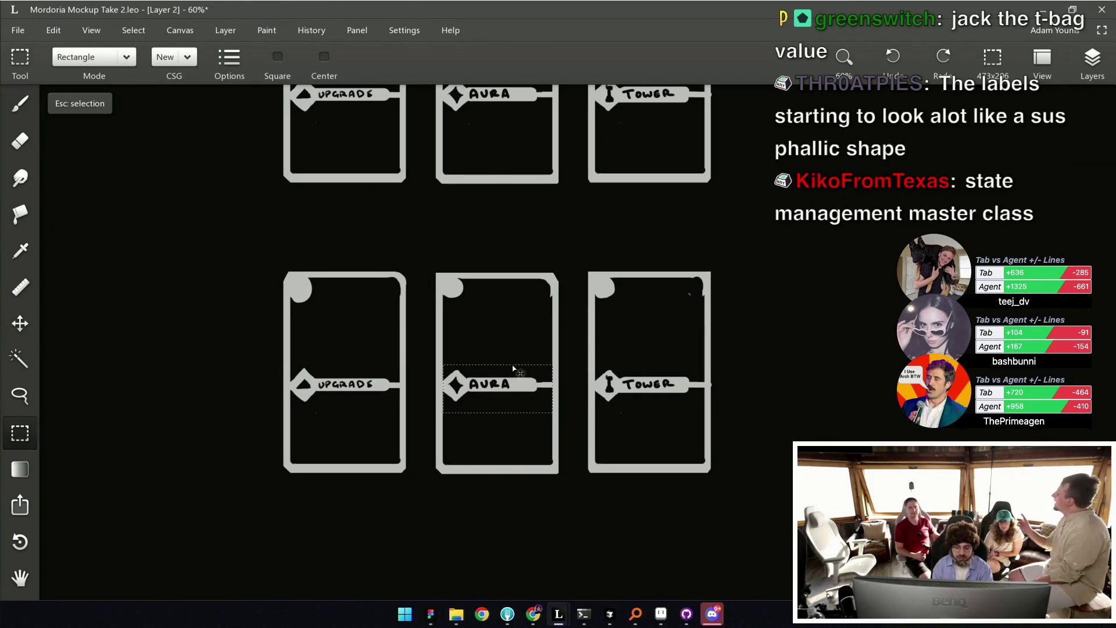
pyautogui.scroll(-2, 512, 368)
pyautogui.scroll(-1, 511, 363)
pyautogui.scroll(-1, 511, 358)
pyautogui.scroll(2, 504, 340)
pyautogui.scroll(1, 494, 324)
pyautogui.scroll(2, 483, 317)
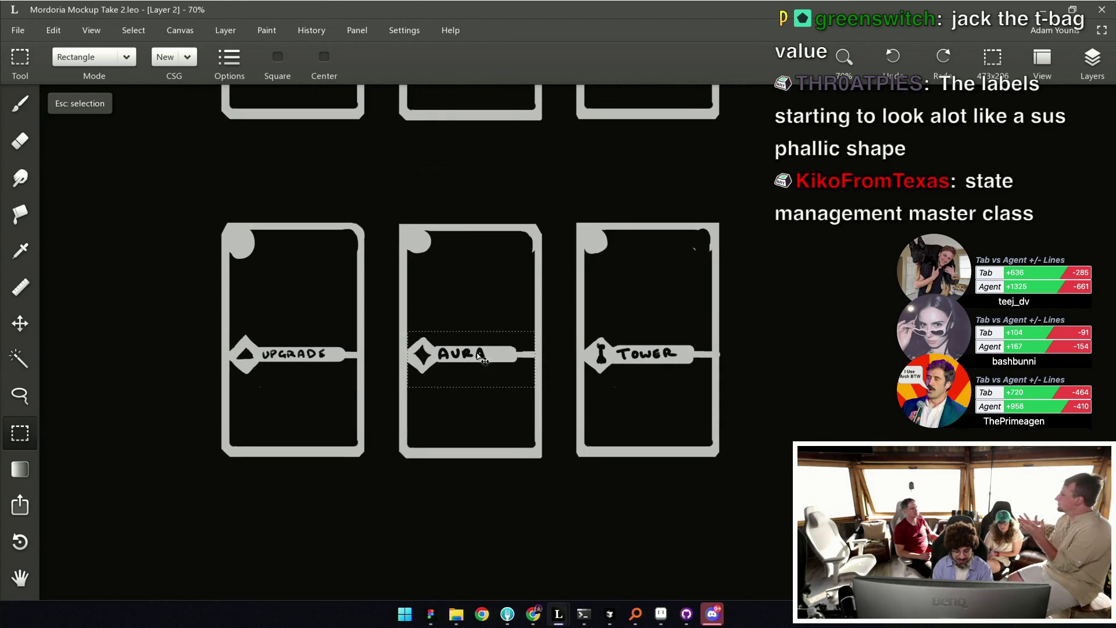
pyautogui.scroll(-2, 648, 428)
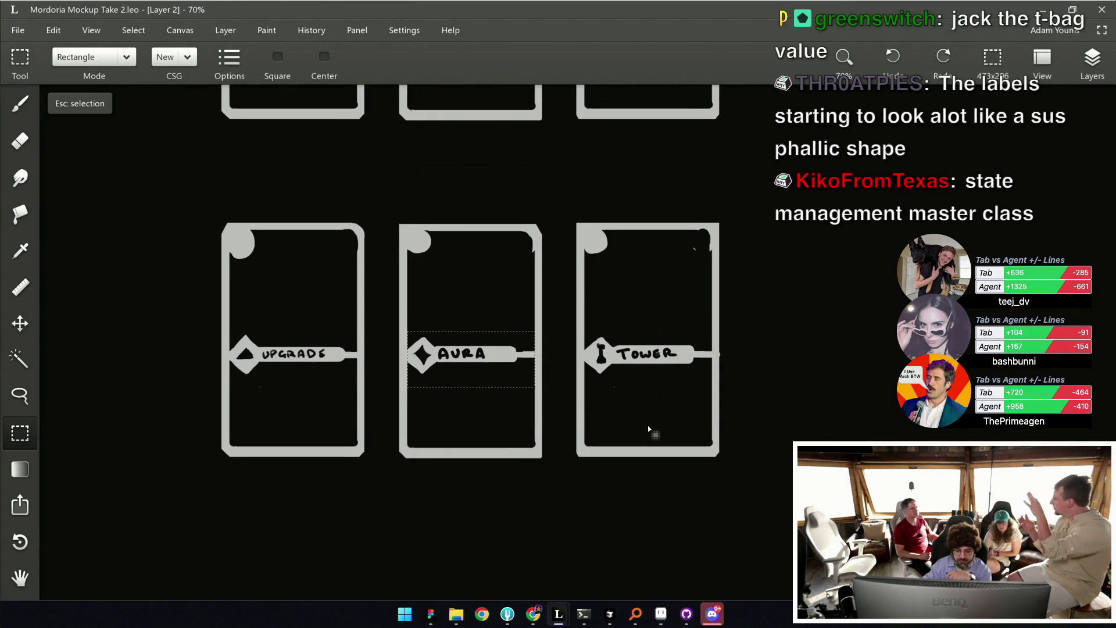
pyautogui.scroll(-2, 603, 489)
pyautogui.press('Escape')
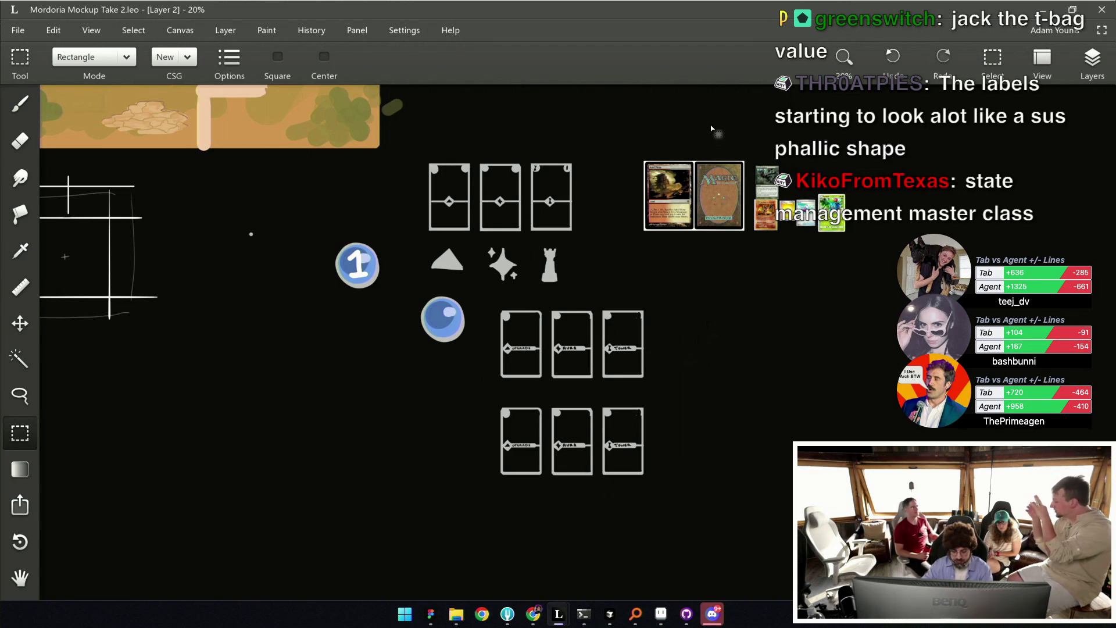
pyautogui.scroll(1, 803, 165)
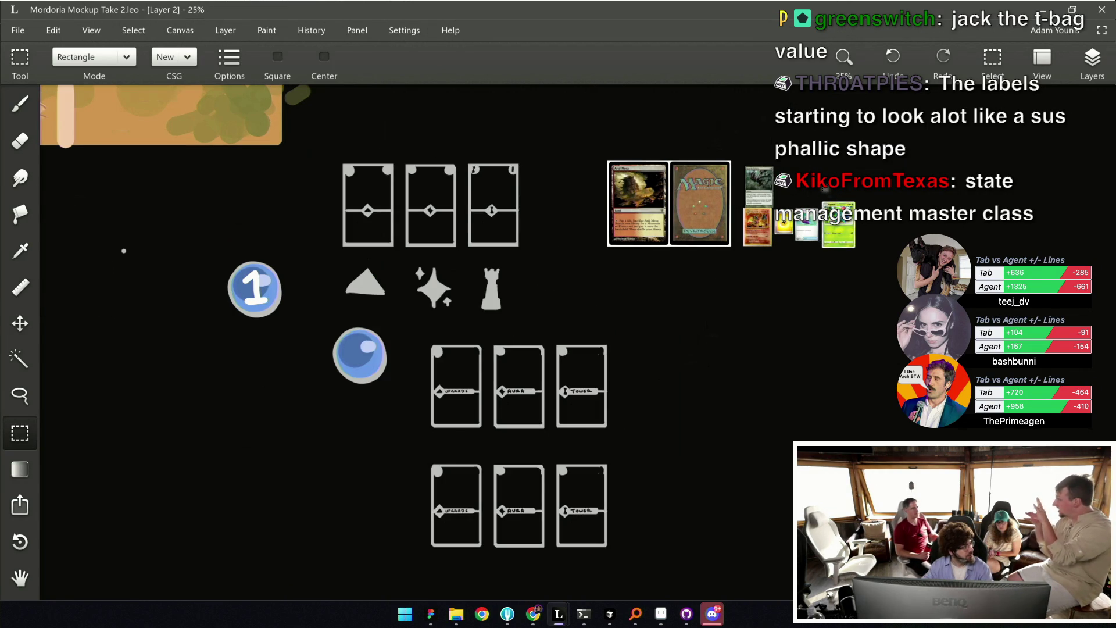
pyautogui.scroll(1, 825, 189)
pyautogui.scroll(2, 825, 189)
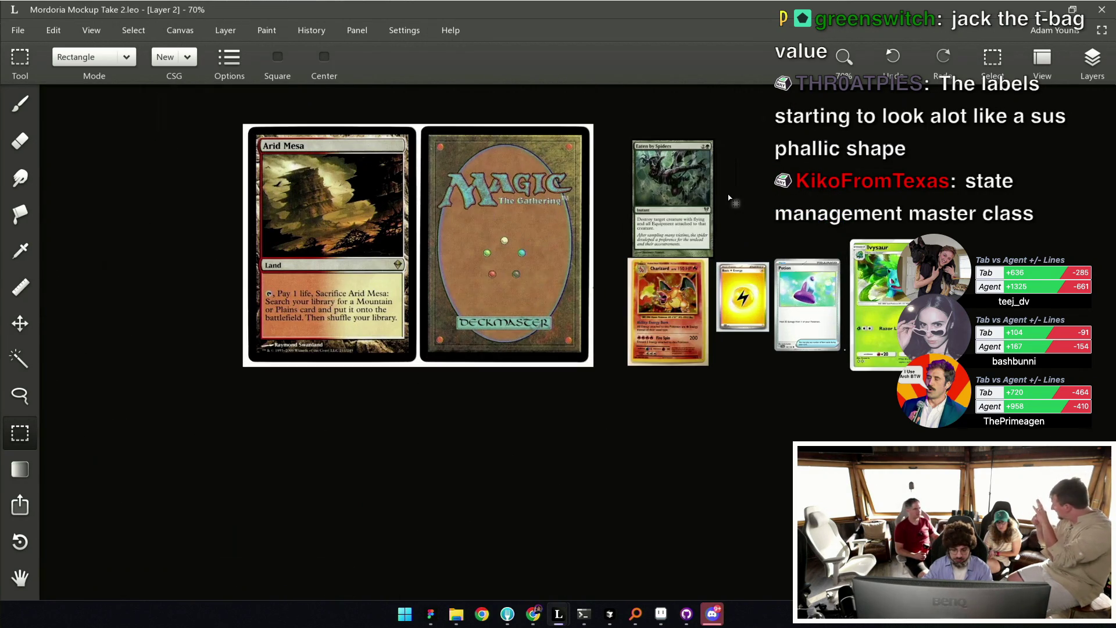
pyautogui.scroll(1, 685, 208)
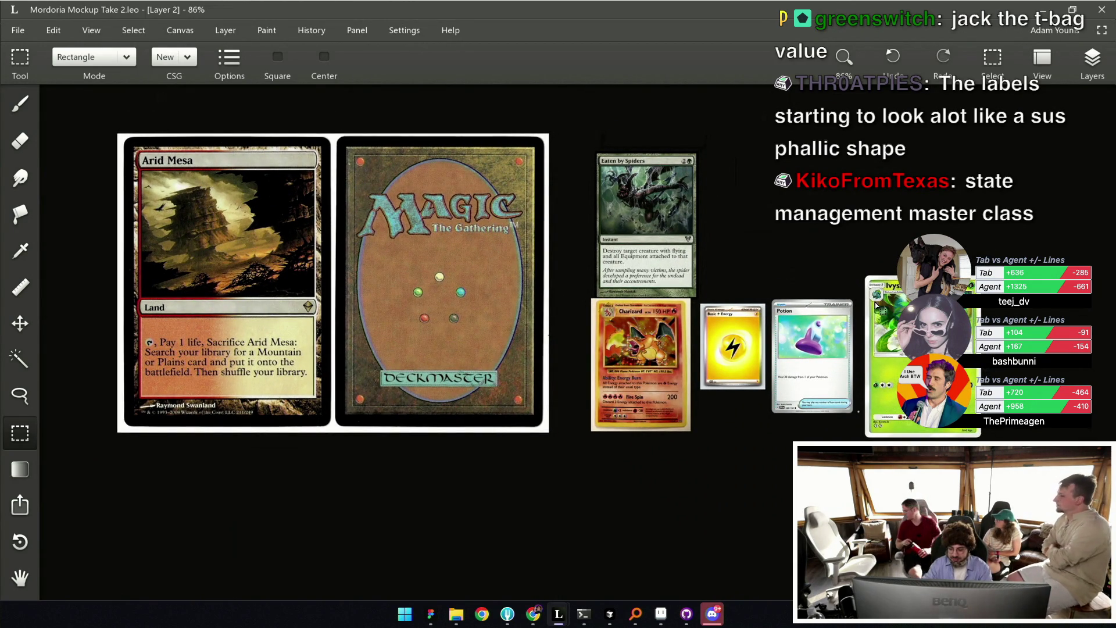
pyautogui.scroll(-1, 801, 272)
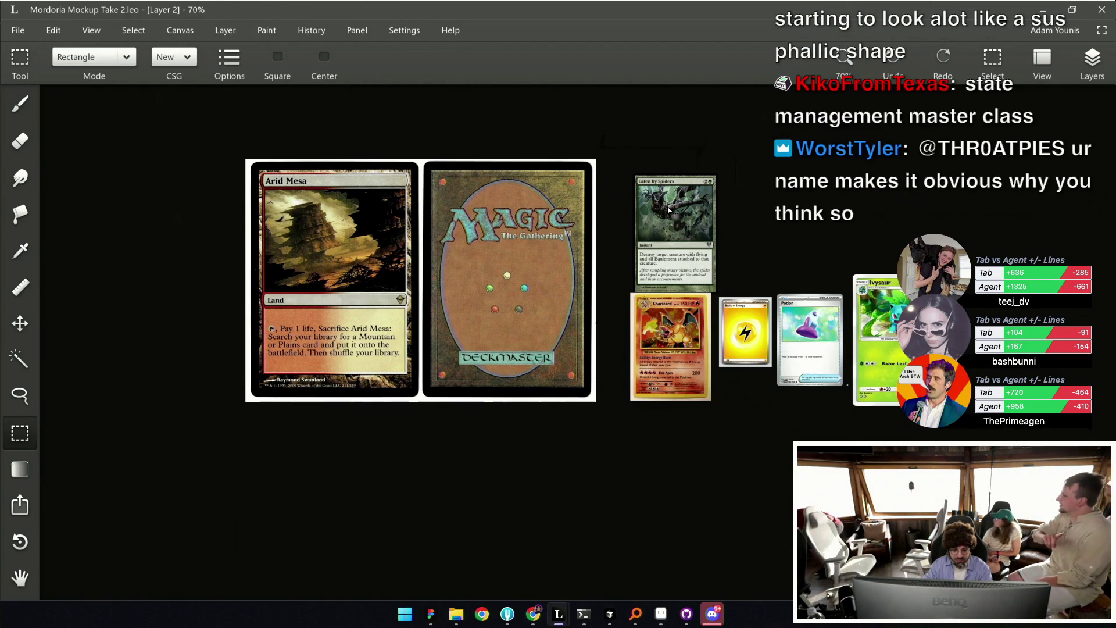
pyautogui.scroll(-2, 663, 232)
pyautogui.scroll(-2, 657, 220)
pyautogui.scroll(4, 488, 411)
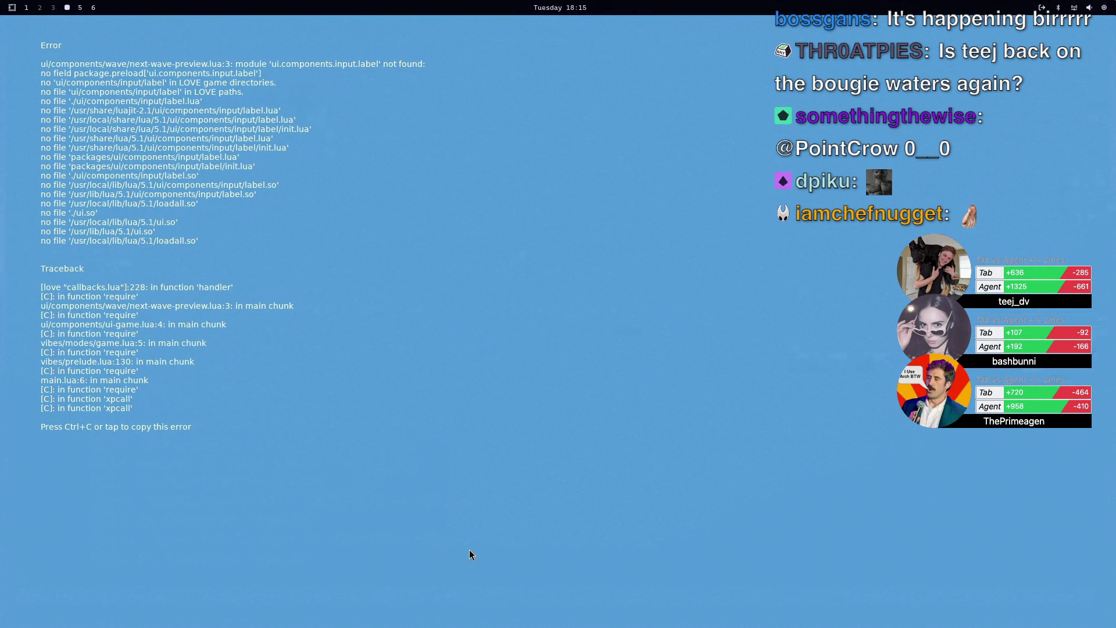
# Copy the error text and close the LÖVE game's error window.
pyautogui.hotkey('ctrl', 'c')
pyautogui.hotkey('ctrl', 'c')
pyautogui.hotkey('ctrl', 'c')
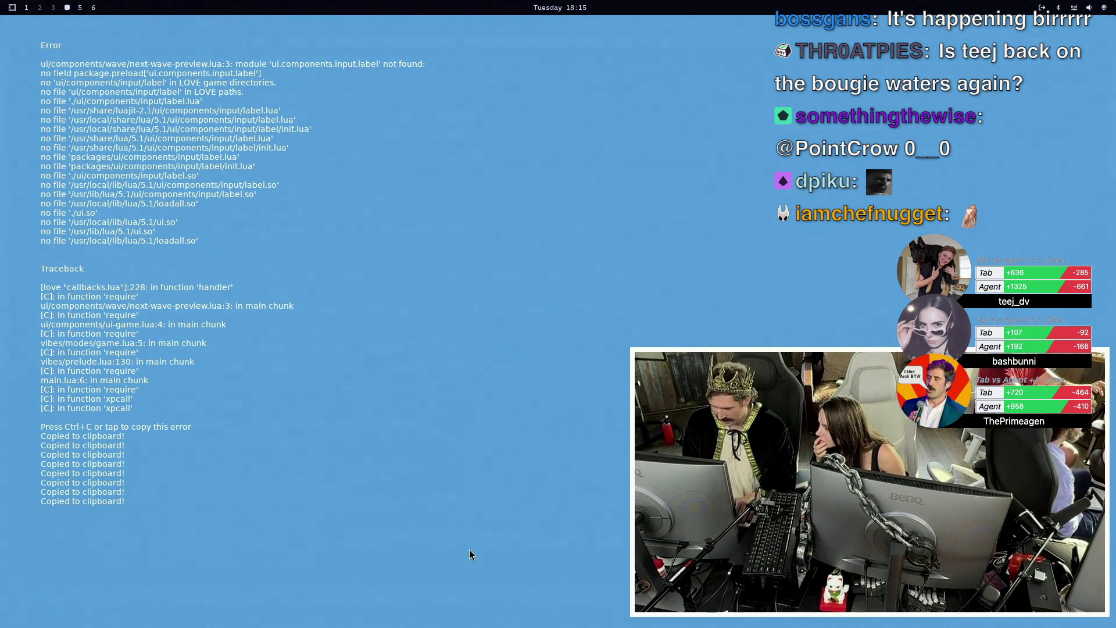
pyautogui.press('Escape')
pyautogui.press('Return')
# Save the orc shaman file with :w in window 1, rerun `love . --test-game` in window 2.
pyautogui.press('Return')
pyautogui.press('Return')
pyautogui.hotkey('ctrl', 'a')
pyautogui.write('1:w')
pyautogui.press('Return')
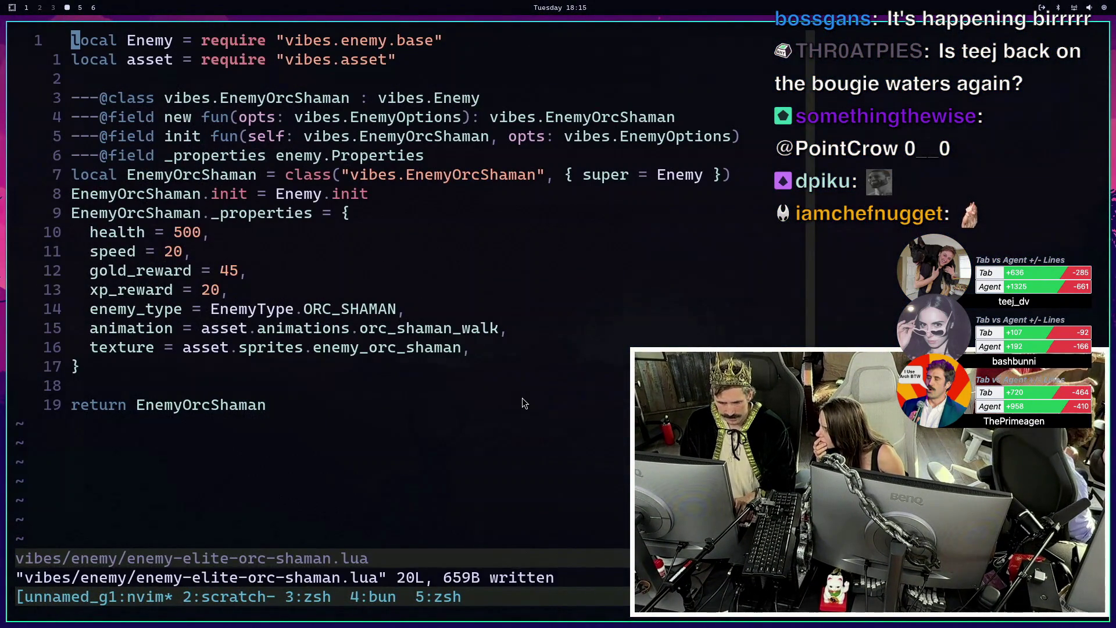
pyautogui.hotkey('ctrl', 'a')
pyautogui.press('2')
pyautogui.press('Up')
pyautogui.press('Return')
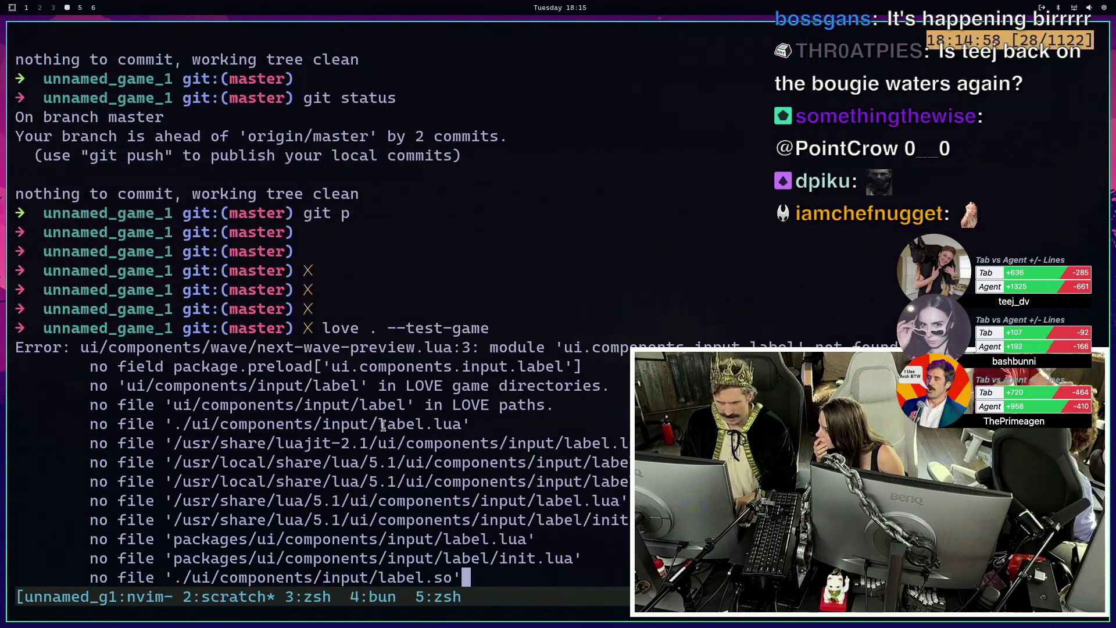
pyautogui.moveTo(483, 348); pyautogui.dragTo(581, 367)
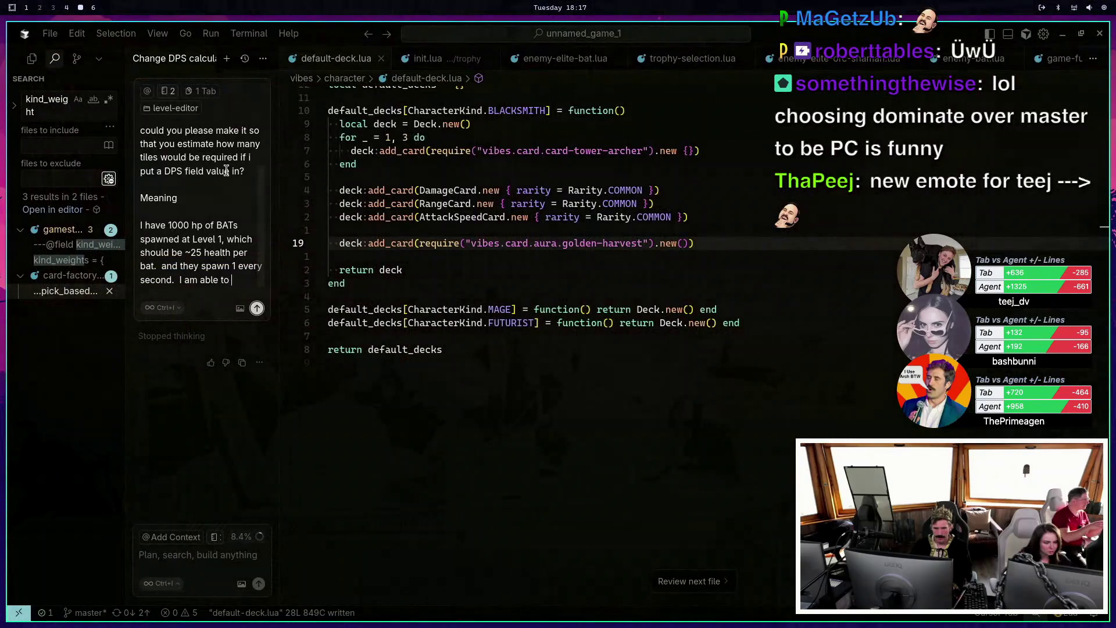
# In Cursor's chat, type 'dps, that means i can kill the first bat in 2 seconds,'.
pyautogui.write('do 12.5dps, that means i c')
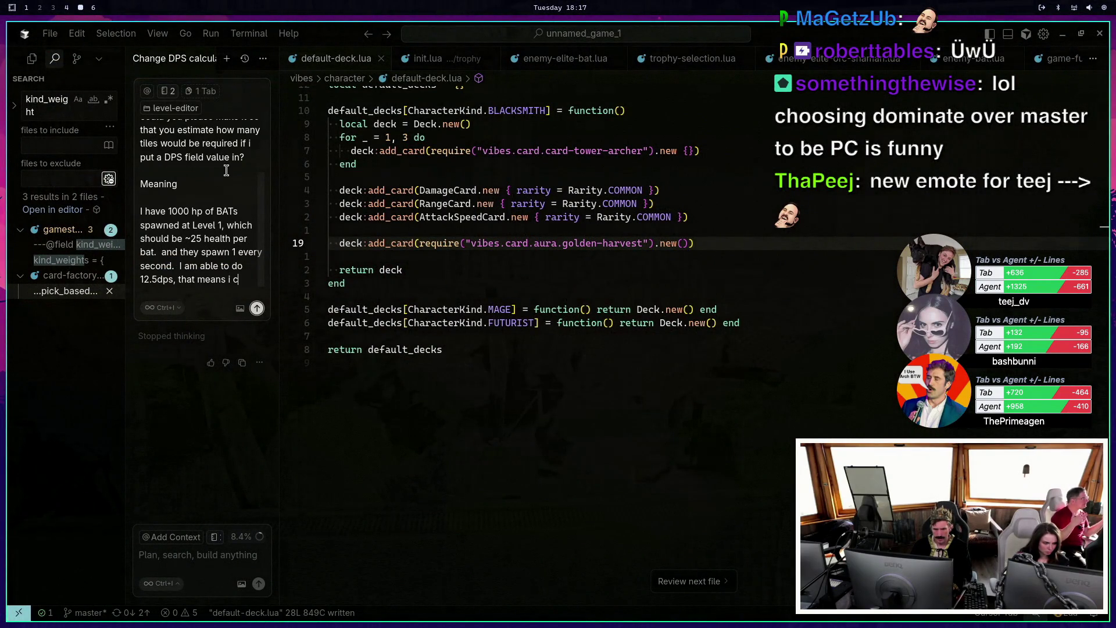
pyautogui.write('an kill the')
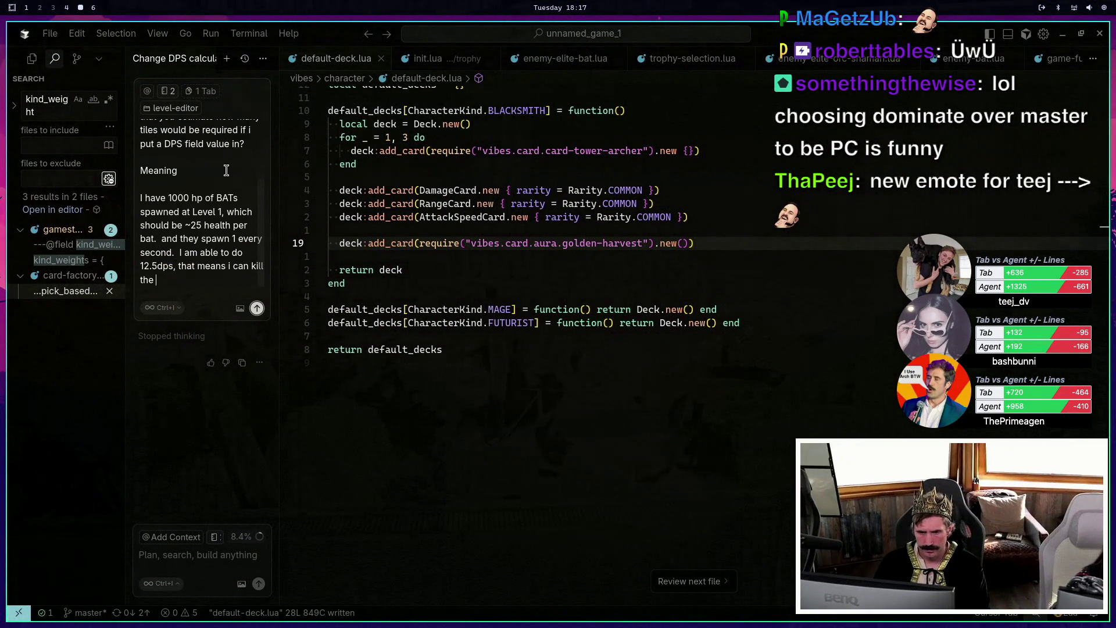
pyautogui.write(' first bat in 2 seconds,')
pyautogui.write('m')
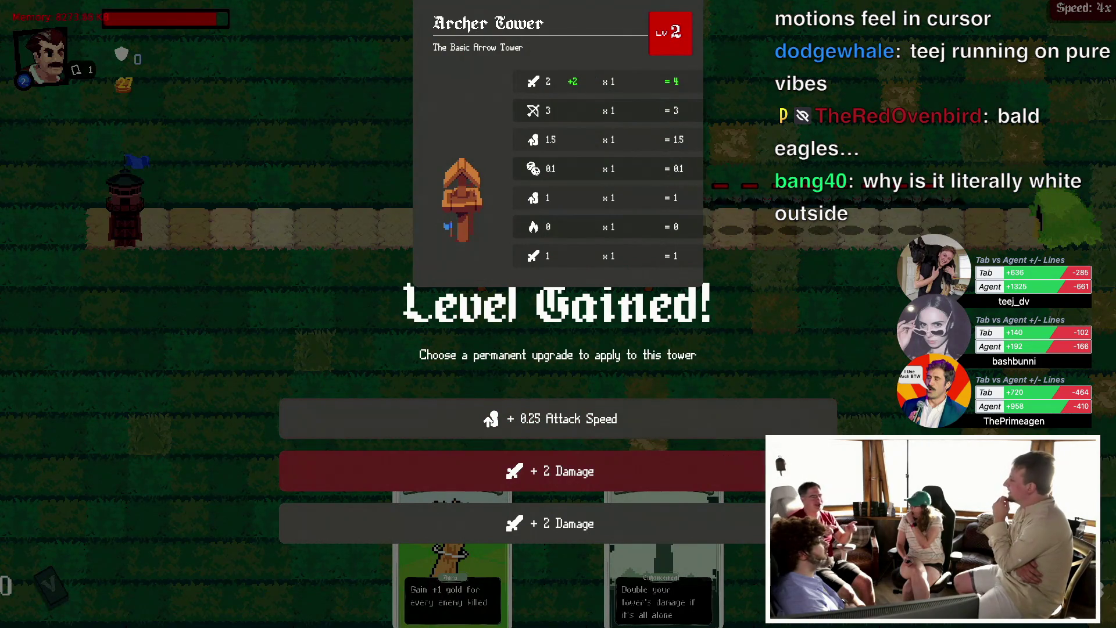
# Give the archer tower +2 Damage and +0.25 Range upgrades, then start the next wave.
pyautogui.click(660, 469)
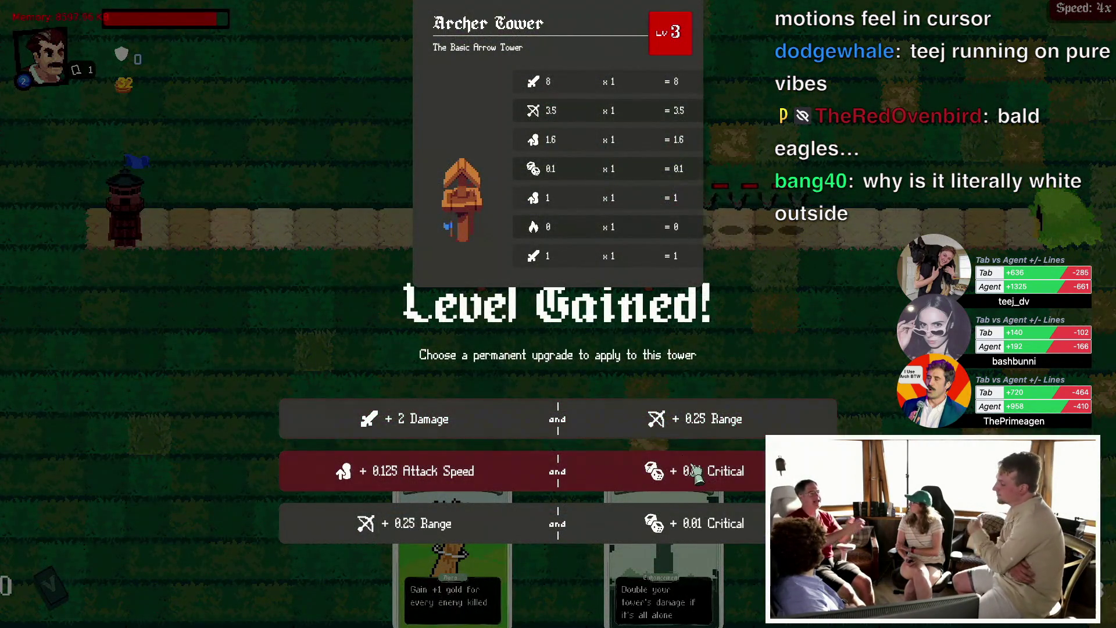
pyautogui.click(703, 418)
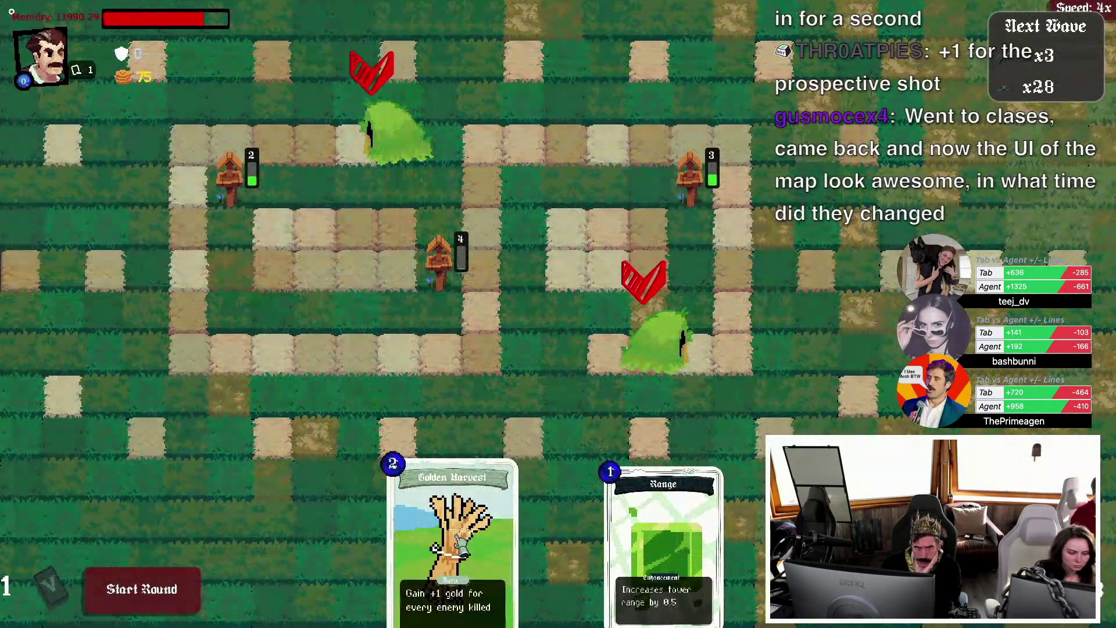
pyautogui.click(172, 590)
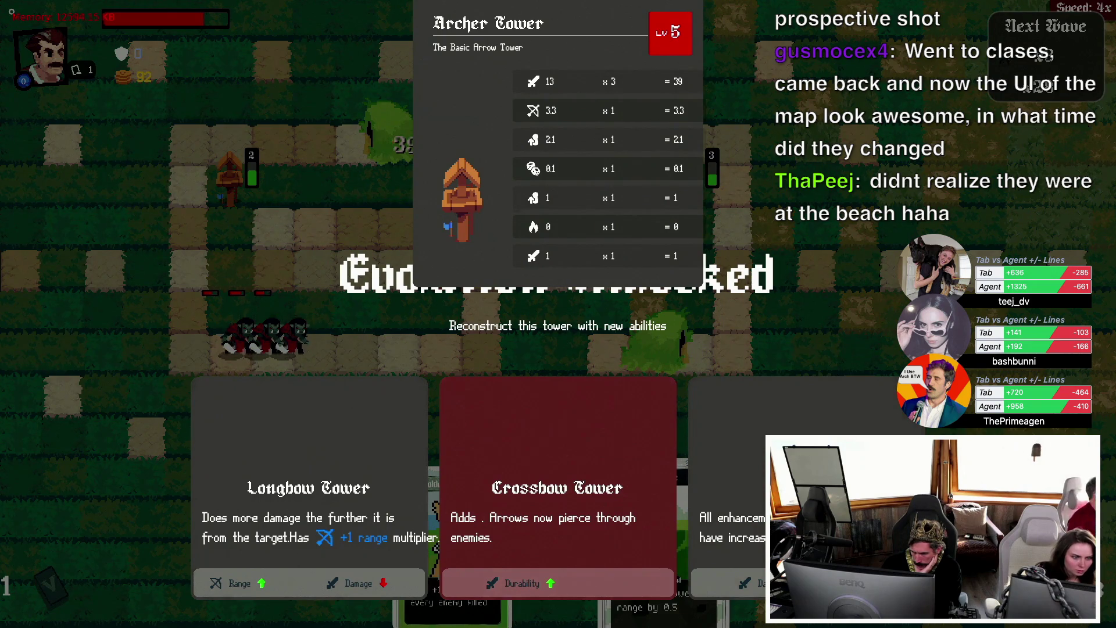
# Evolve the level-5 Archer Tower into the Crossbow Tower.
pyautogui.click(523, 483)
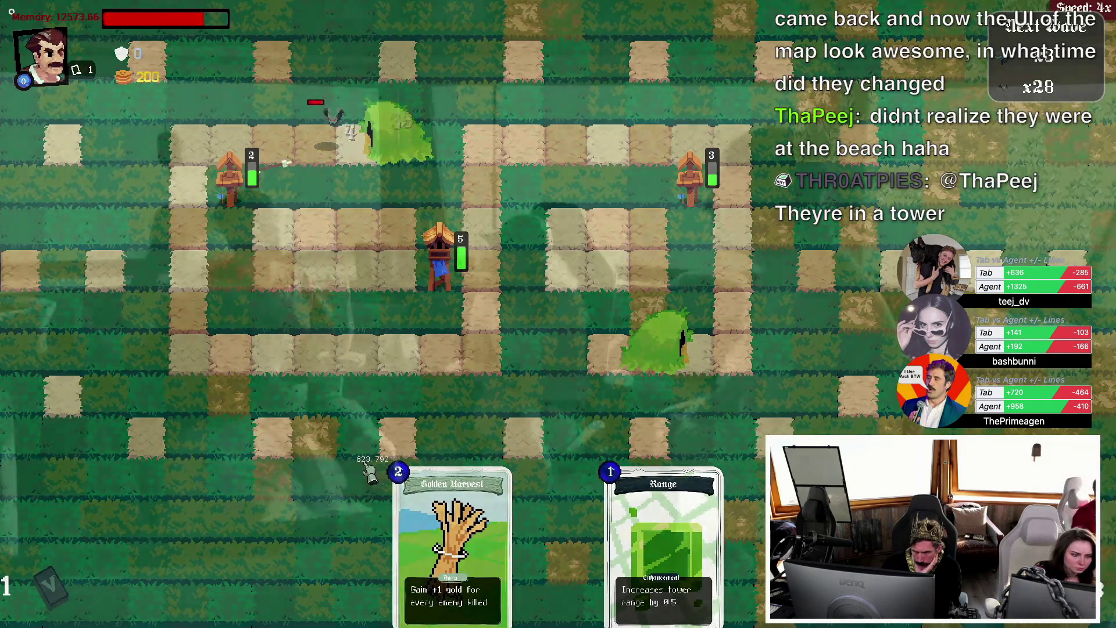